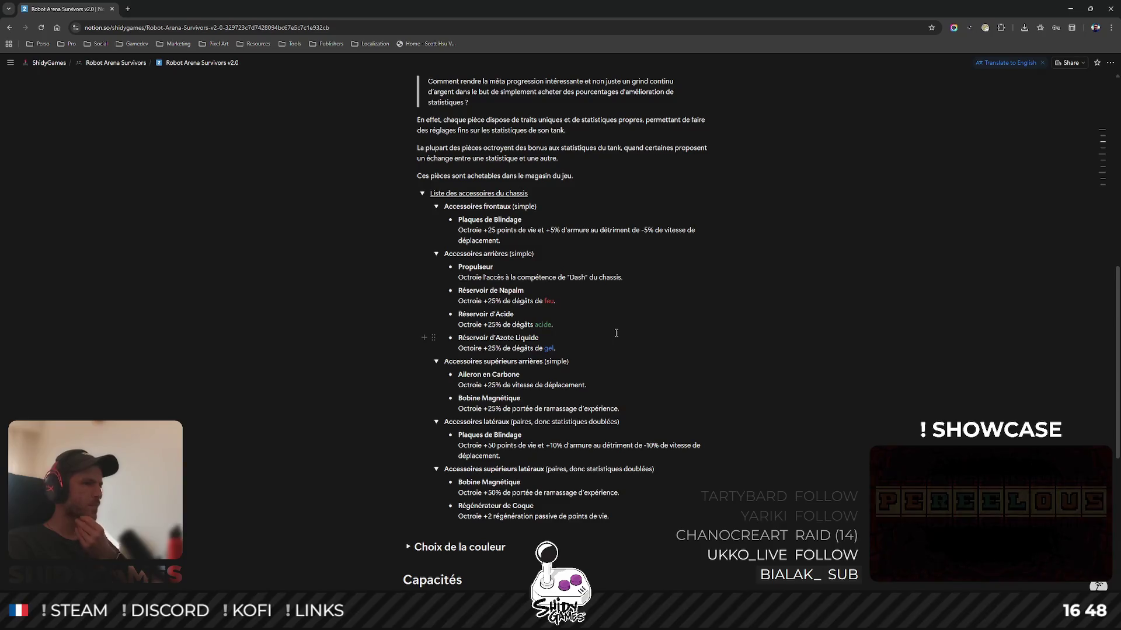
Add a 'Batterie Additionnelle' bullet after Azote Liquide, described 'Octroie +25% de dégâts énergétiques'.
left_click(569, 348)
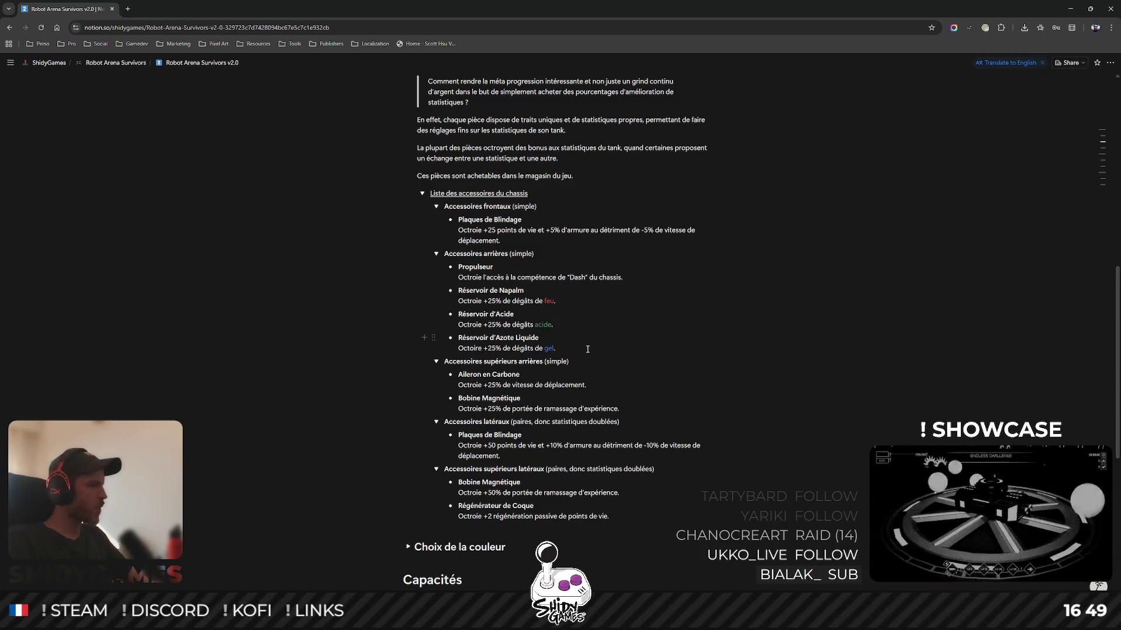
key("Return")
type("Batt")
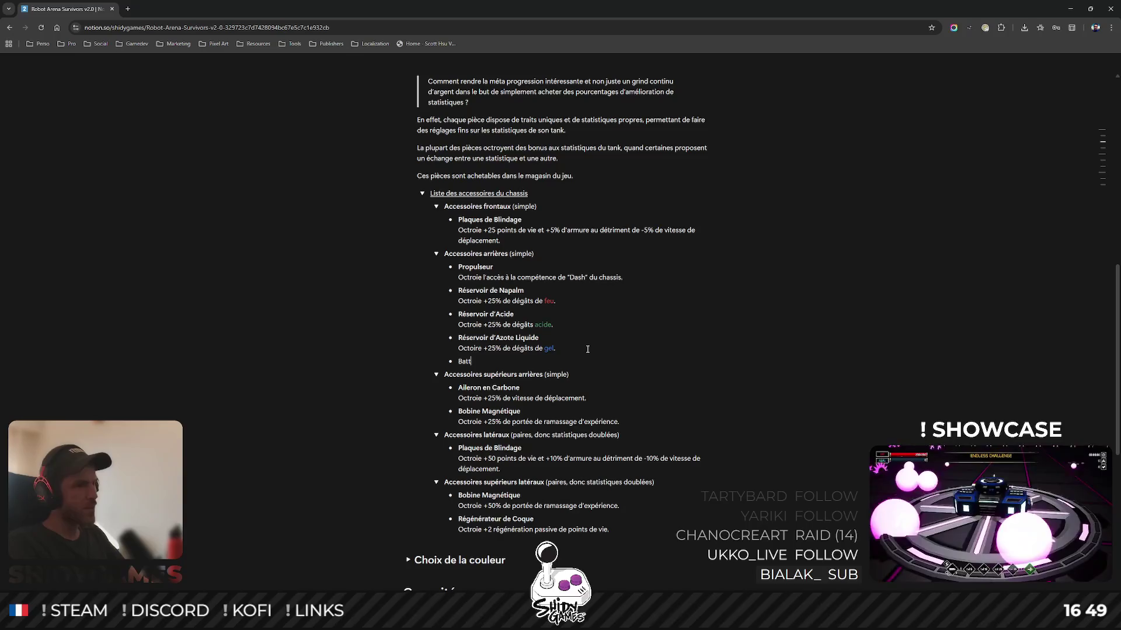
type("erie Additionnell")
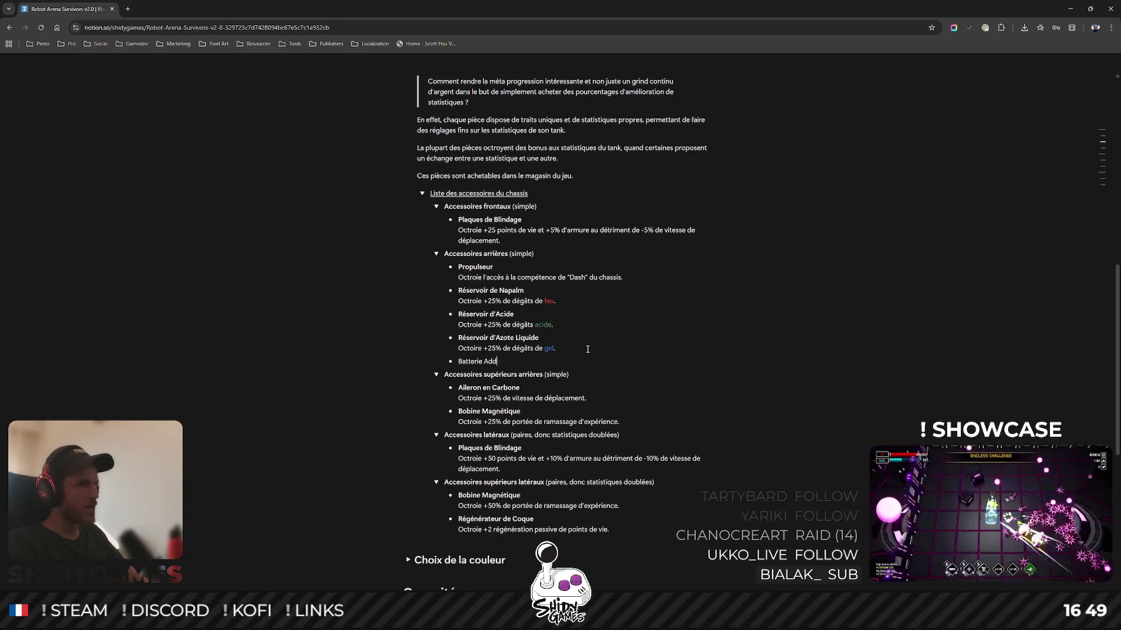
type("e")
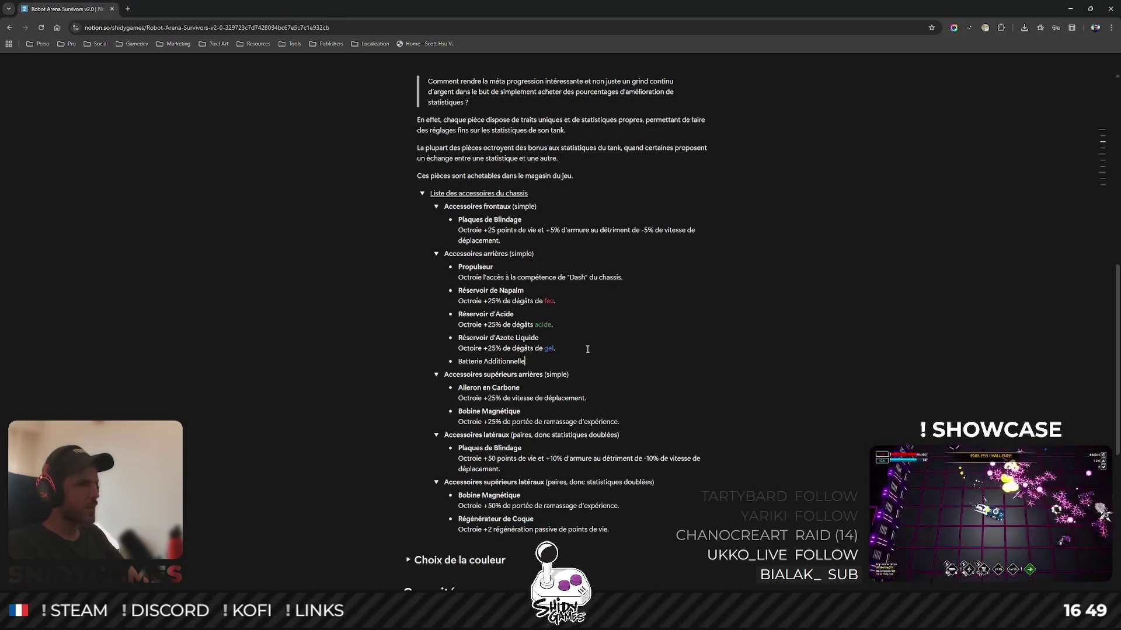
key("shift+Return")
type("Octro")
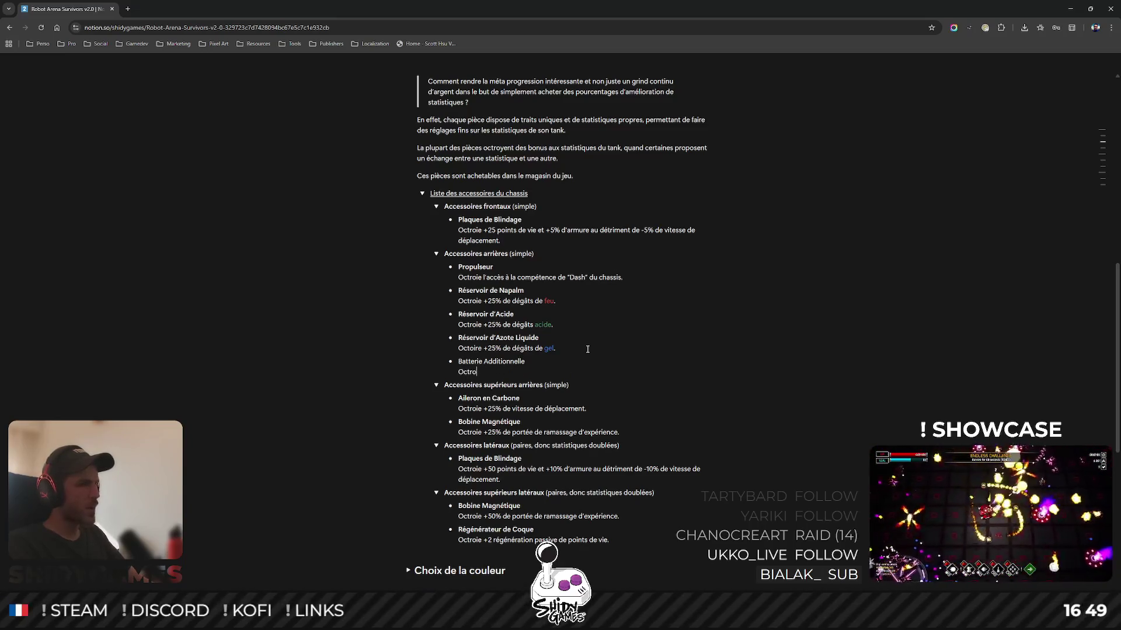
type("ie +25")
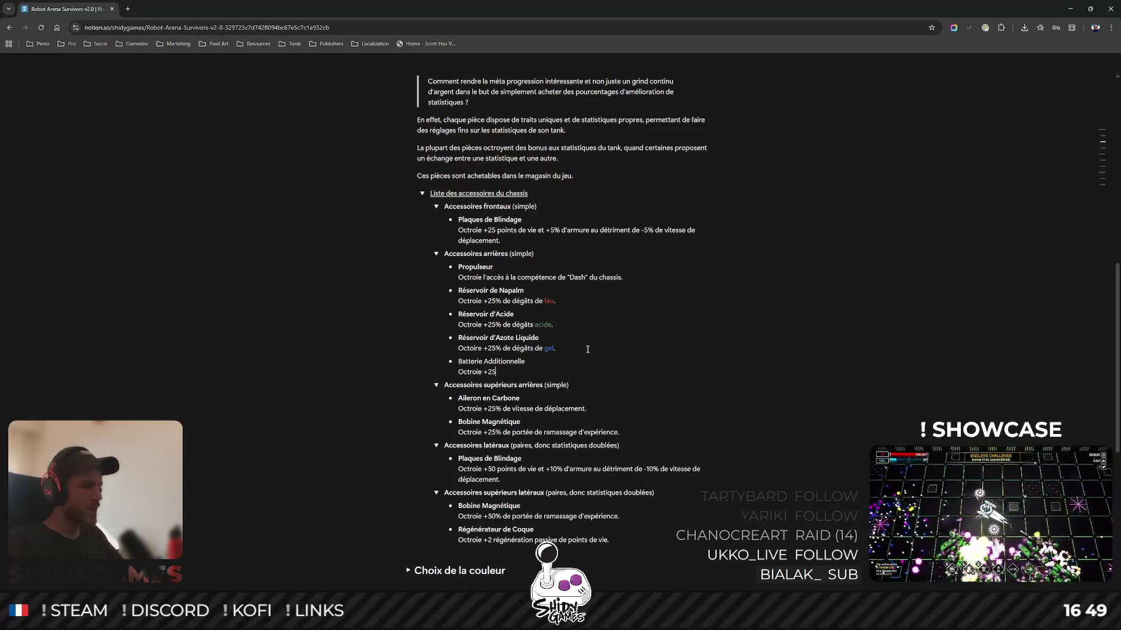
type("% de dégâts ")
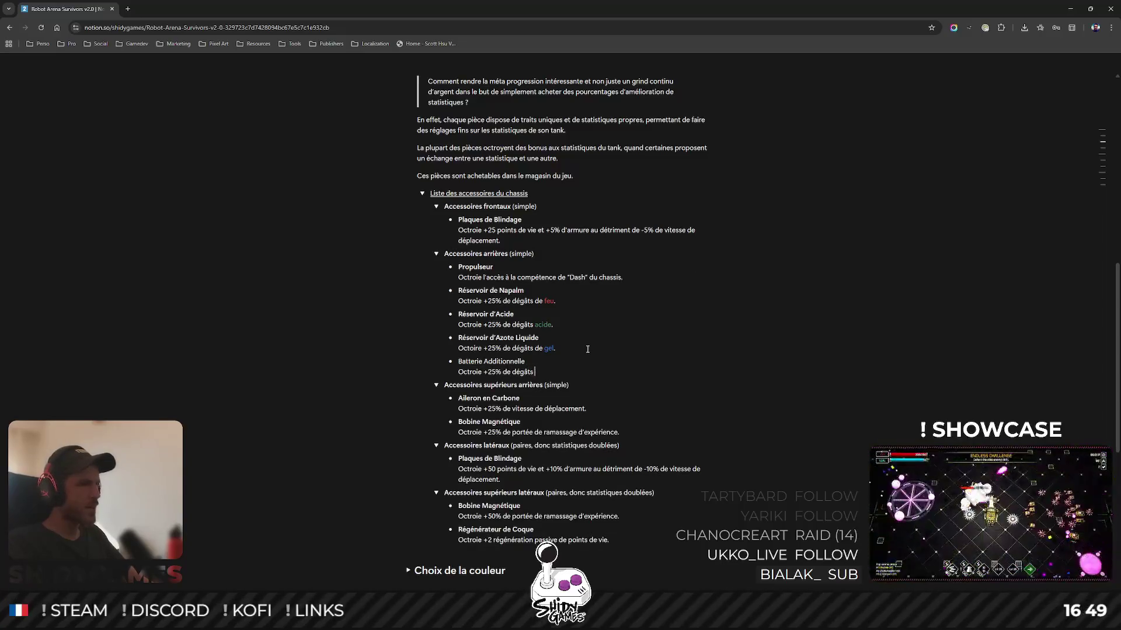
type("énergétiques")
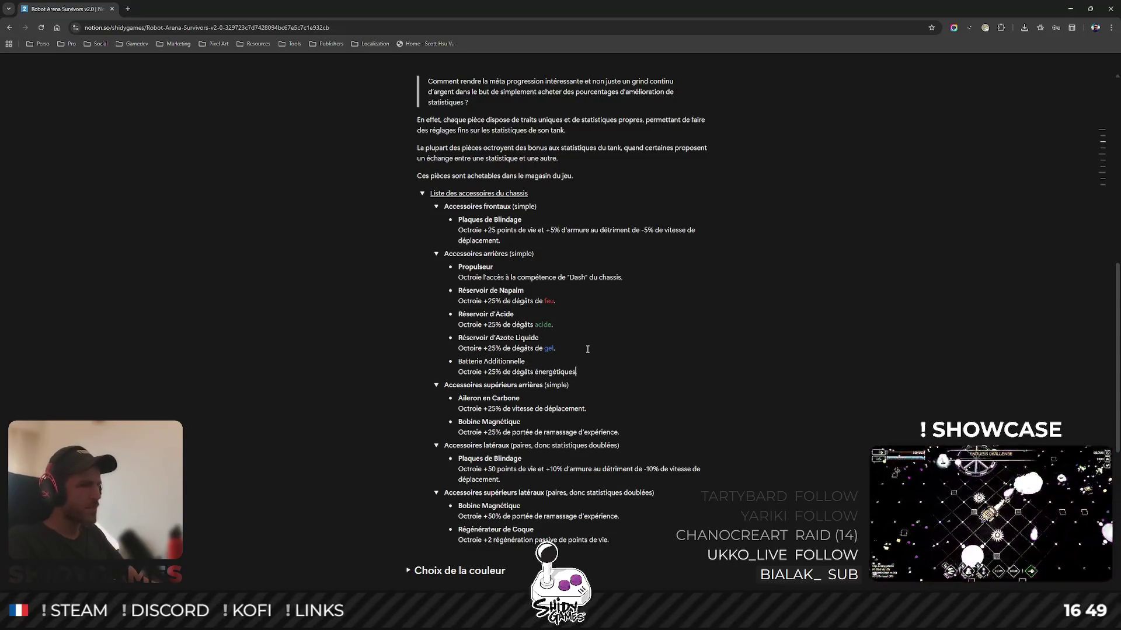
Colour the word 'énergétiques' pink.
key("ctrl+shift+Left")
left_click(608, 393)
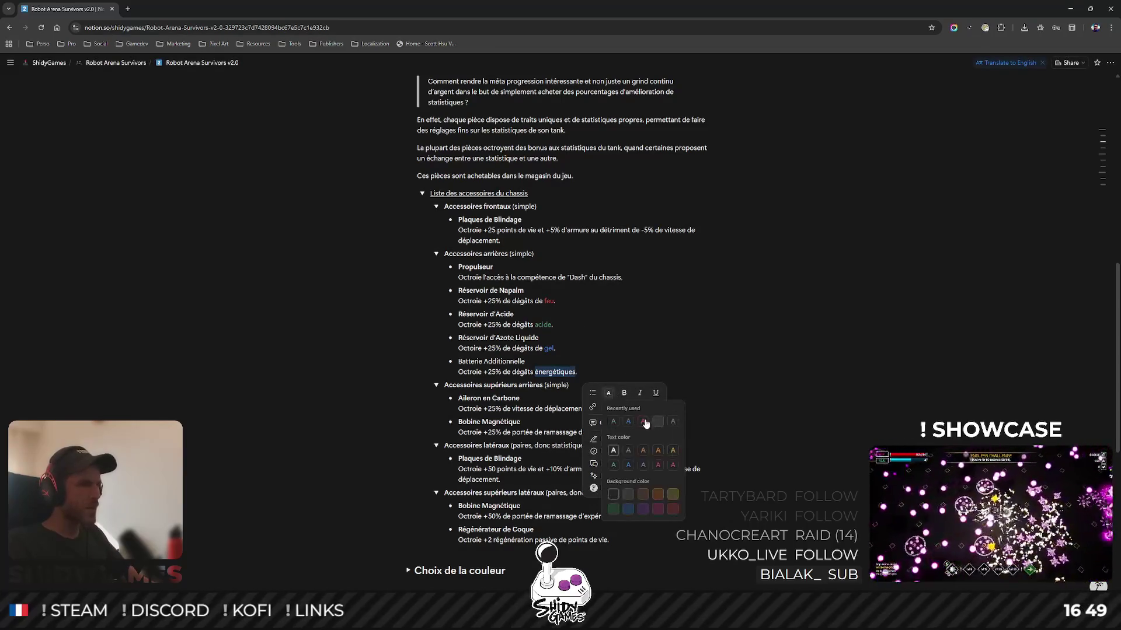
left_click(658, 466)
left_click(594, 353)
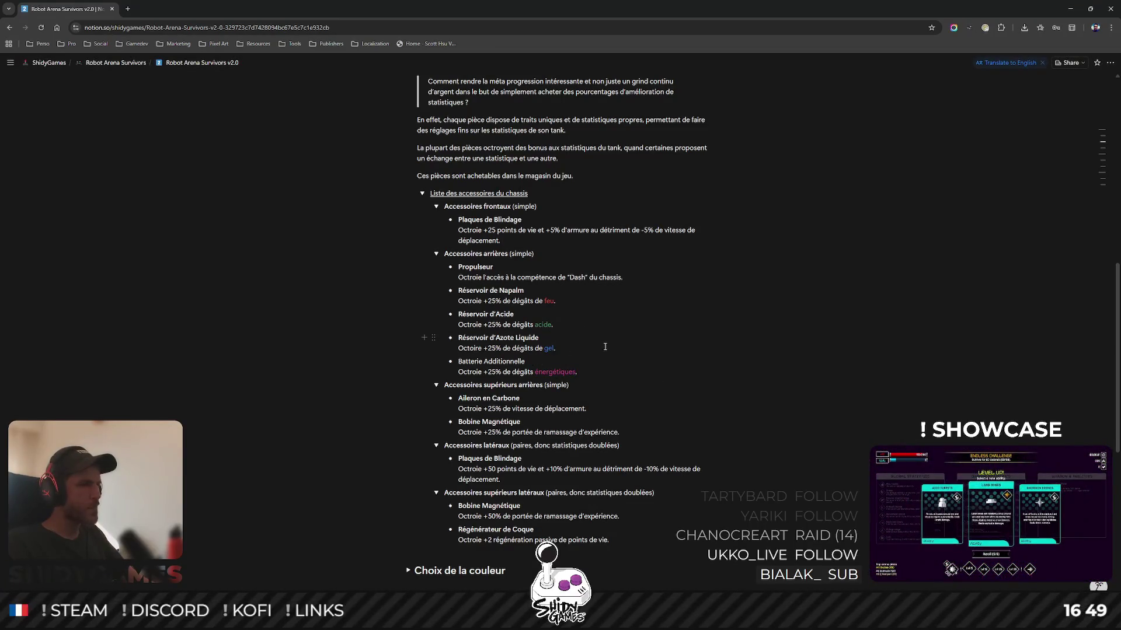
Add a 'Réservoir de Poudre Noire' bullet described 'Octroie +25% de dégâts explosifs.'.
key("shift+Return")
type("Ré")
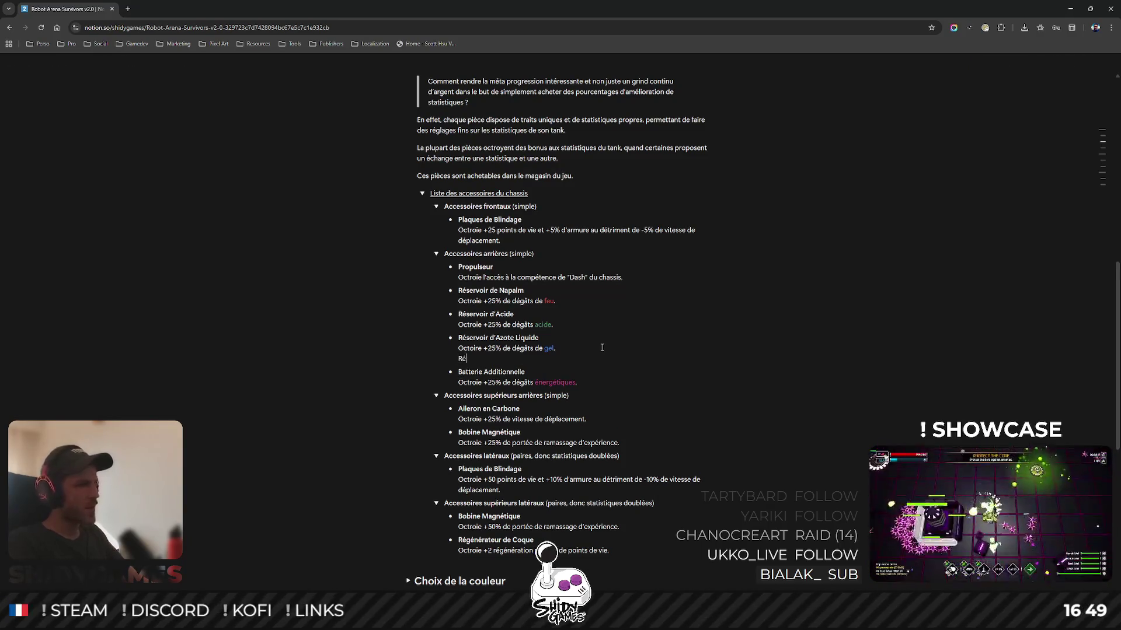
type("servoir")
key("BackSpace")
key("BackSpace")
key("BackSpace")
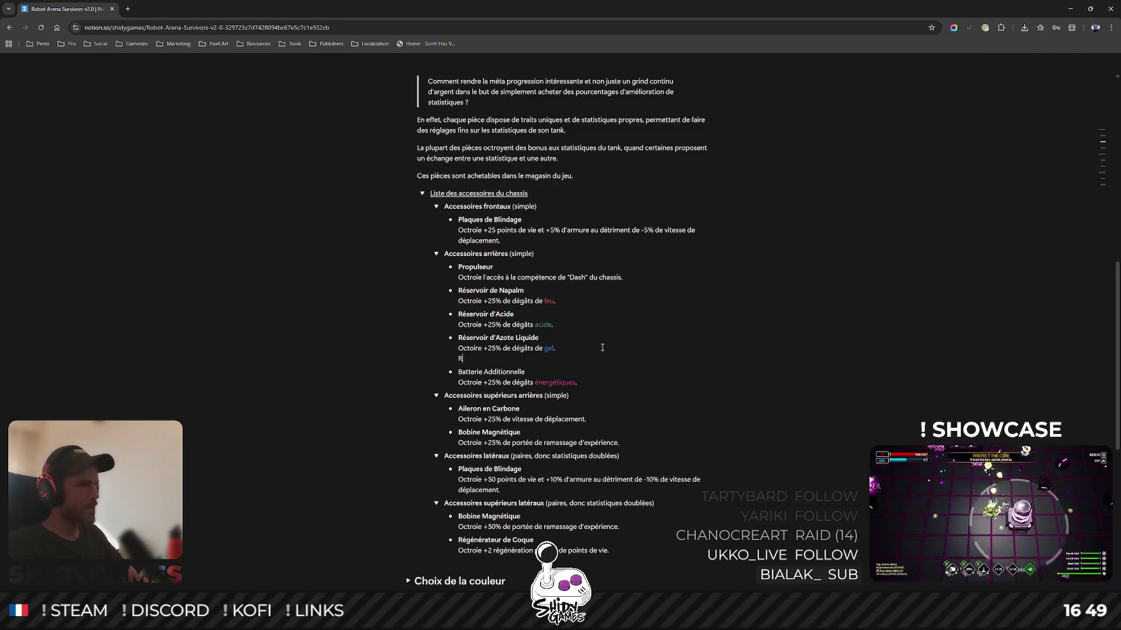
key("Return")
type("Réser")
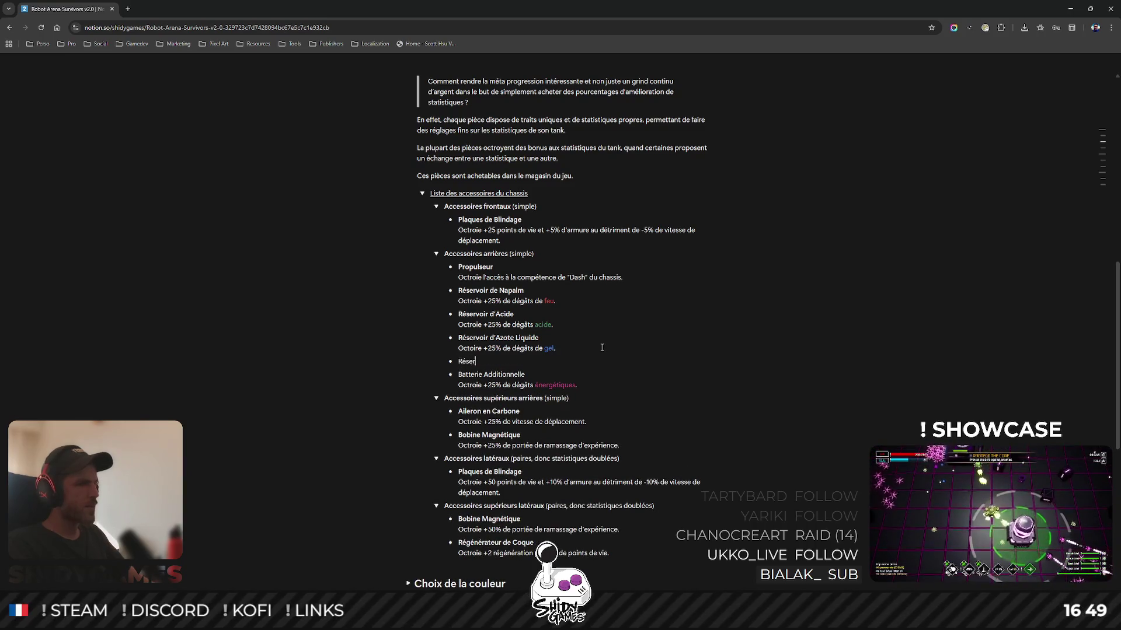
type("voir de Poudre")
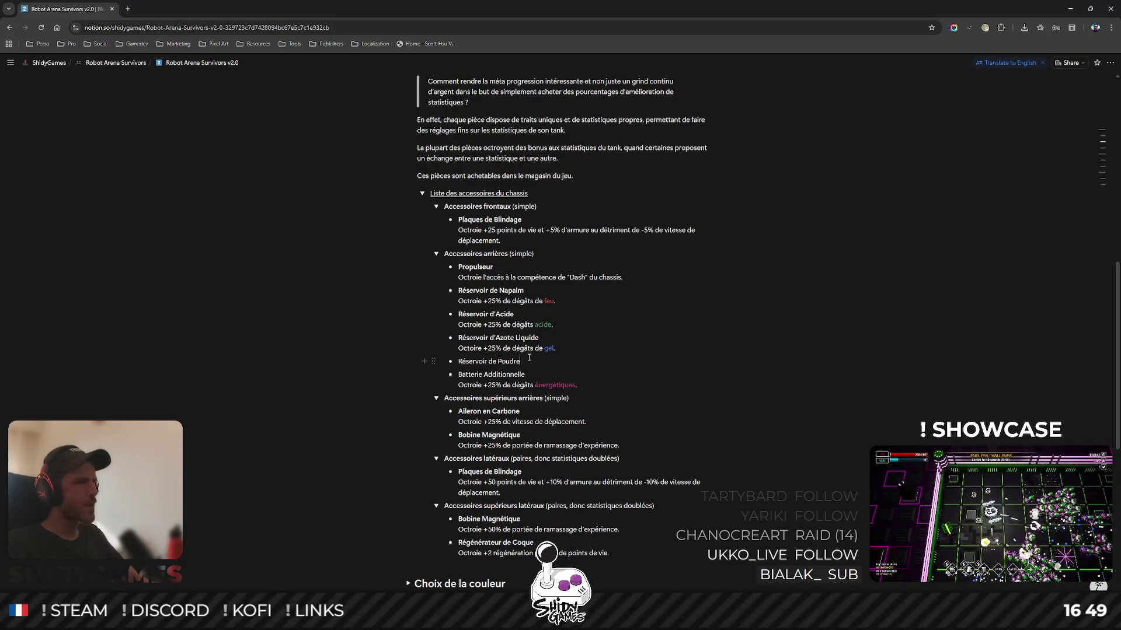
type(" Noire")
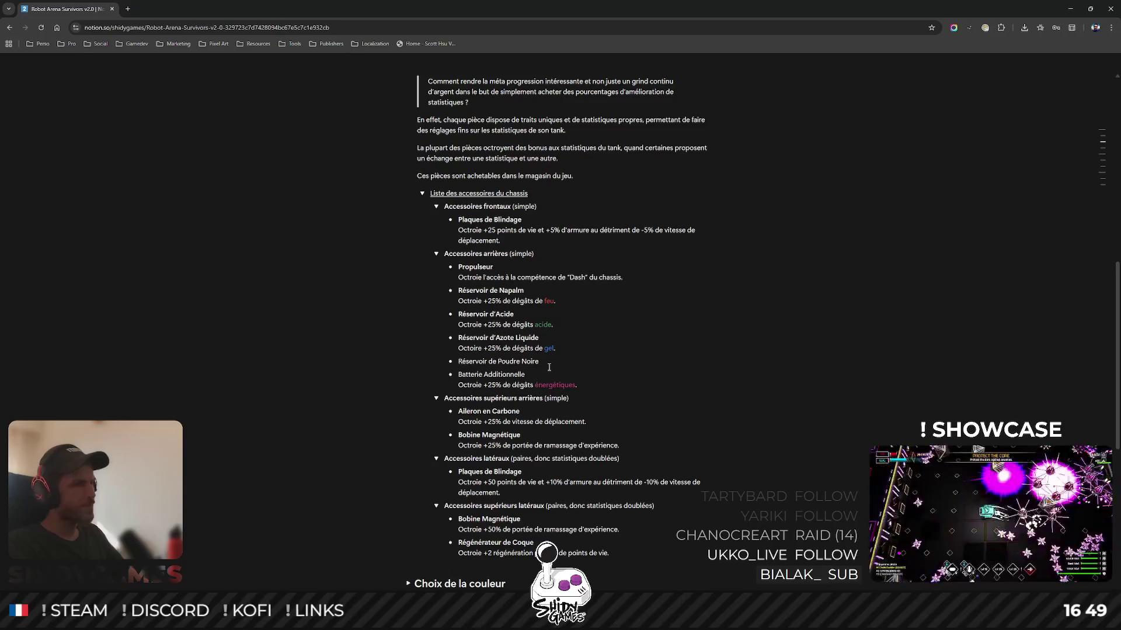
key("shift+Return")
type("Octroie")
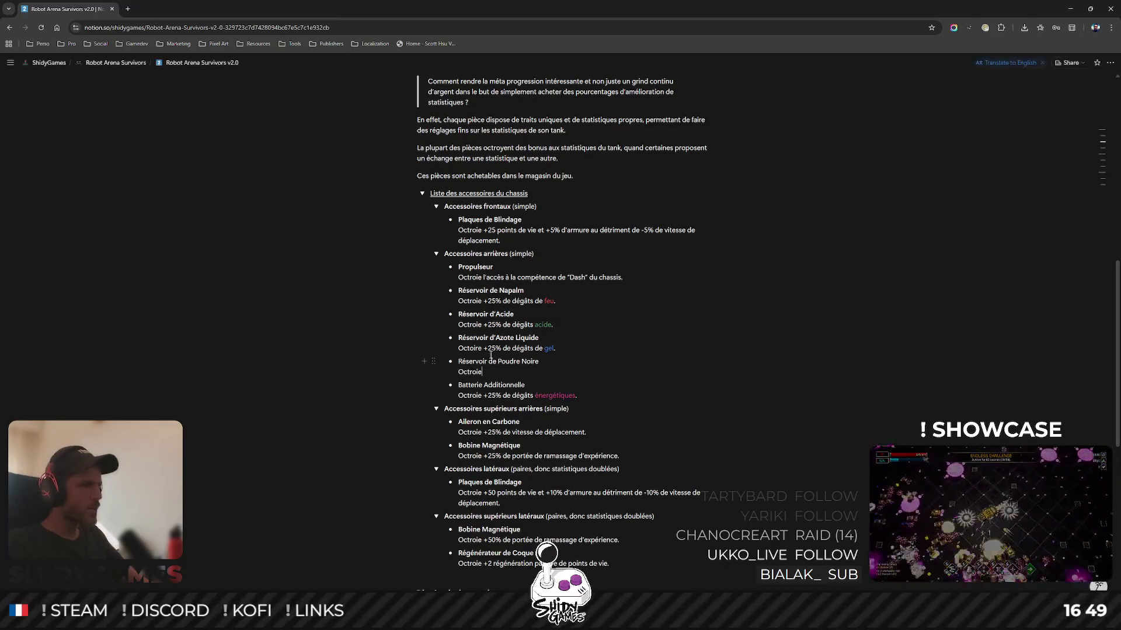
type("r")
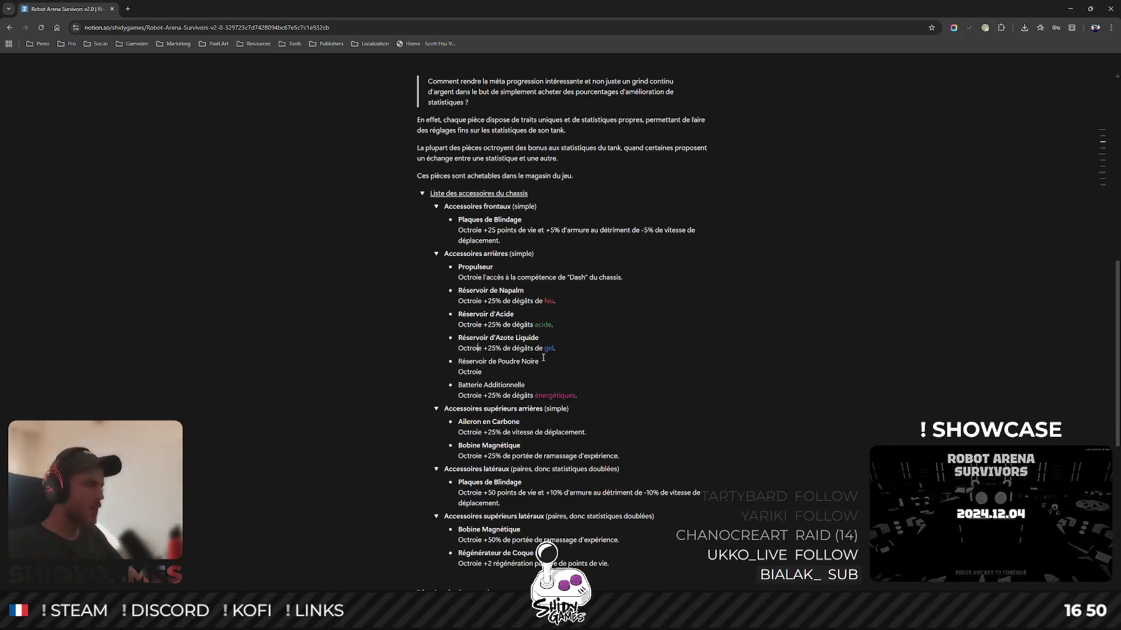
left_click(512, 373)
type("+25")
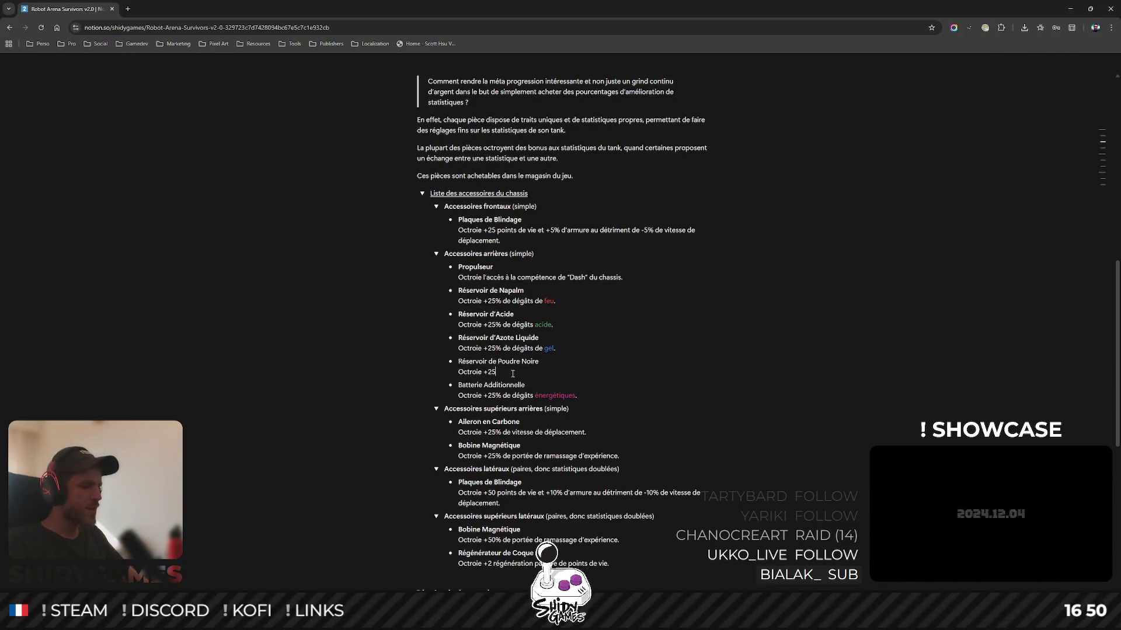
type("% de dégât")
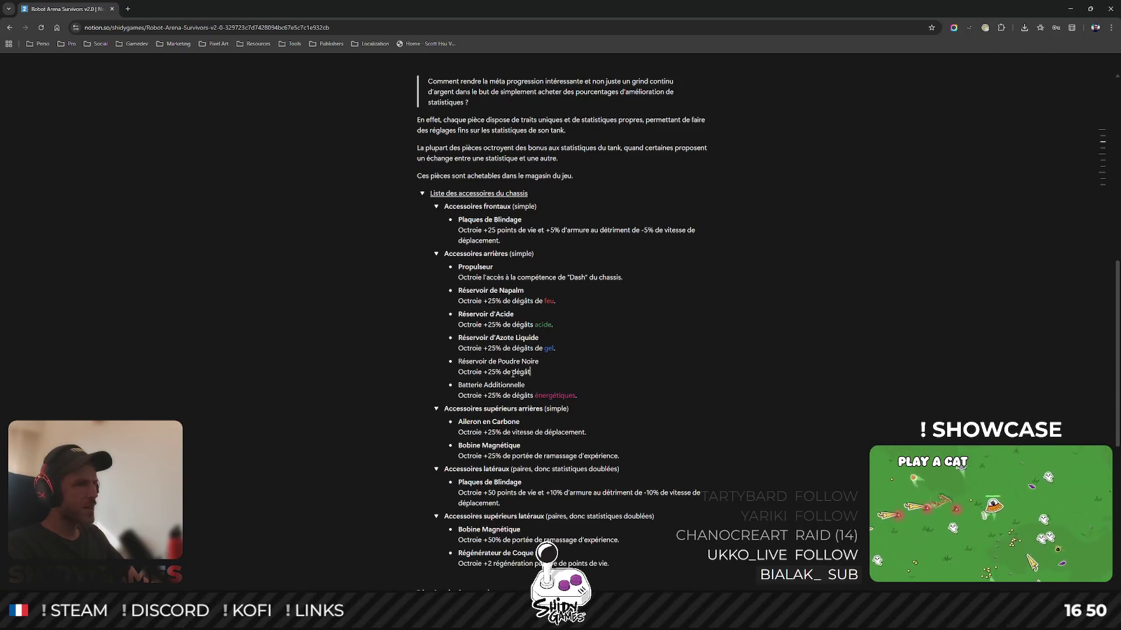
type("s expl")
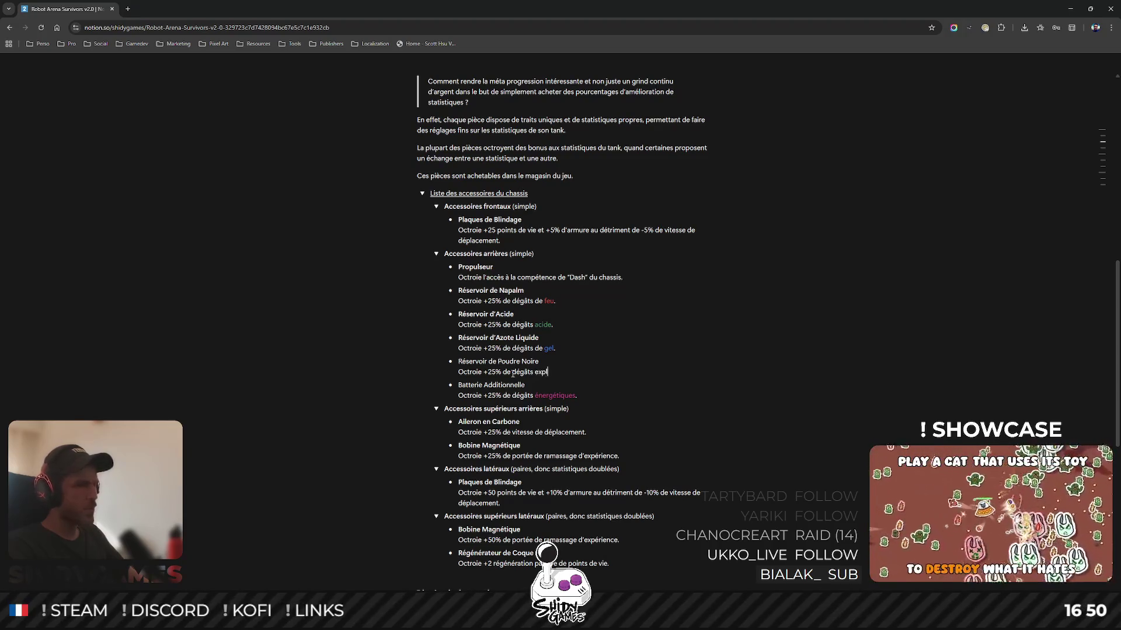
type("osifs.")
Colour the word 'explosifs' orange.
double_click(547, 372)
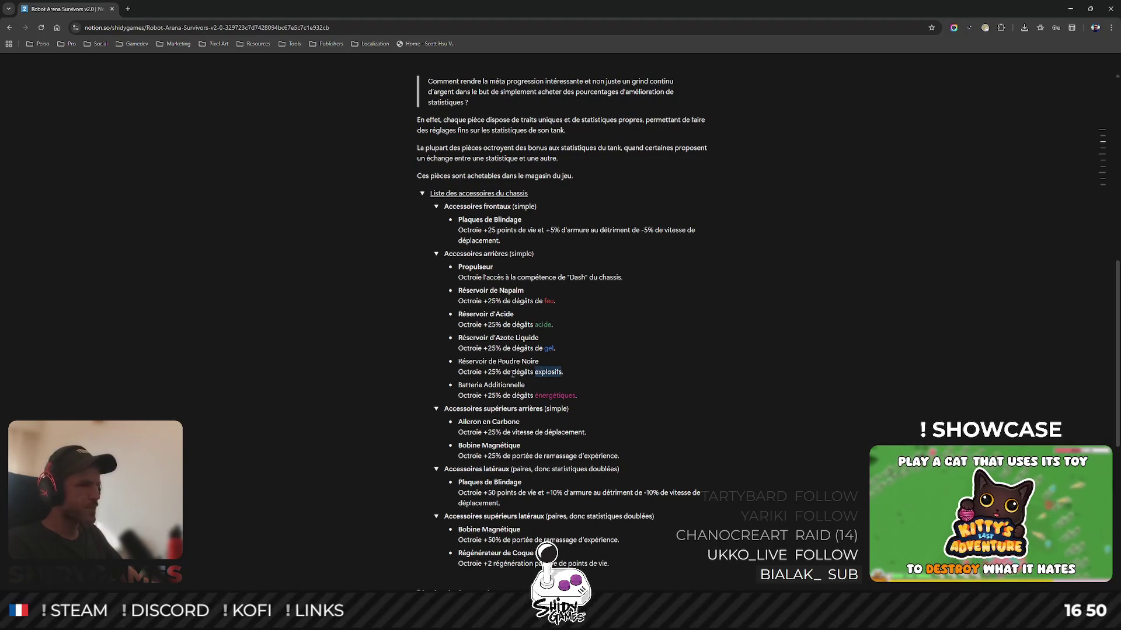
left_click(597, 395)
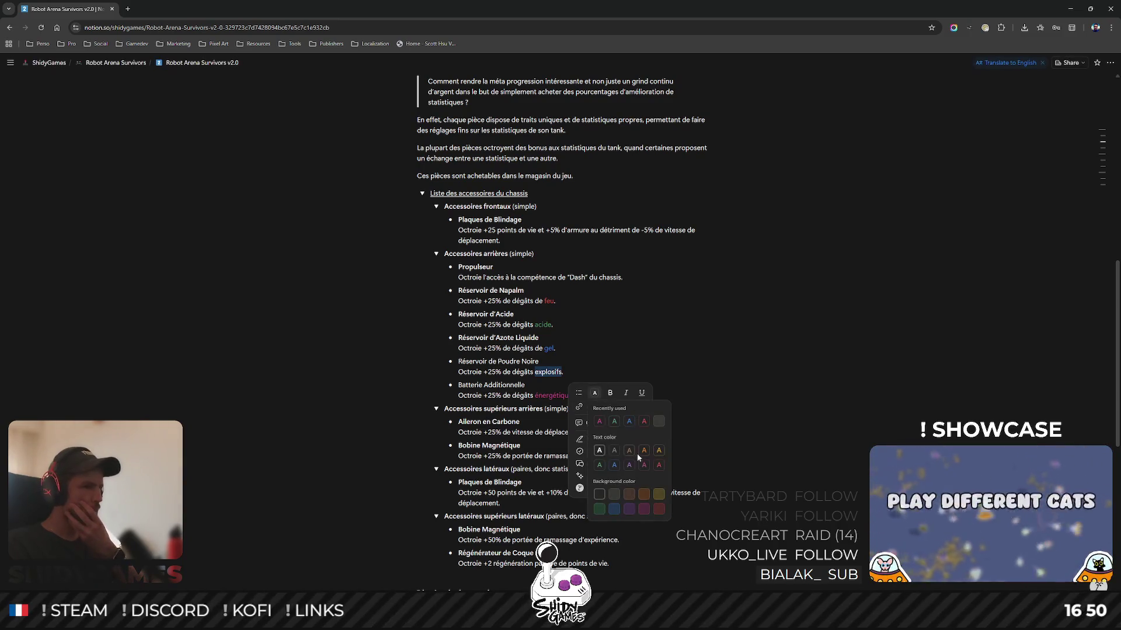
left_click(659, 452)
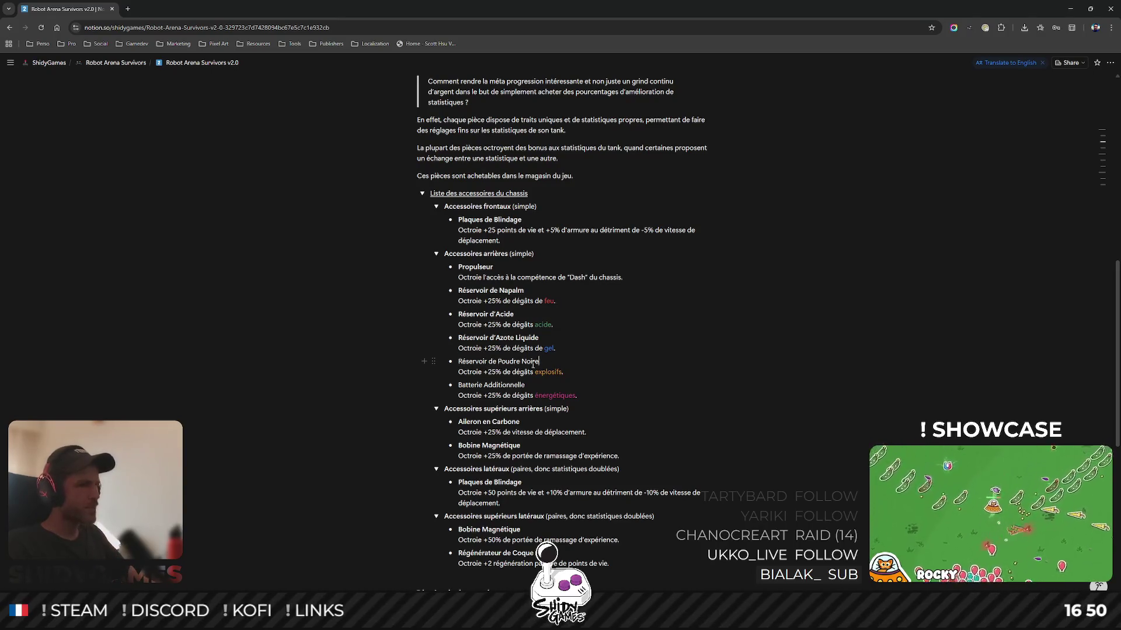
Make the names Réservoir de Poudre Noire and Batterie Additionnelle bold.
left_click_drag(539, 362, 460, 364)
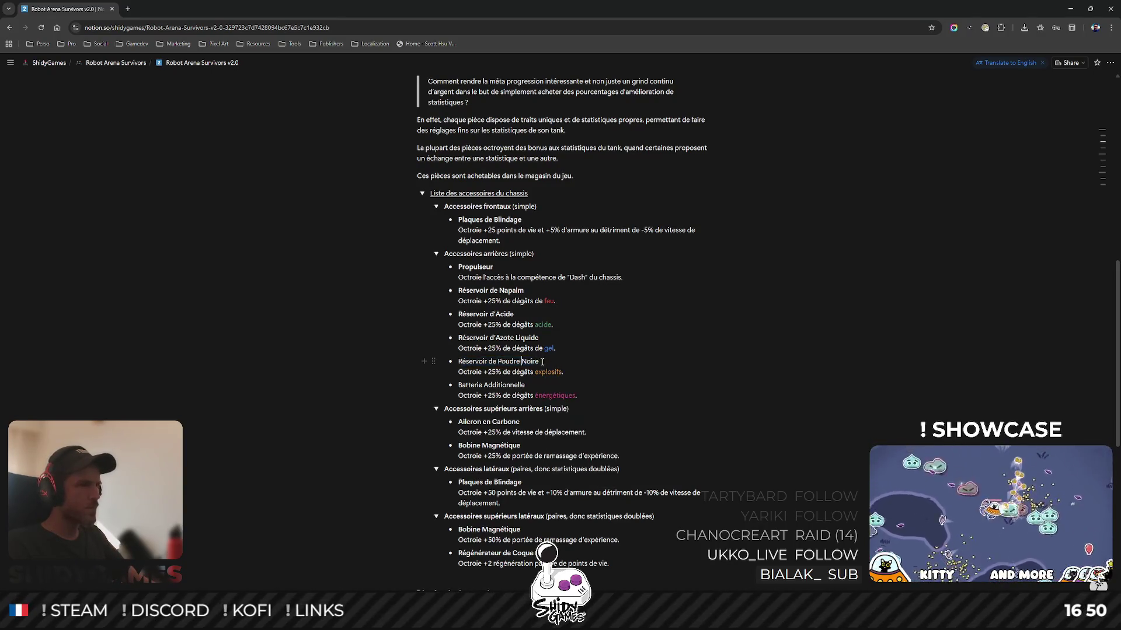
left_click_drag(542, 362, 458, 363)
key("ctrl+b")
left_click_drag(529, 385, 459, 387)
key("ctrl+b")
Deselect the bold name and put the caret after the explosifs description.
left_click(753, 334)
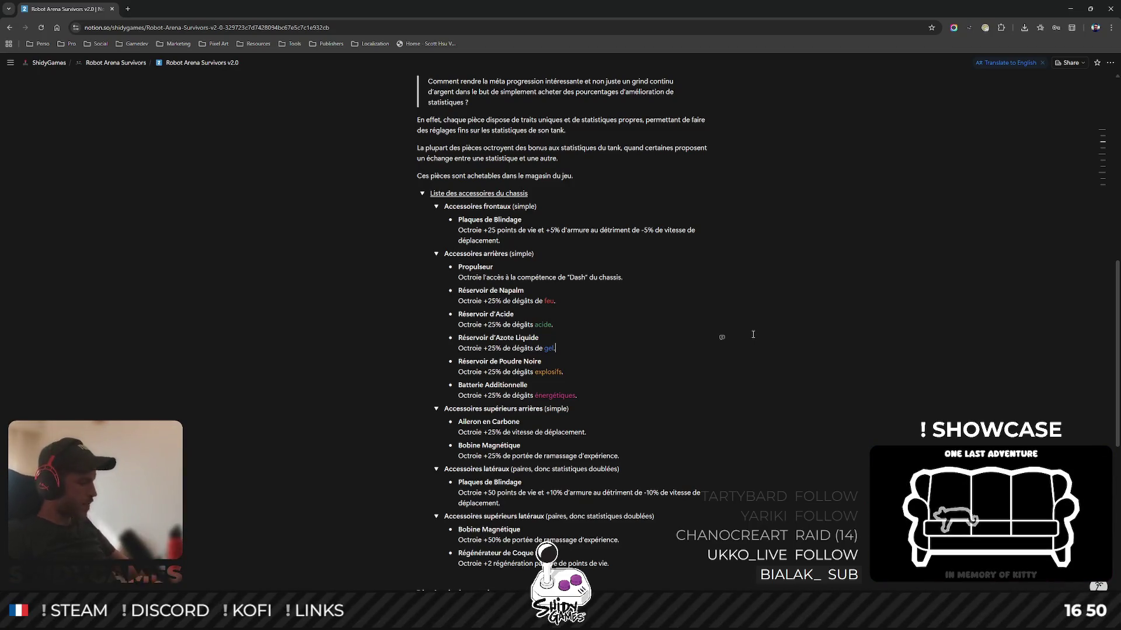
left_click(606, 376)
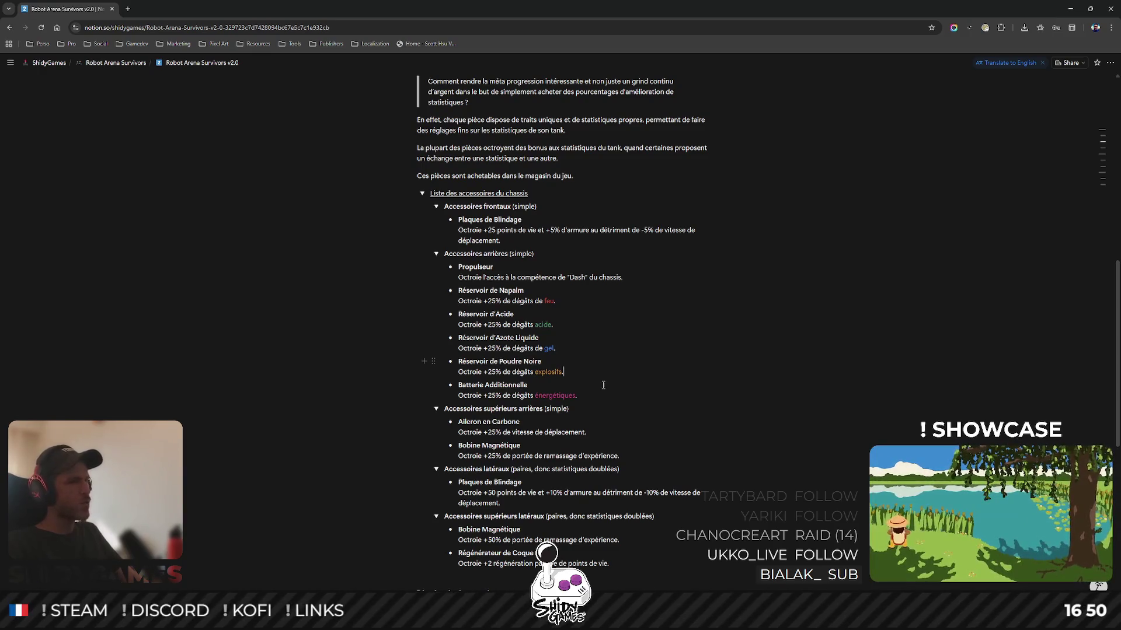
Add a bullet after Réservoir de Poudre Noire, replacing 'Réservoir de Gaz' with the name Bombonne.
key("Return")
type("Rés")
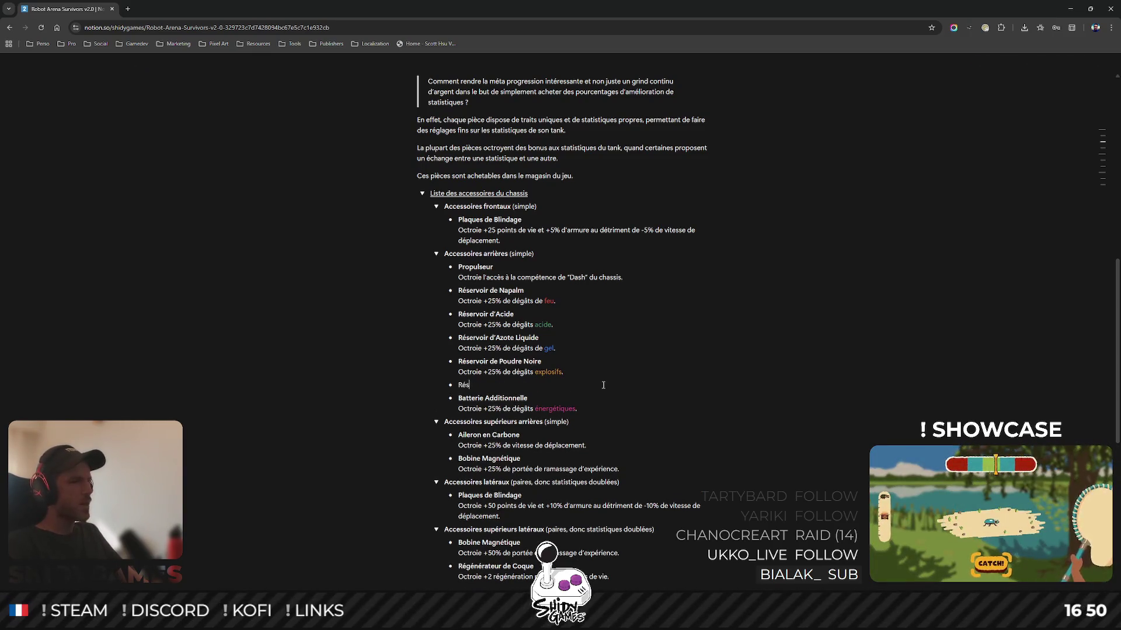
type("ervoir de Gaz")
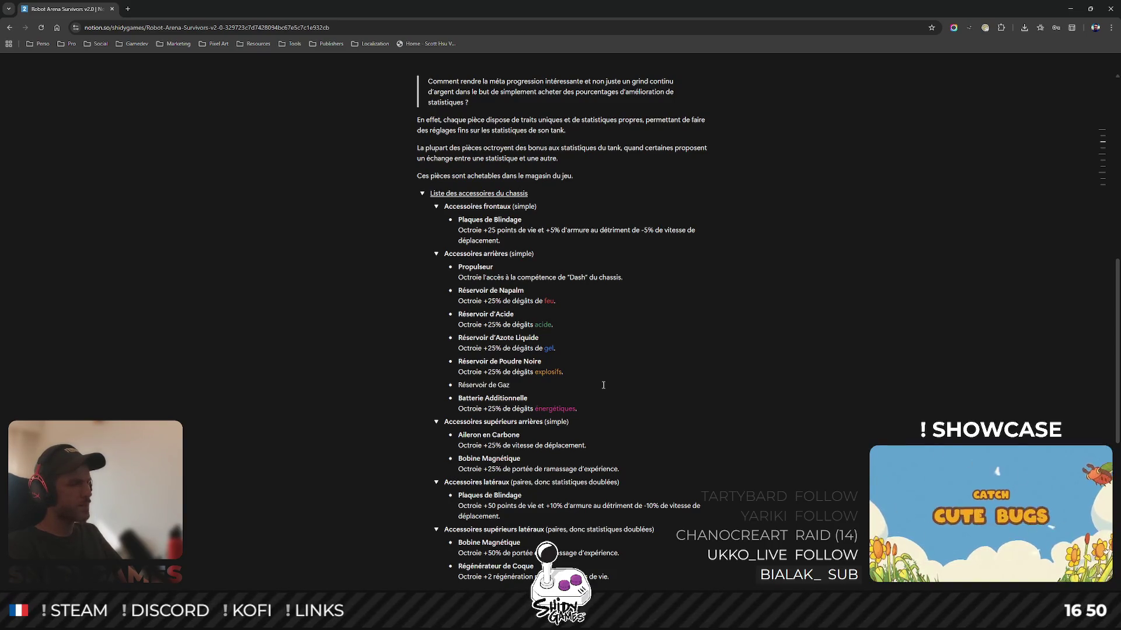
key("BackSpace")
key("BackSpace")
key("BackSpace")
type("Bon")
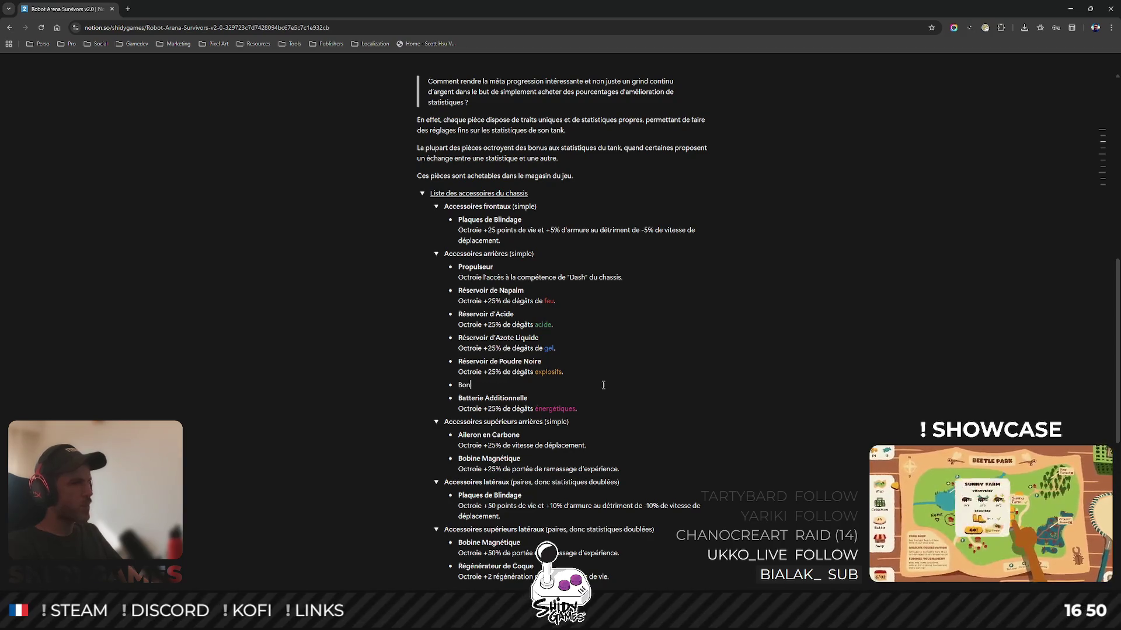
key("BackSpace")
type("mb")
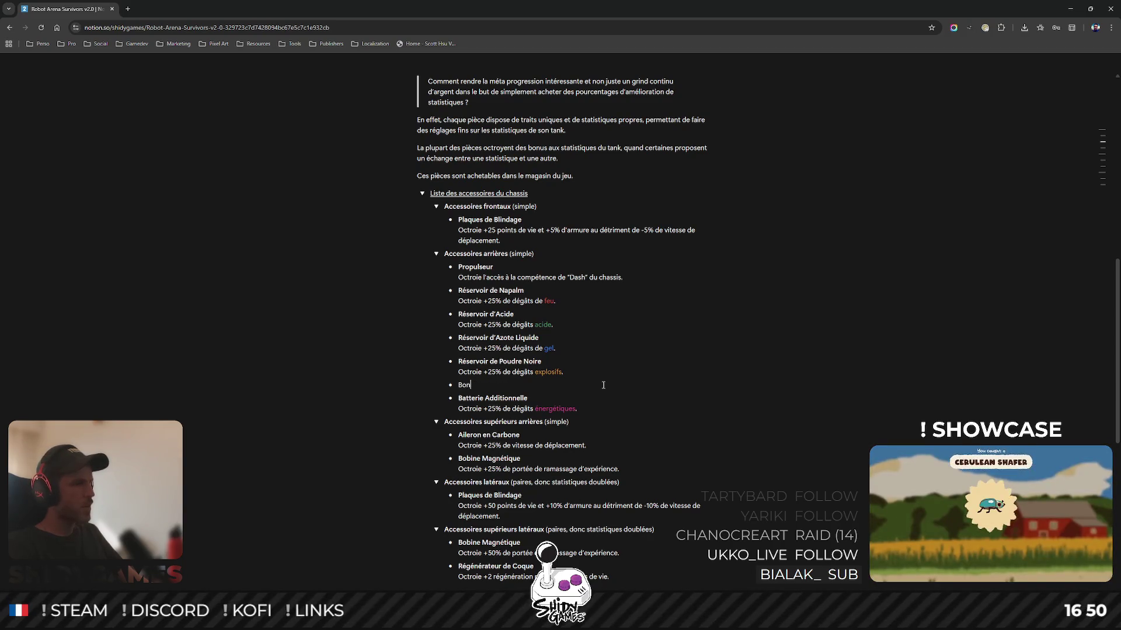
type("one")
type("e")
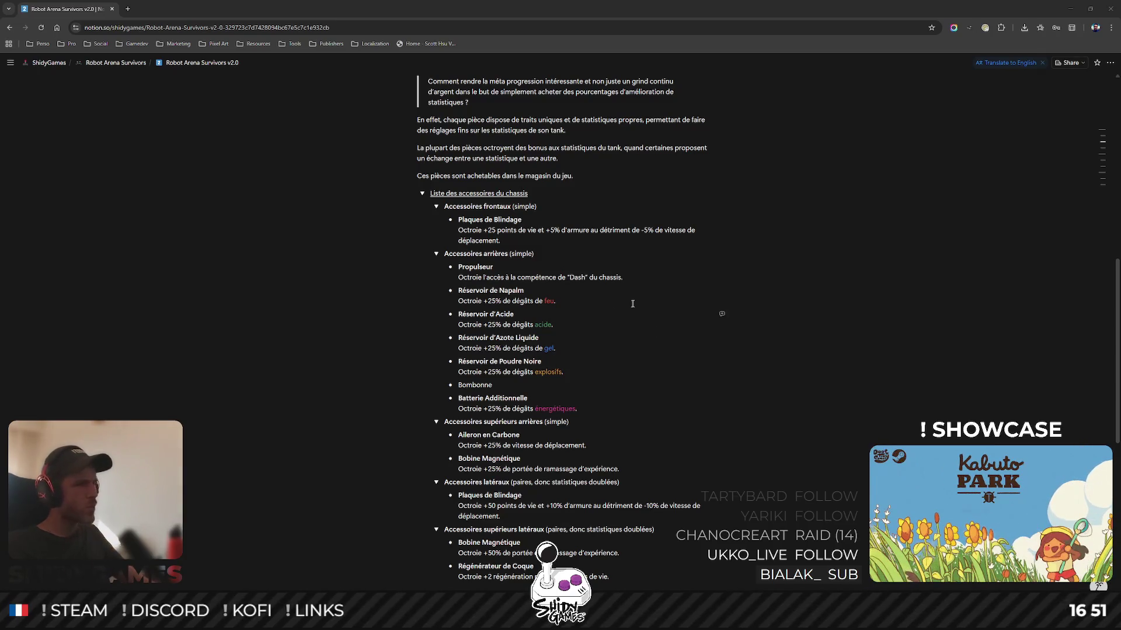
Rename the entry 'Bonbonne de Gaz' and give it the copied explosifs damage description.
double_click(479, 385)
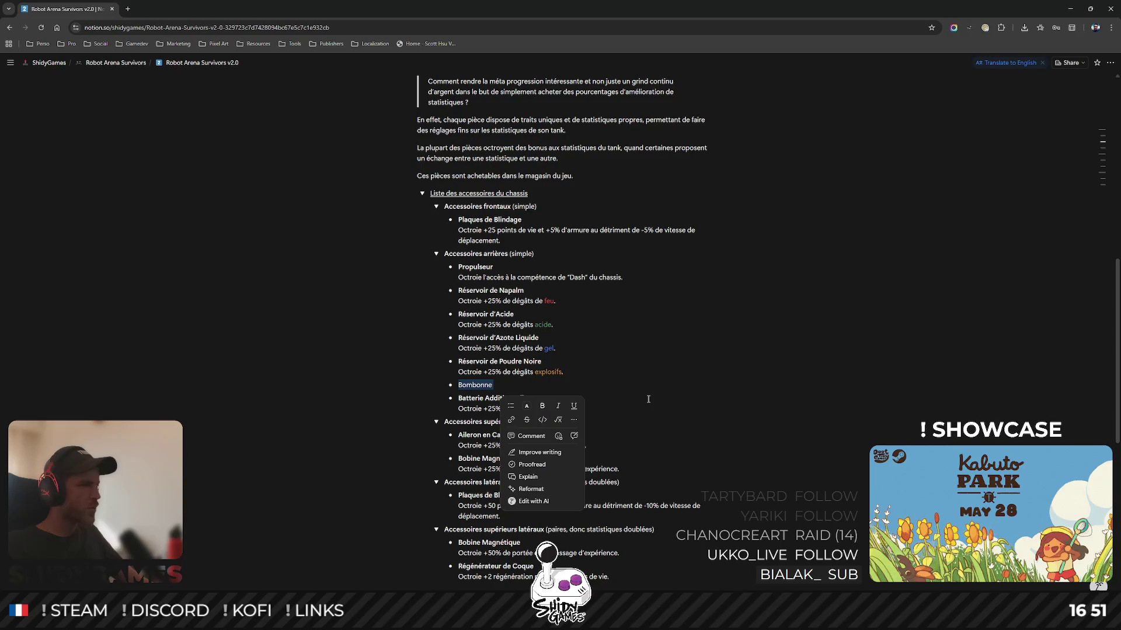
type("Bonbo")
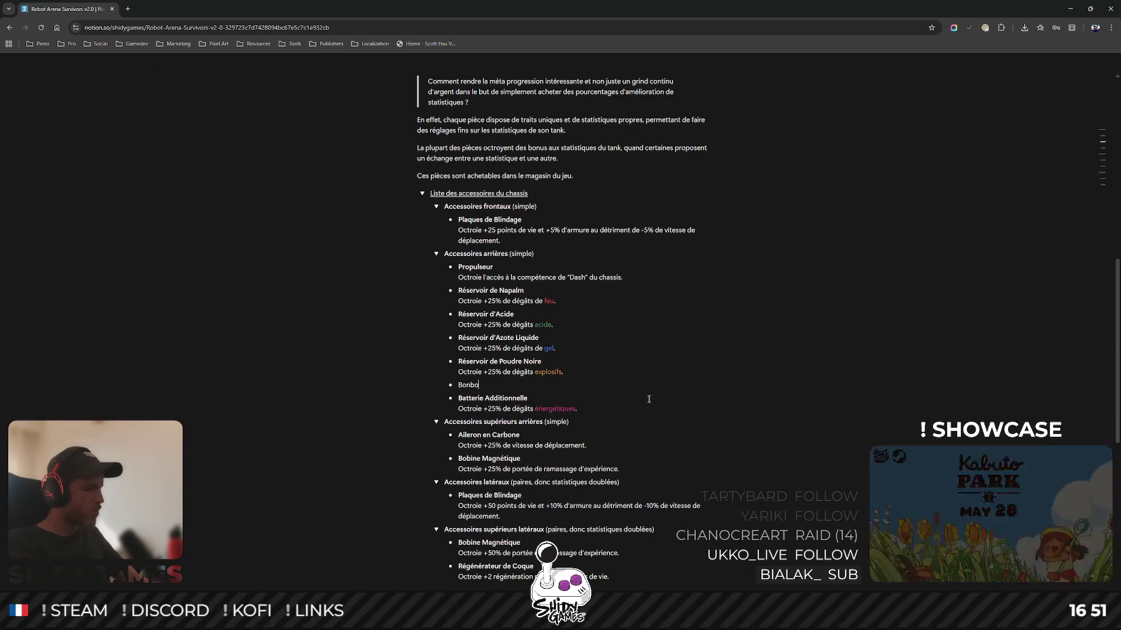
type("nne de Gae")
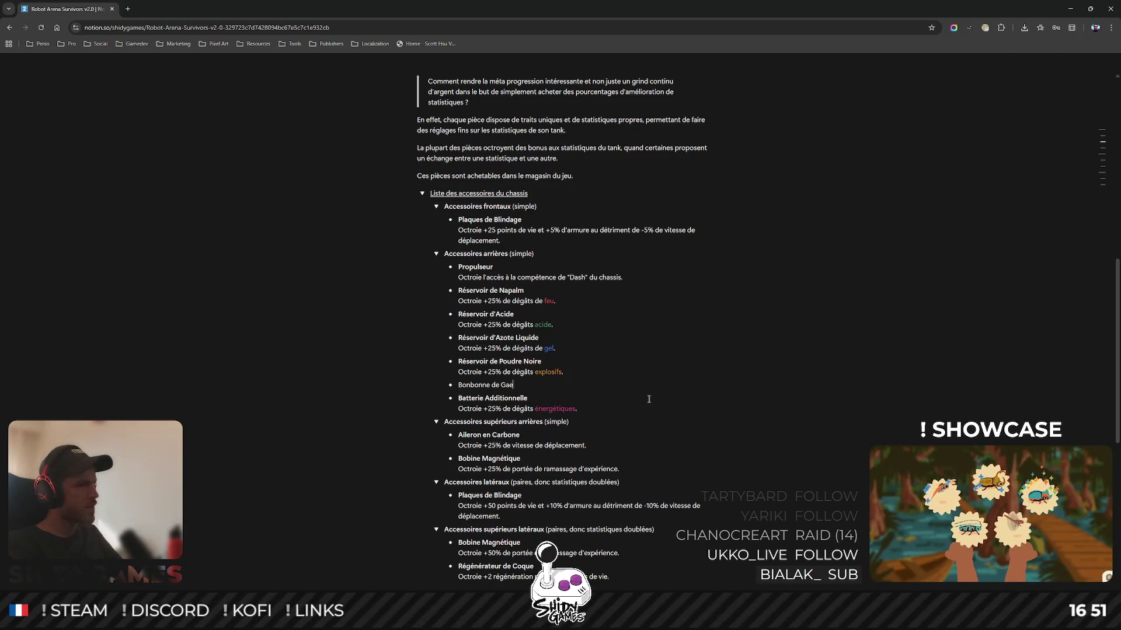
key("shift+Return")
type("Octro")
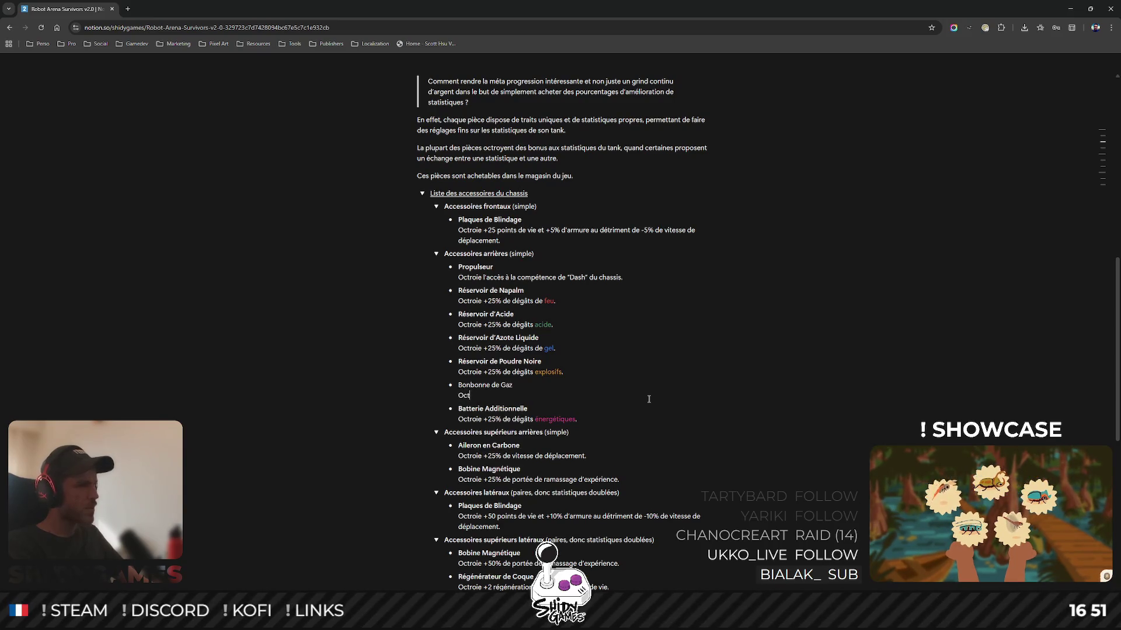
triple_click(492, 372)
key("ctrl+c")
double_click(476, 396)
key("ctrl+v")
Change Poudre Noire's damage type to 'cinétiques', coloured grey.
double_click(543, 372)
type("cinéti")
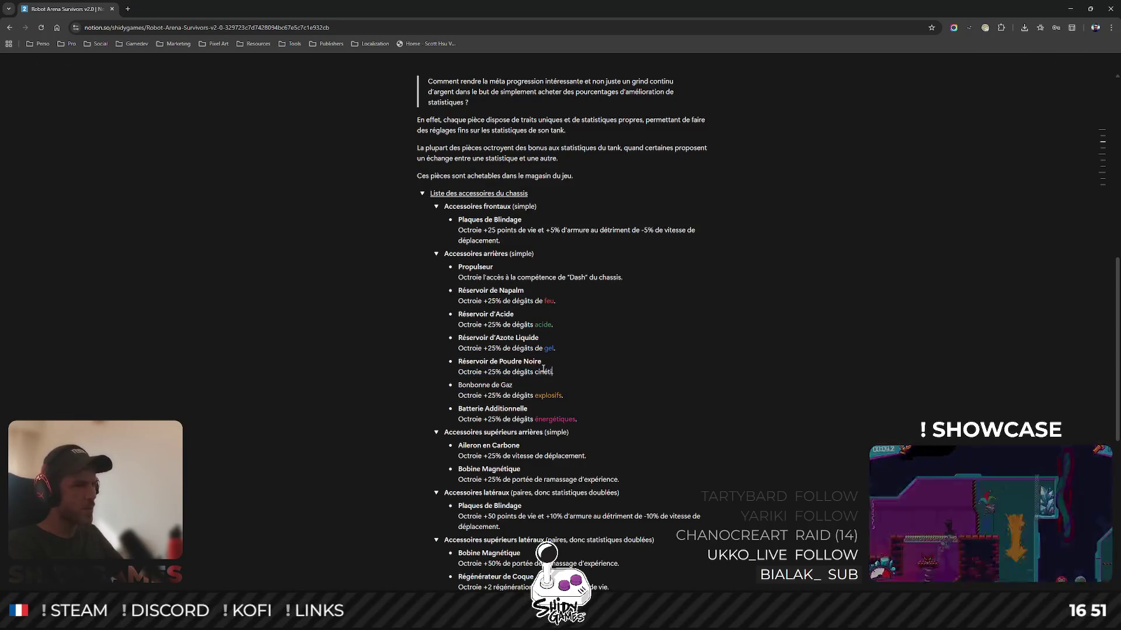
type("ques")
double_click(544, 372)
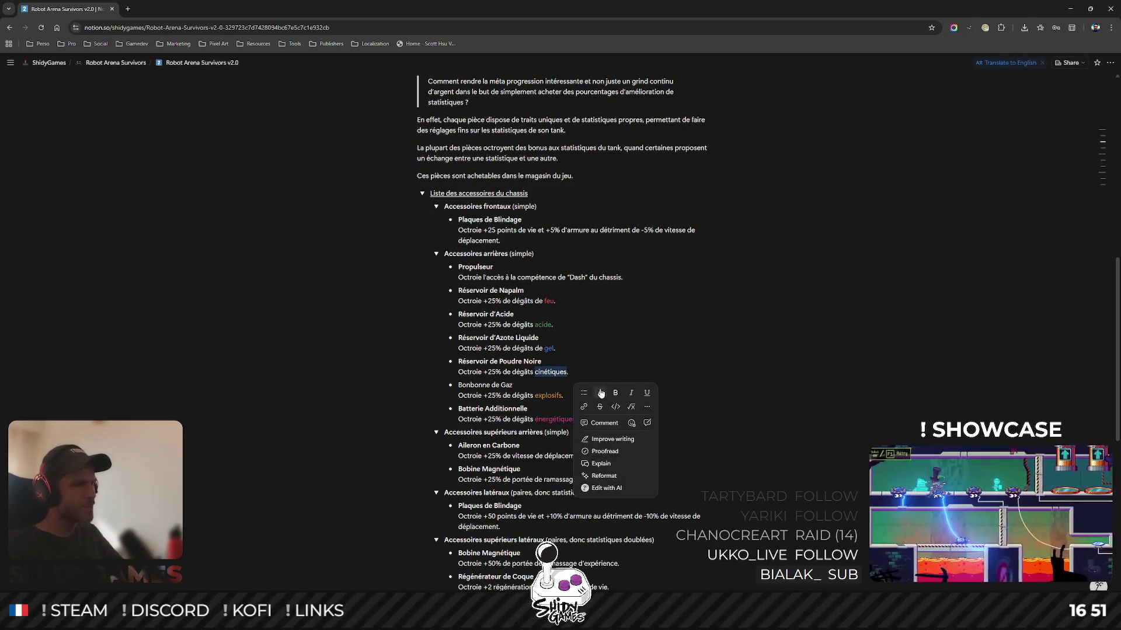
left_click(600, 394)
left_click(619, 451)
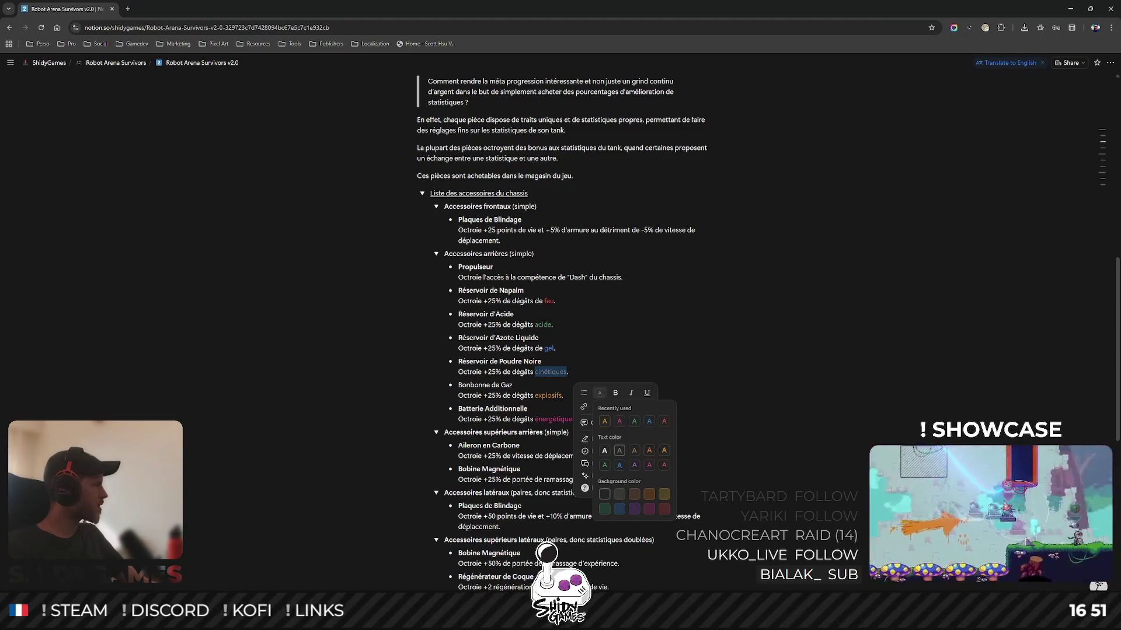
left_click(749, 402)
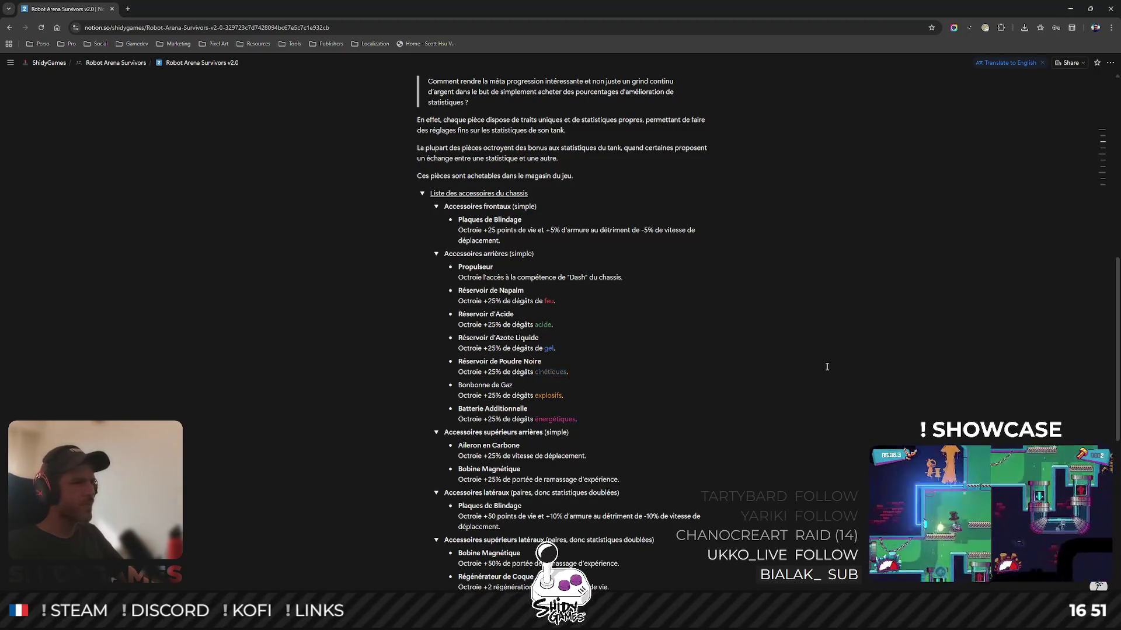
Move Réservoir de Poudre Noire right after Propulseur at the main bullet level.
mouse_move(434, 361)
left_mouse_down()
mouse_move(461, 292)
mouse_move(473, 290)
left_mouse_up()
key("shift+Tab")
left_click(696, 352)
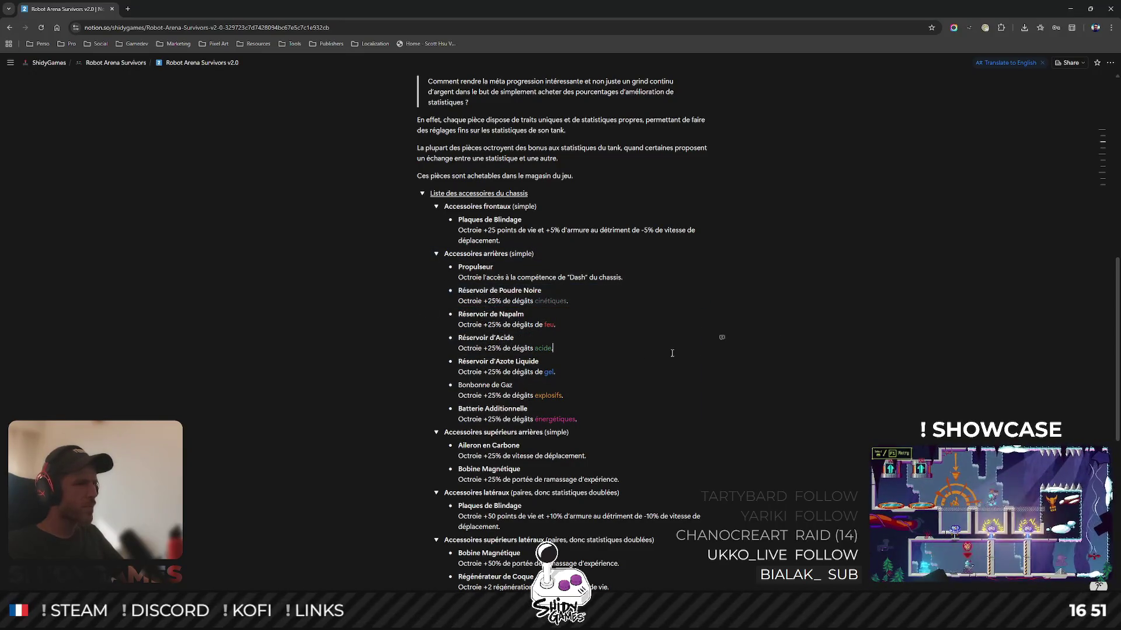
Make the Bonbonne de Gaz title bold.
key("shift+Up")
key("shift+Down")
key("shift+Home")
key("ctrl+b")
left_click(590, 350)
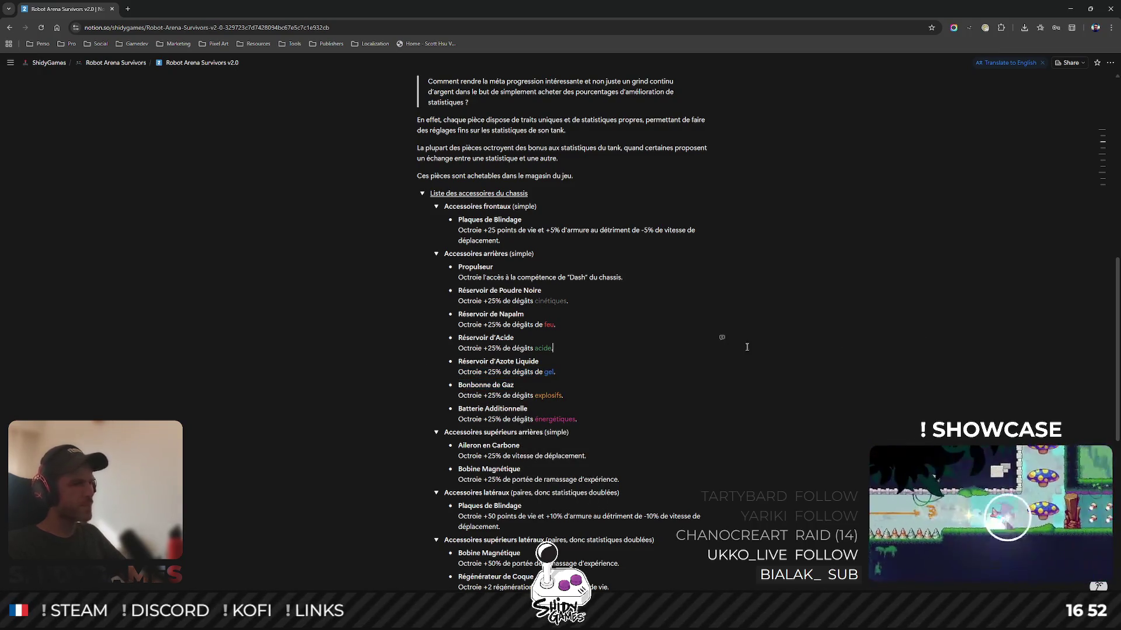
Replace 'Réservoir' with 'Bonbonne' in the Azote Liquide title.
double_click(477, 384)
key("ctrl+c")
double_click(470, 361)
key("ctrl+v")
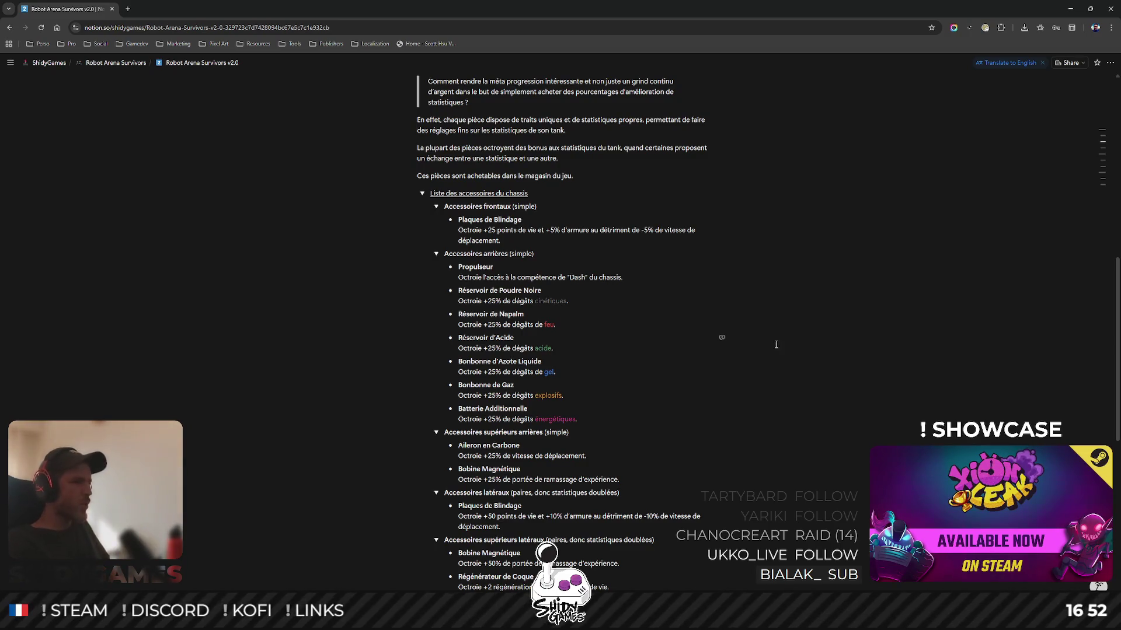
scroll(721, 294, "down", 1)
Duplicate the six rear damage items and place the copies under lateral Plaques de Blindage.
mouse_move(611, 375)
left_mouse_down()
mouse_move(461, 320)
mouse_move(435, 247)
mouse_move(452, 244)
left_mouse_up()
right_click(721, 239)
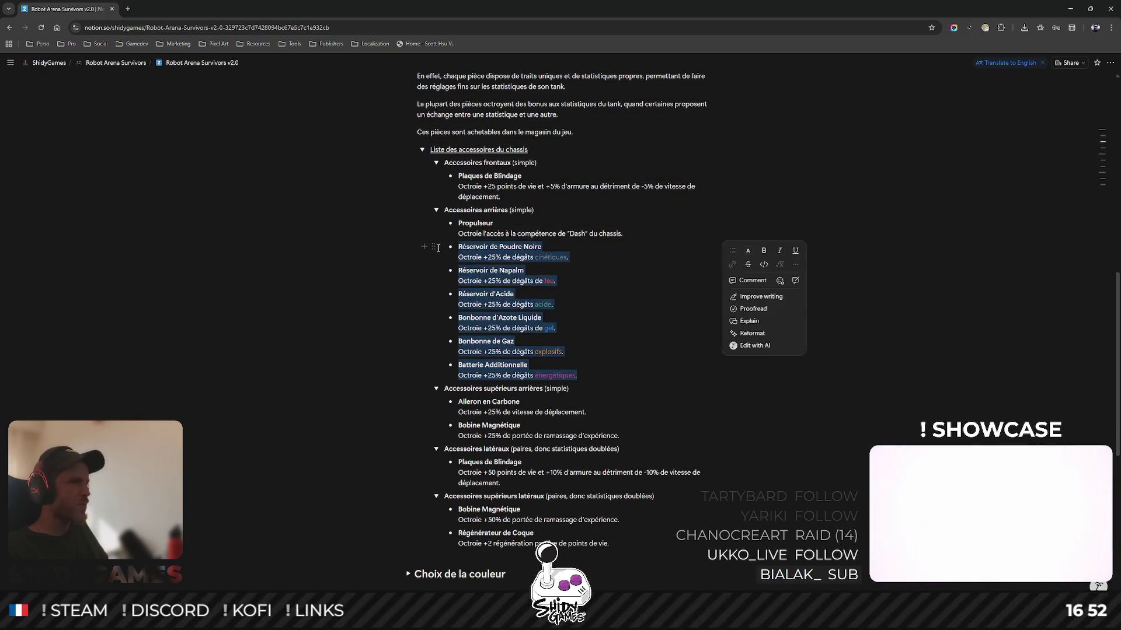
left_click(433, 246)
mouse_move(353, 224)
left_click(358, 253)
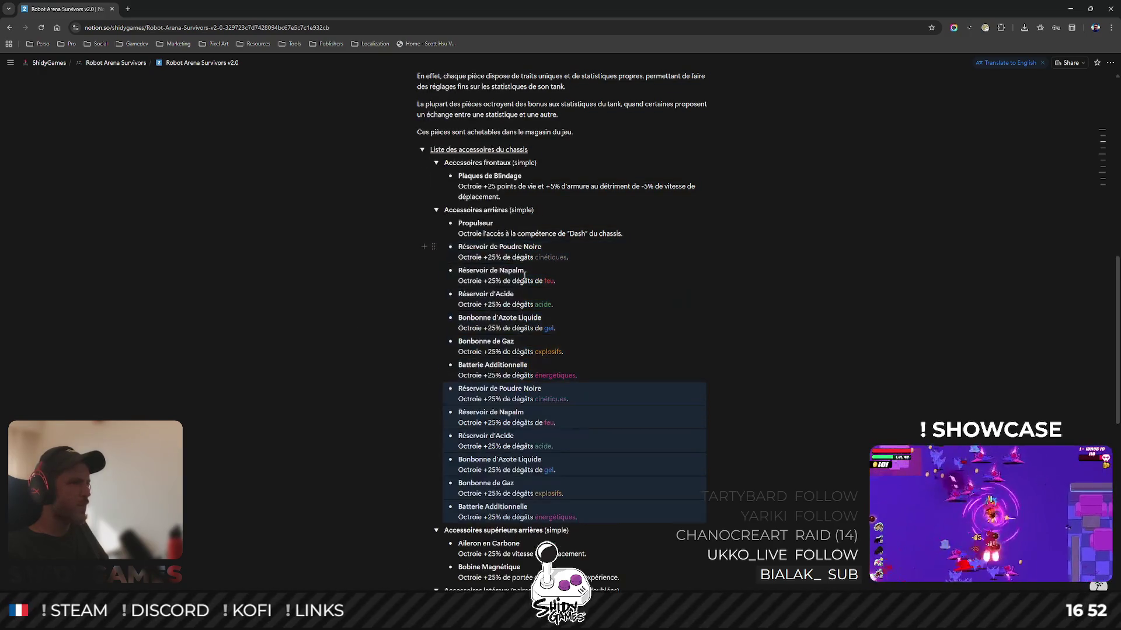
scroll(434, 208, "down", 3)
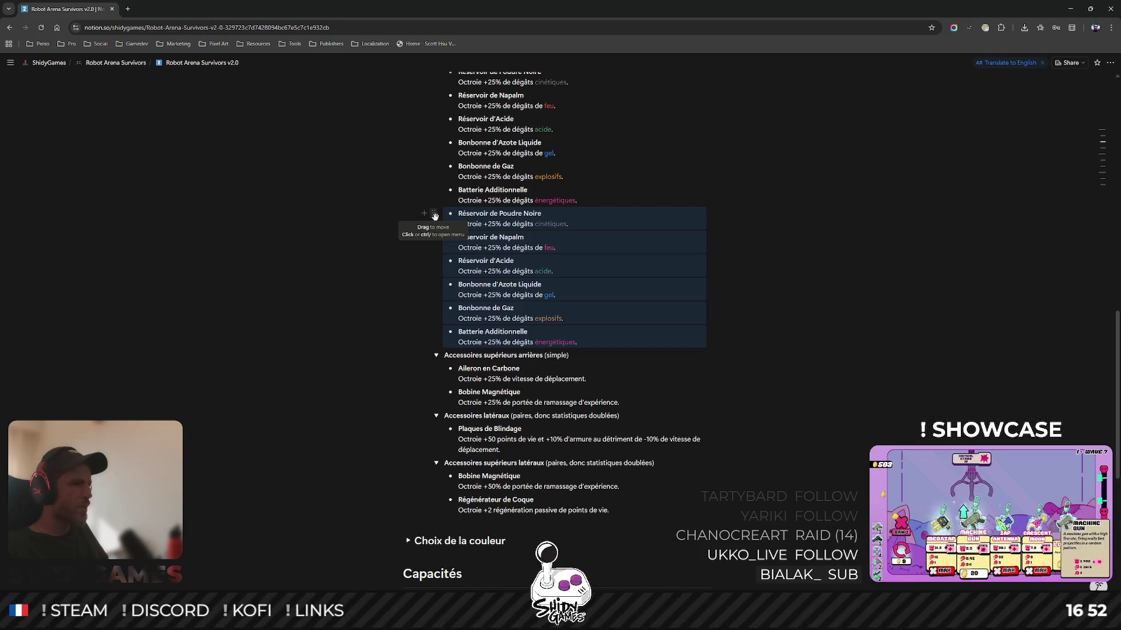
mouse_move(435, 215)
left_mouse_down()
mouse_move(494, 362)
mouse_move(496, 456)
mouse_move(506, 442)
left_mouse_up()
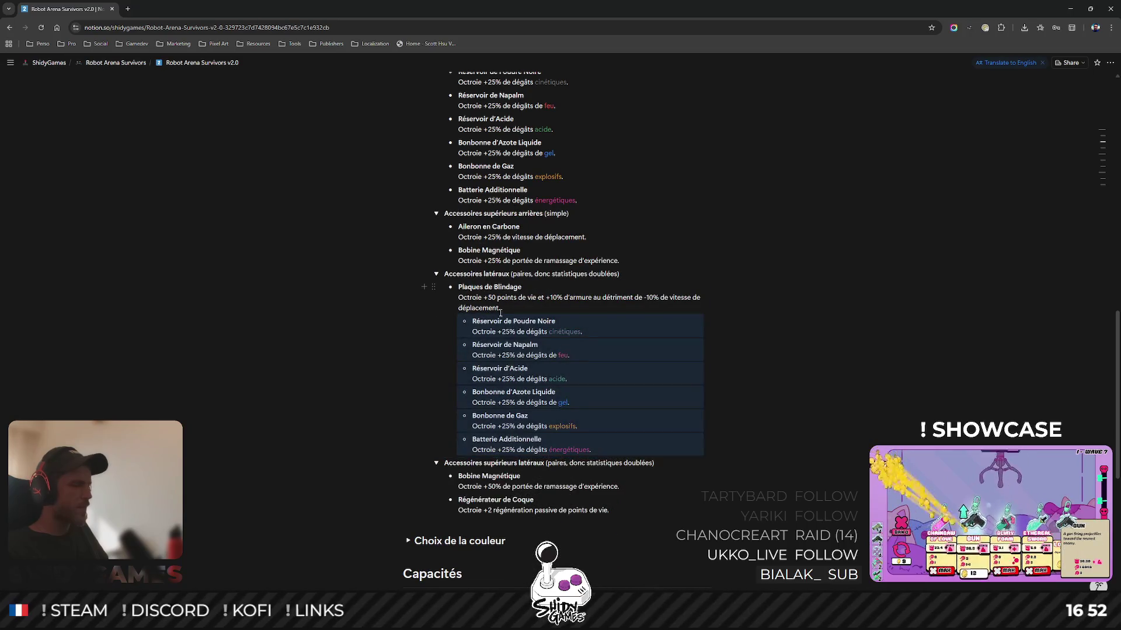
key("shift+Tab")
left_click(1016, 298)
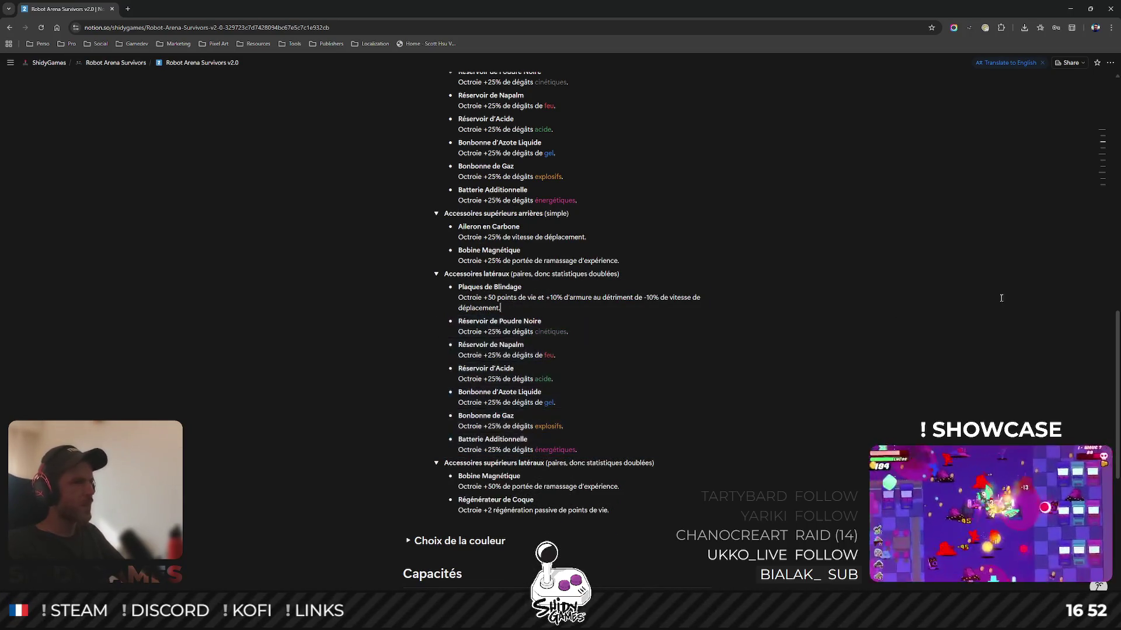
Raise each copied item's damage bonus from +25% to +50%.
double_click(492, 333)
type("50")
key("Down")
key("BackSpace")
key("BackSpace")
type("50")
key("Down")
key("BackSpace")
key("BackSpace")
type("50")
key("Down")
key("BackSpace")
key("BackSpace")
type("50")
key("Down")
key("BackSpace")
key("BackSpace")
type("50")
key("Down")
key("BackSpace")
key("BackSpace")
type("50")
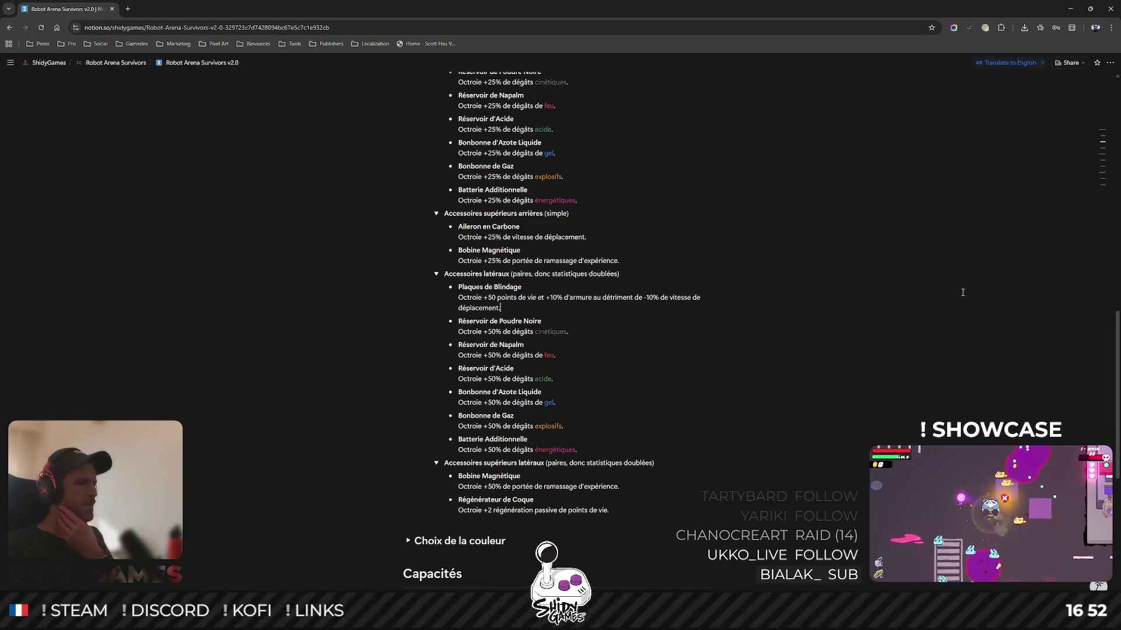
scroll(962, 293, "up", 1)
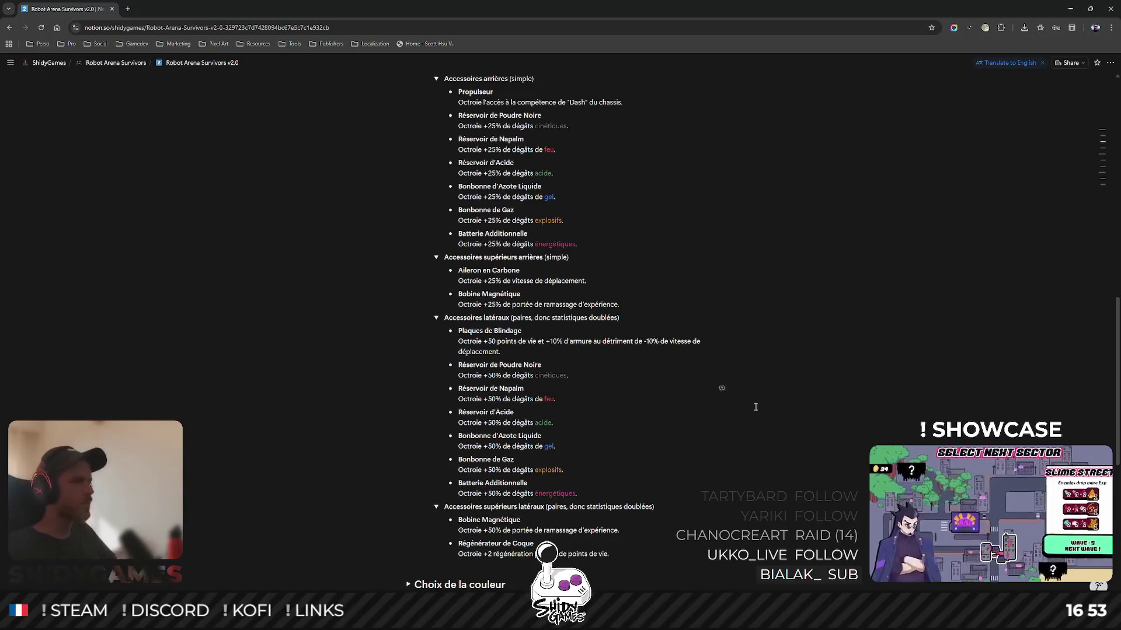
Set the frontal Plaques de Blindage health bonus to +50 and the lateral one to +100.
scroll(741, 430, "up", 1)
scroll(741, 430, "up", 3)
scroll(820, 327, "down", 5)
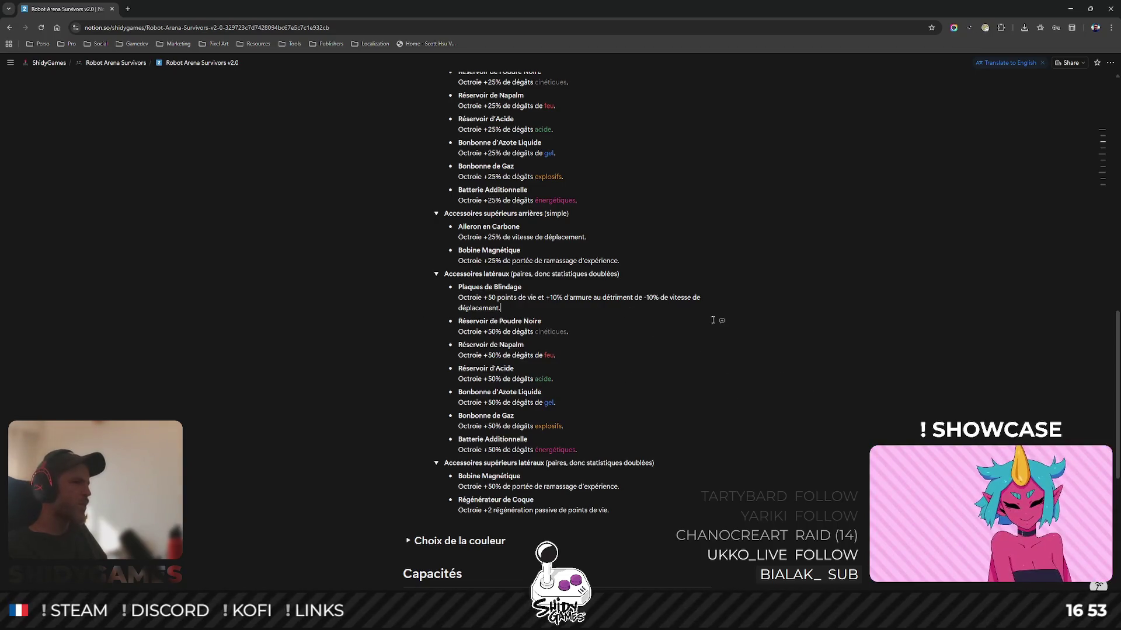
scroll(712, 320, "up", 2)
scroll(711, 318, "up", 1)
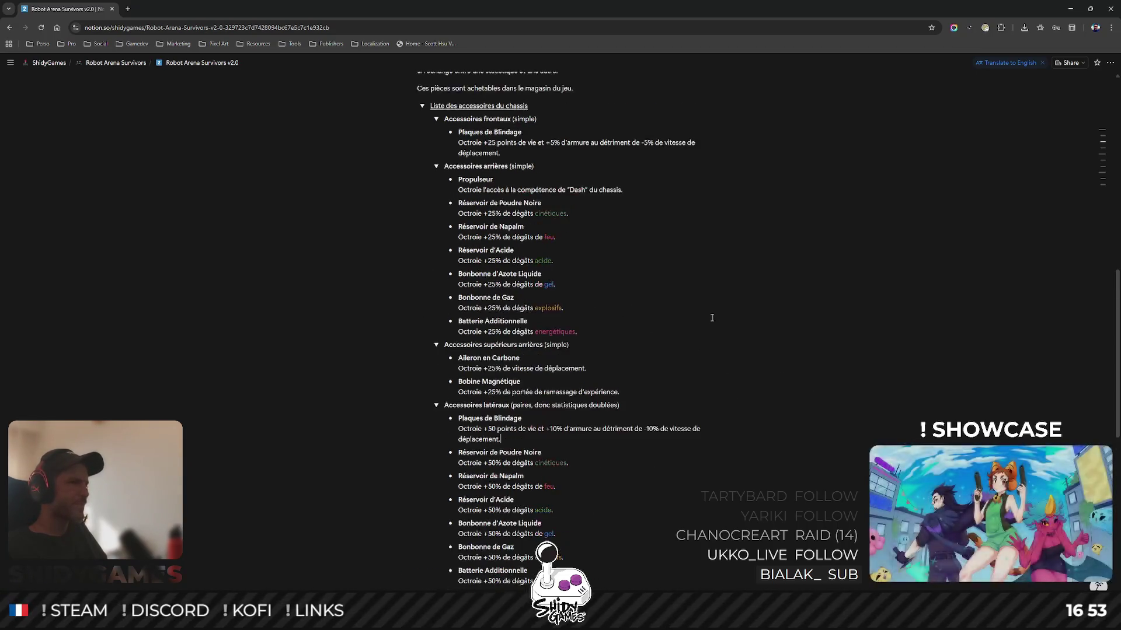
left_click(492, 143)
key("BackSpace")
key("Delete")
type("50")
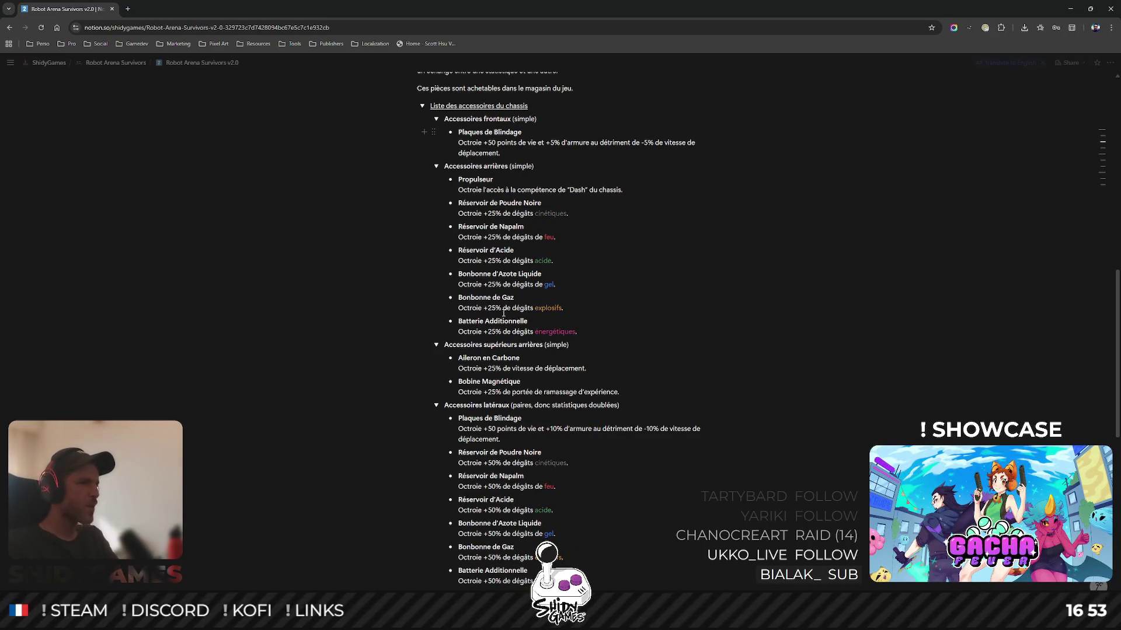
key("BackSpace")
type("10")
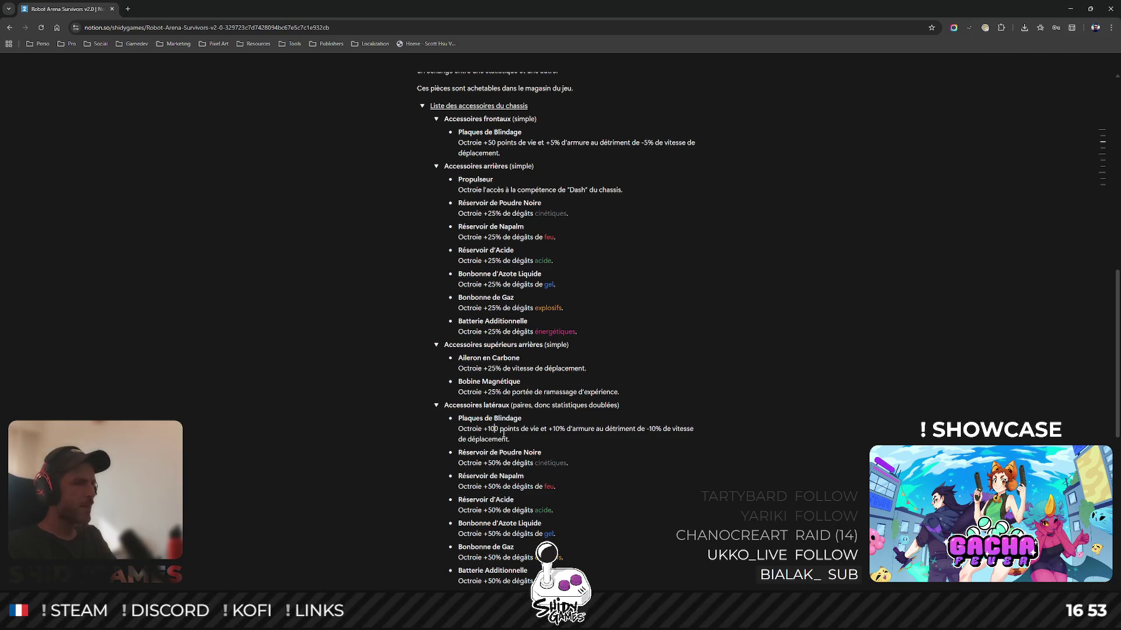
Scroll down to Régénérateur de Coque and select the word Régénérateur.
scroll(846, 432, "down", 3)
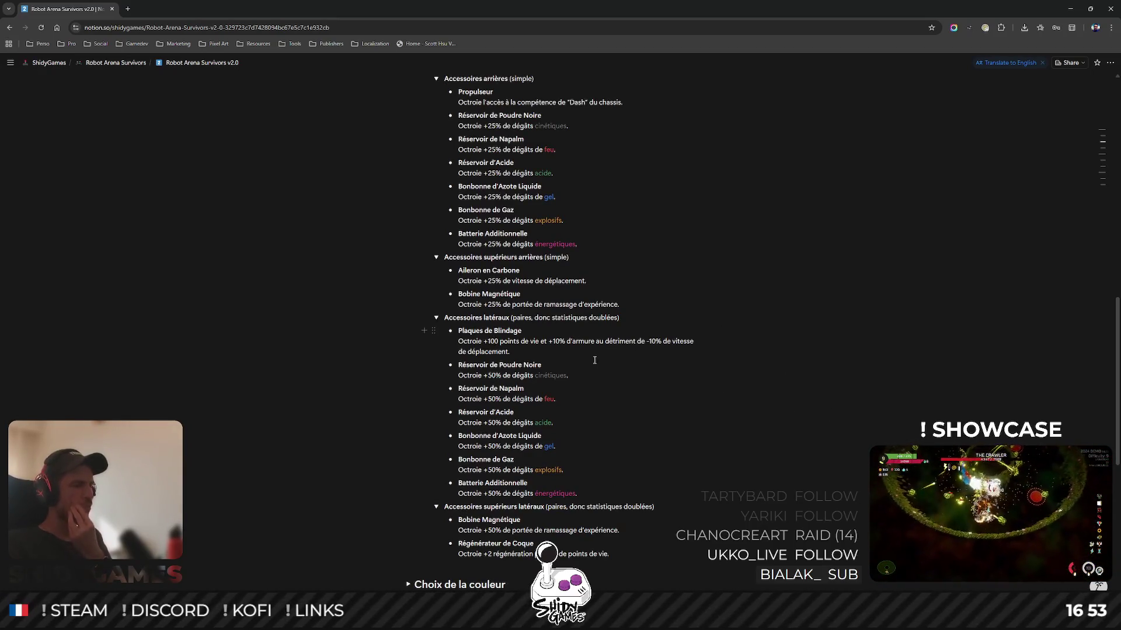
scroll(625, 374, "down", 1)
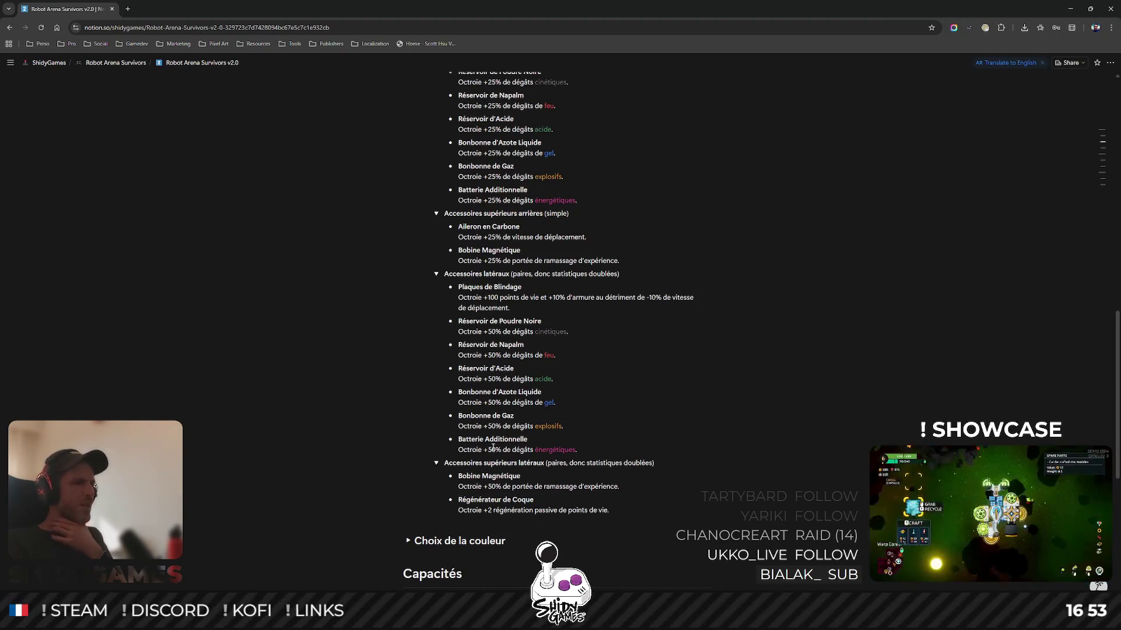
double_click(494, 500)
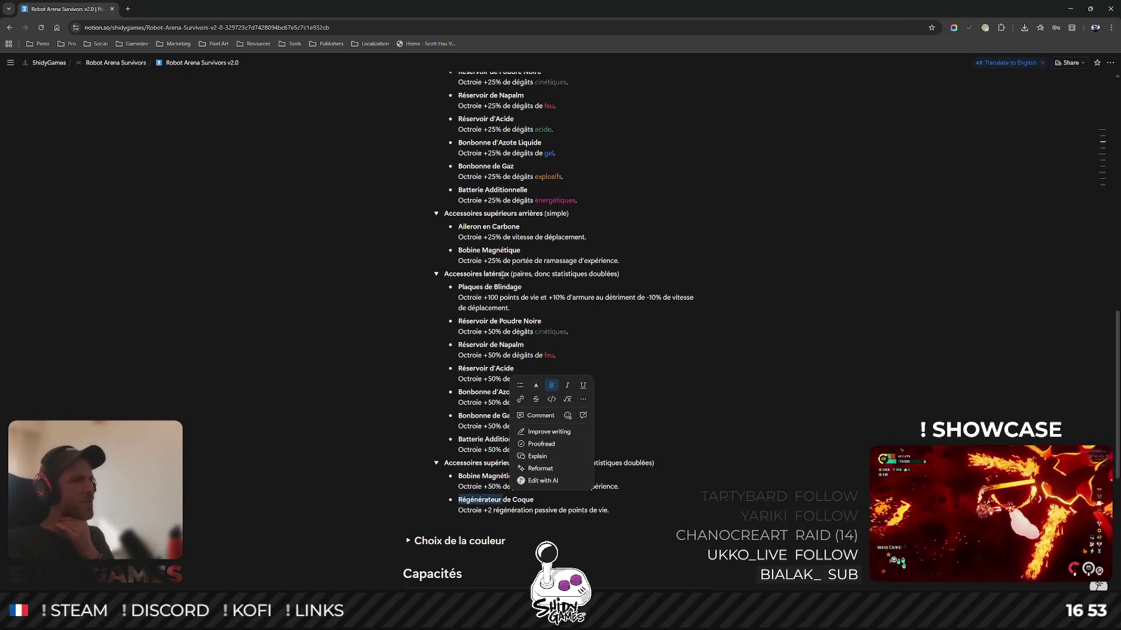
Duplicate Régénérateur de Coque and move the copy under Bobine Magnétique, outdented.
left_click(461, 501)
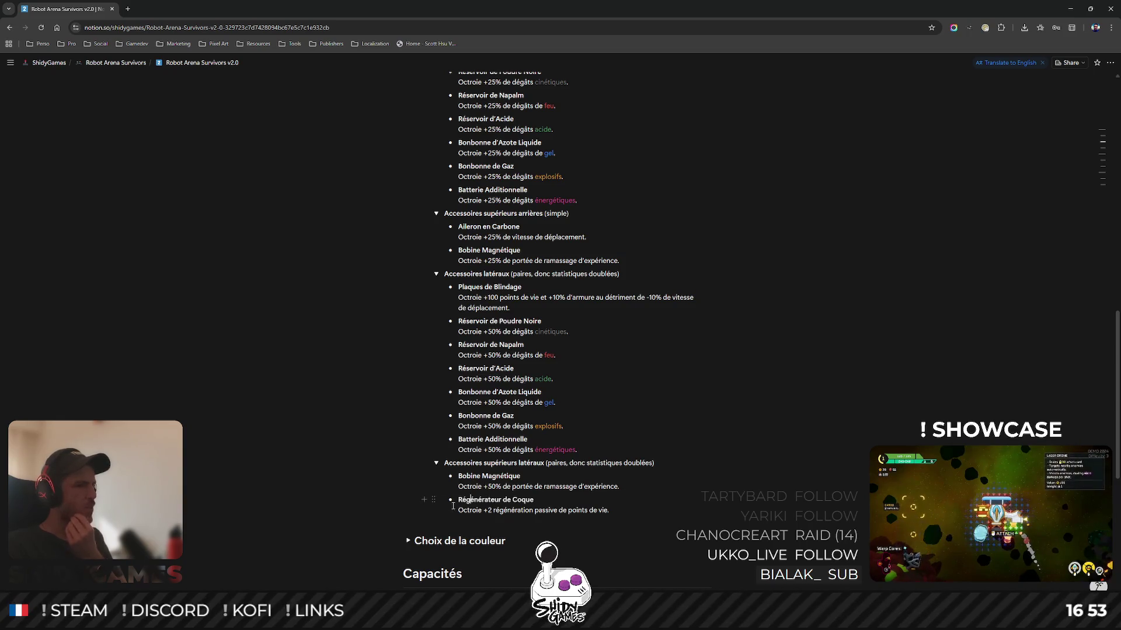
left_click(433, 500)
left_click(350, 489)
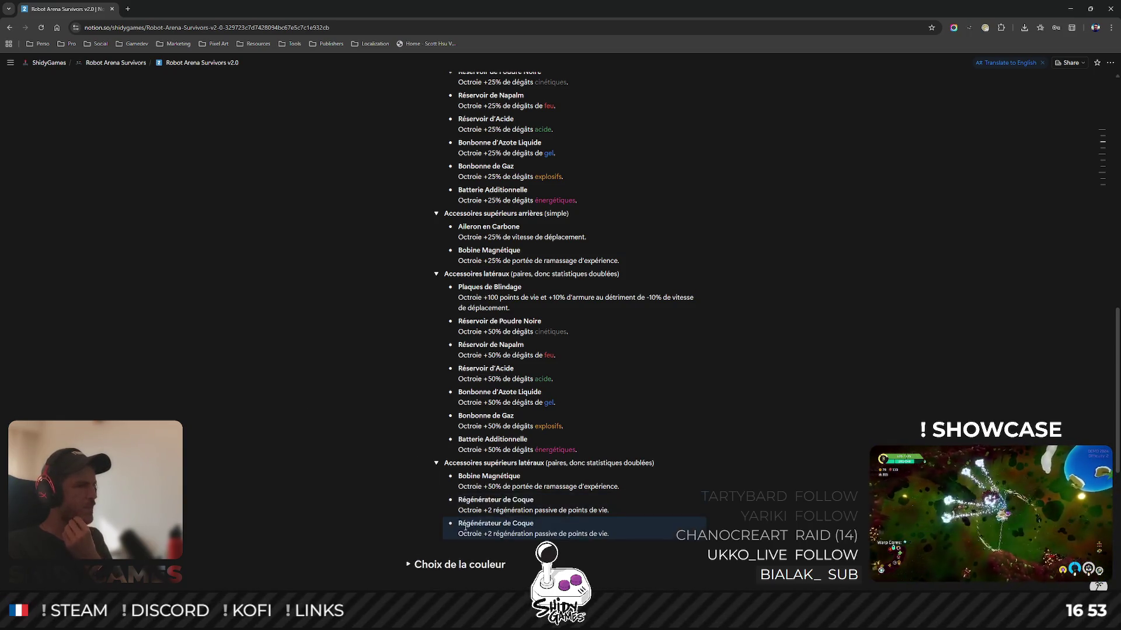
mouse_move(433, 523)
left_mouse_down()
mouse_move(420, 535)
mouse_move(469, 275)
left_mouse_up()
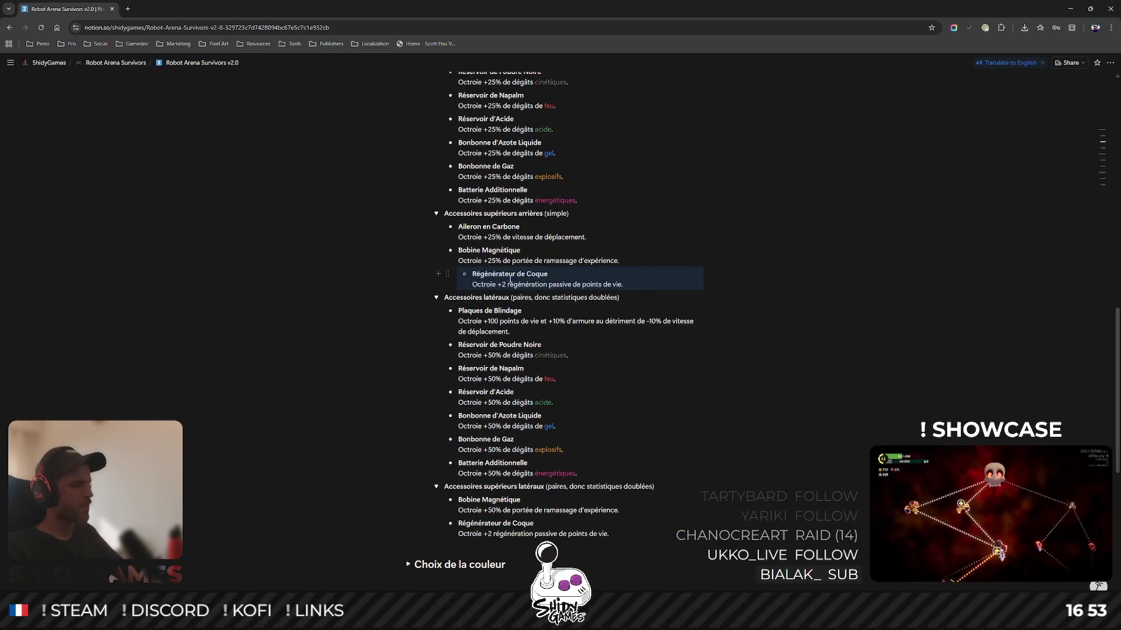
key("shift+Tab")
Change the copy's regeneration bonus from +2 to +1.
left_click(493, 284)
key("BackSpace")
type("1")
type(" de")
type(" de")
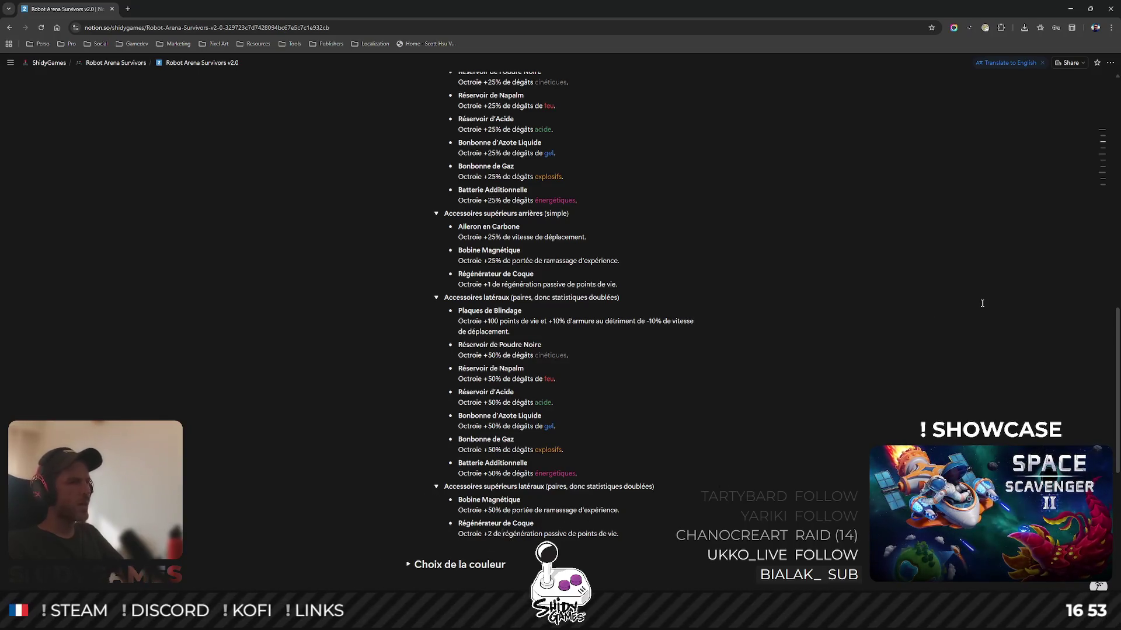
scroll(970, 298, "up", 3)
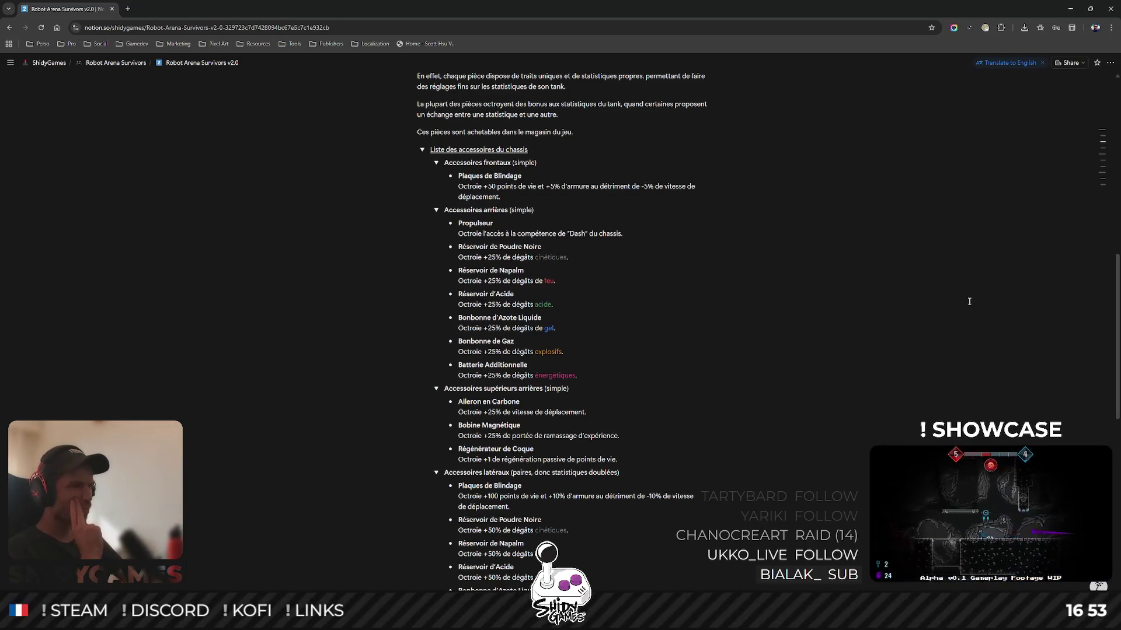
scroll(947, 270, "down", 3)
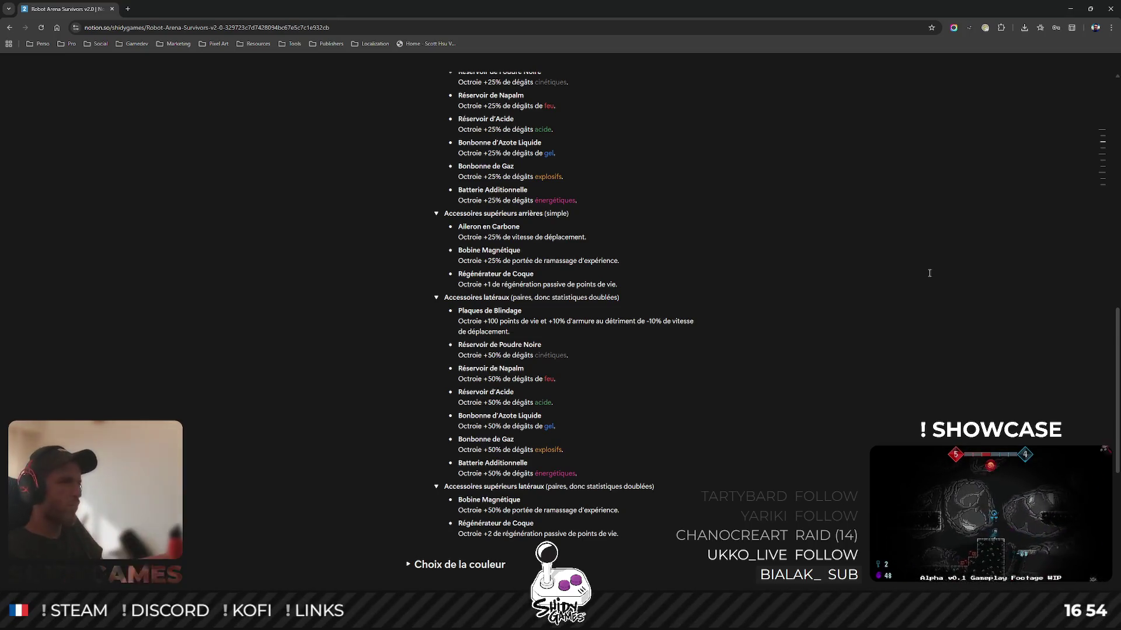
scroll(730, 392, "up", 2)
scroll(721, 391, "up", 2)
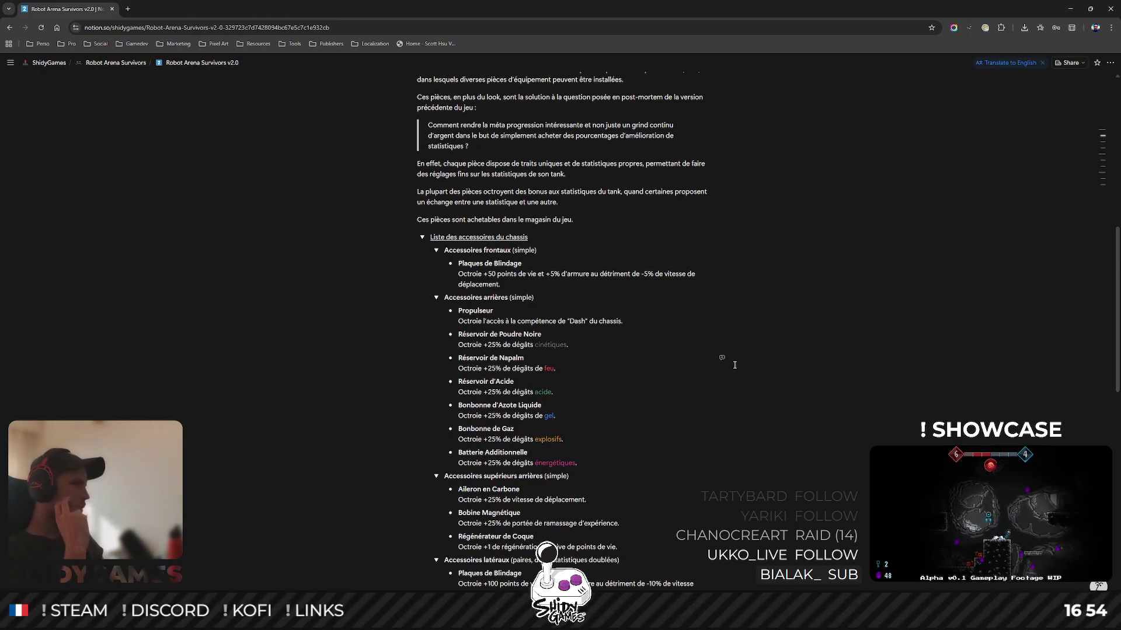
Add a 'Radar d'Acquisition' bullet below the frontal Plaques de Blindage.
left_click(544, 282)
key("Return")
type("R")
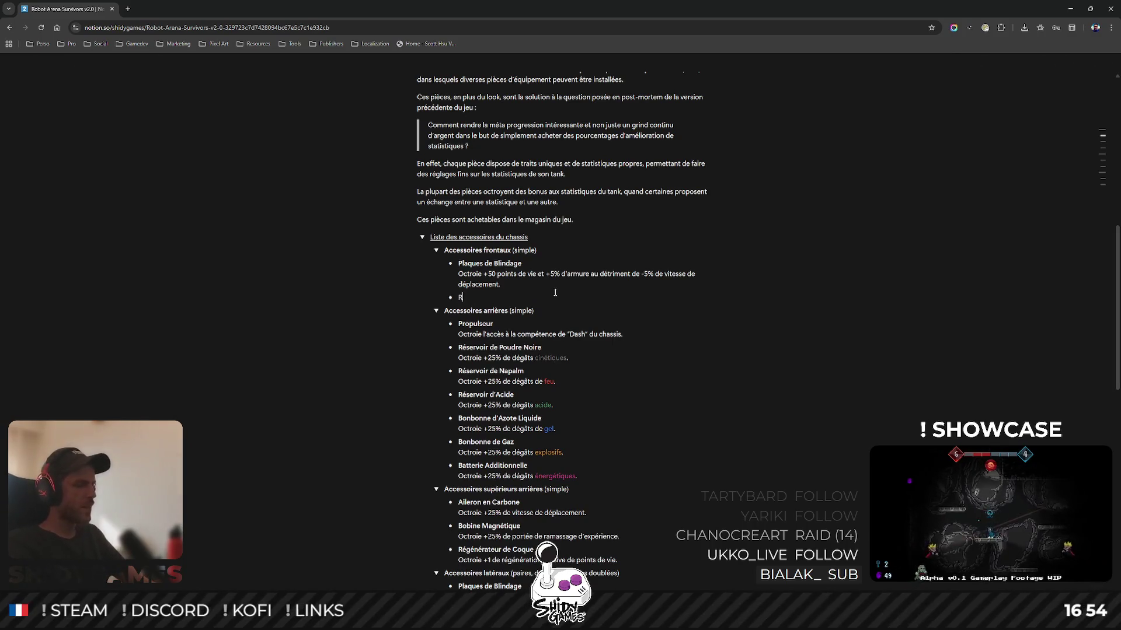
type("adar d'Acq")
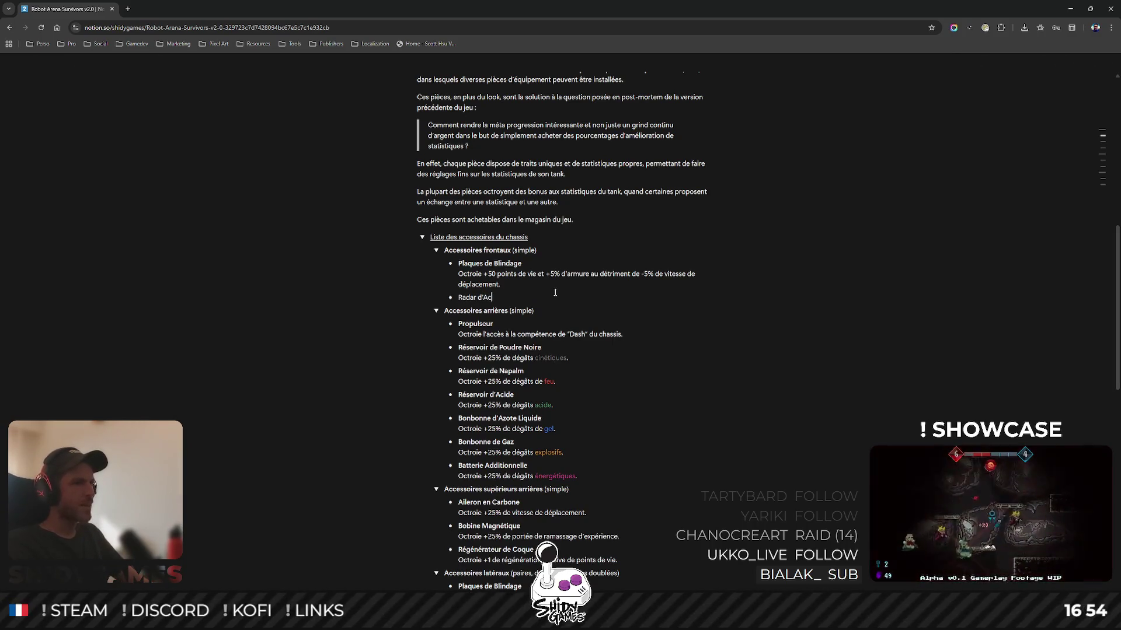
type("uisition")
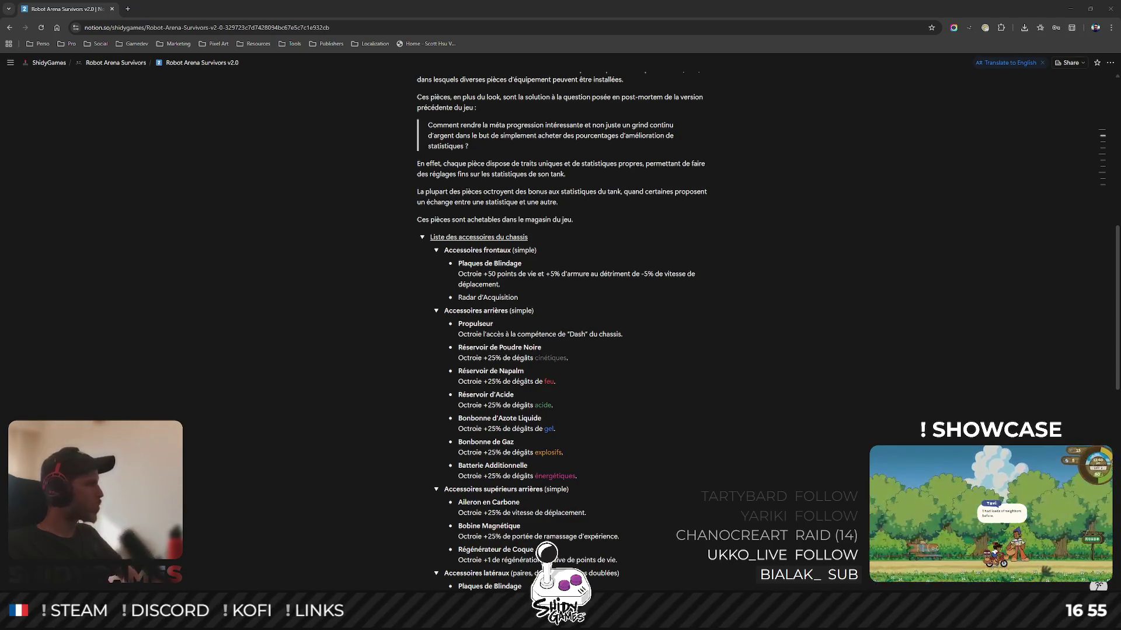
left_click(518, 297)
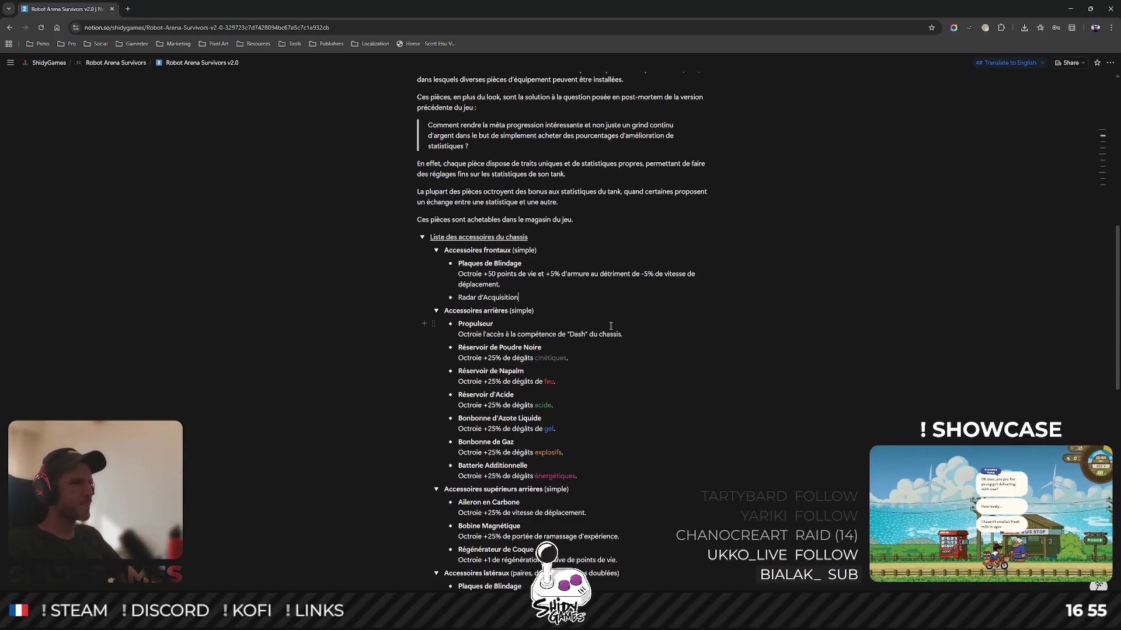
Rename Radar d'Acquisition to Module LIDAR and describe it 'Octroie +10% de chances de coups critiques.'.
double_click(504, 298)
left_click_drag(458, 297, 533, 293)
type("Modu")
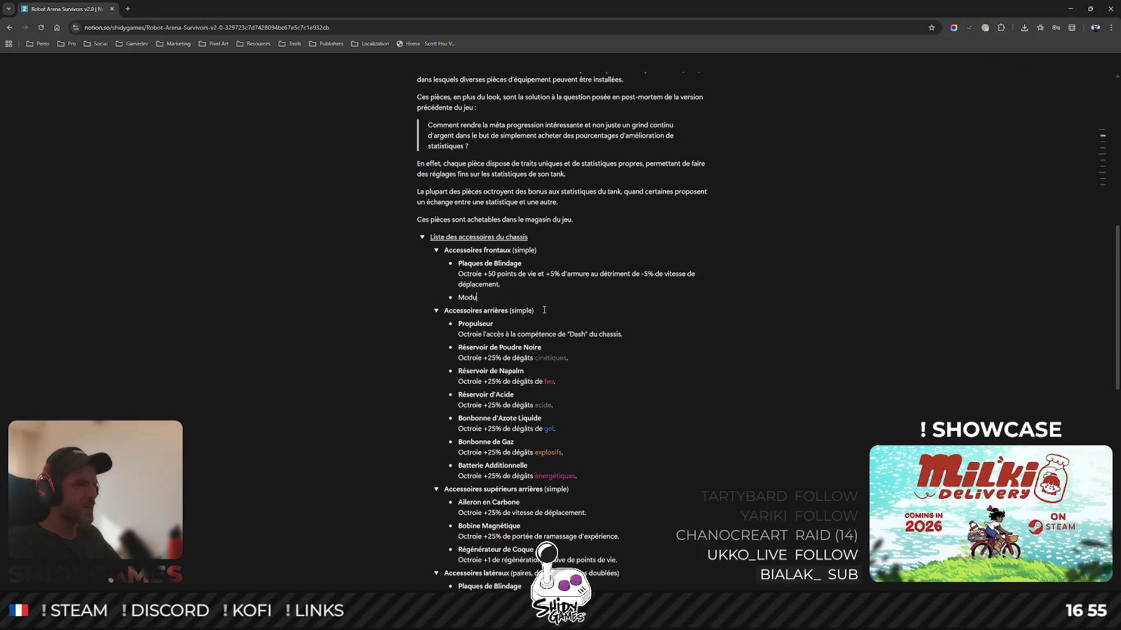
type("le LIDAR")
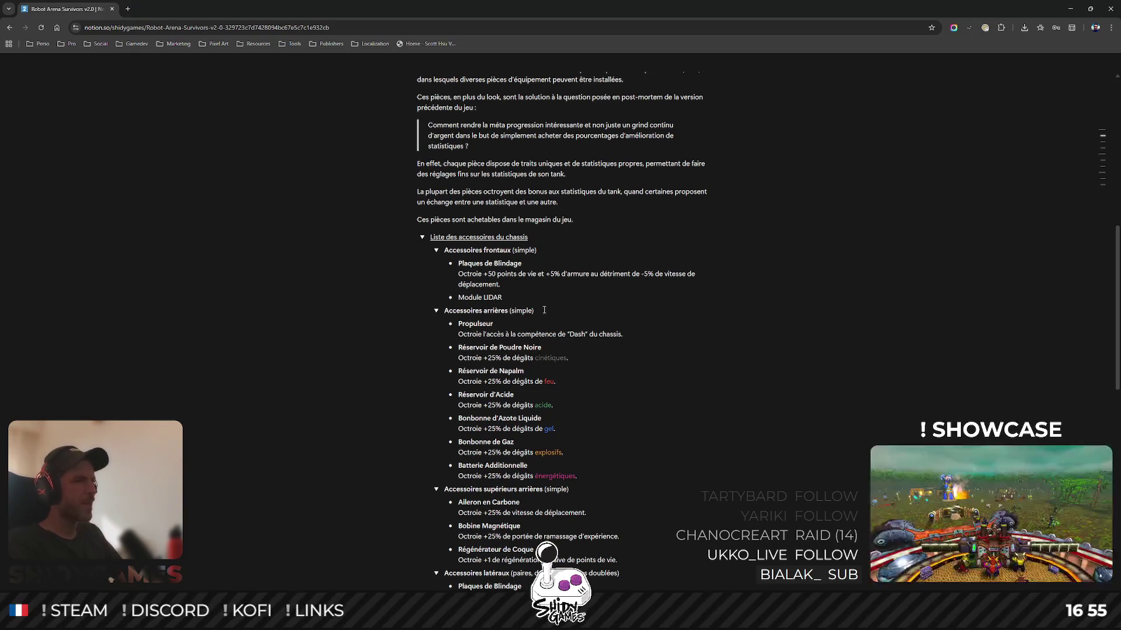
key("shift+Return")
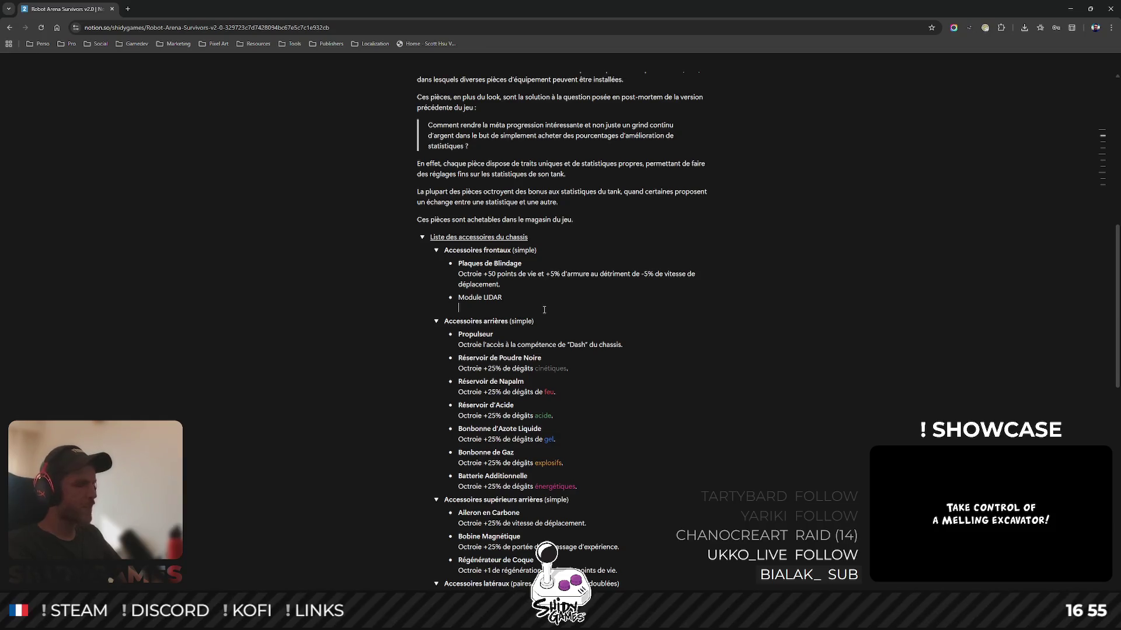
type("Octroie ")
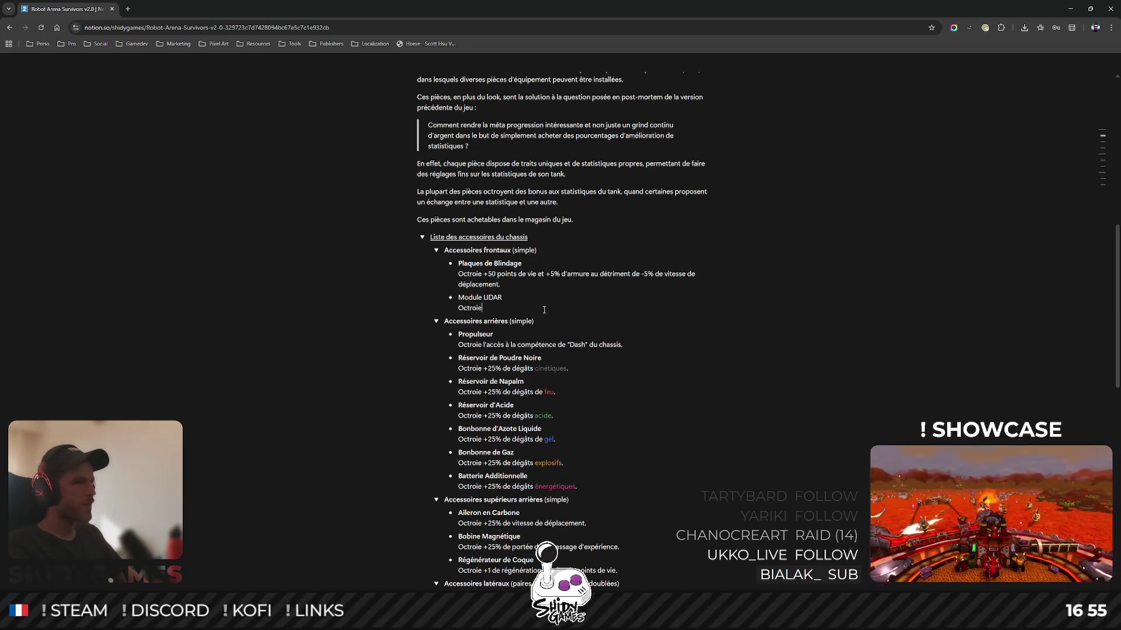
type("+")
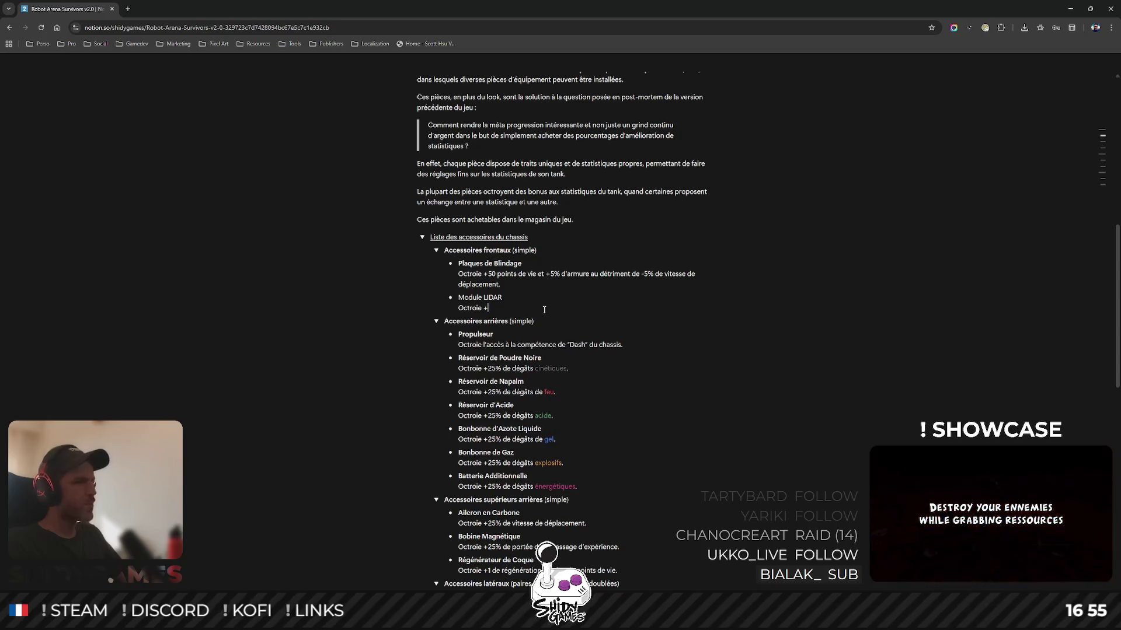
type("10")
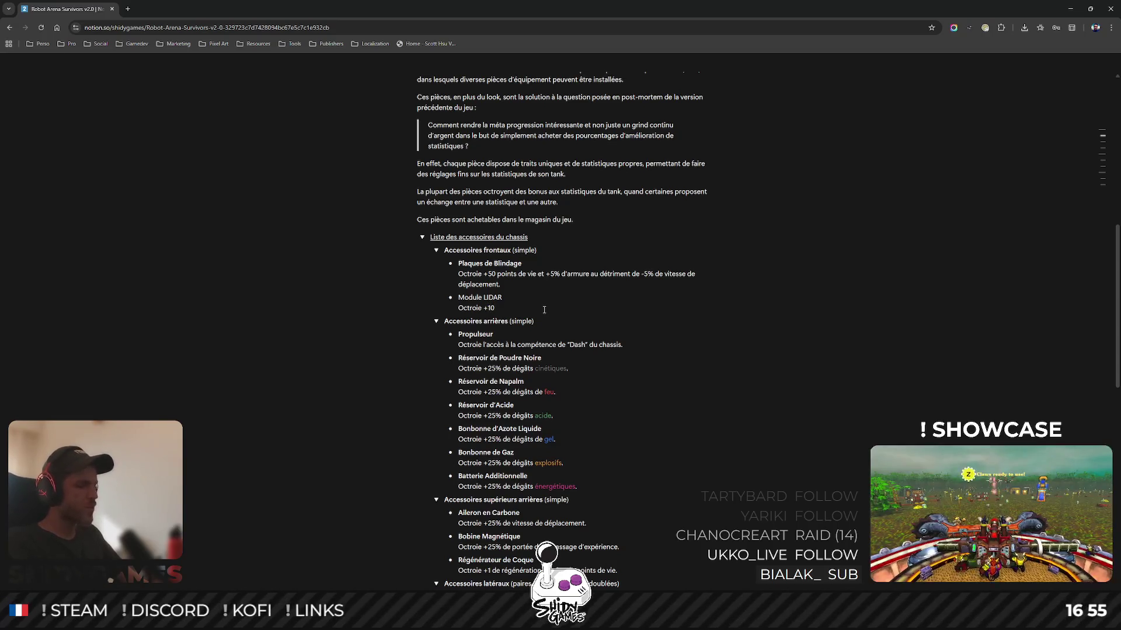
type("% de chances de coups critiques")
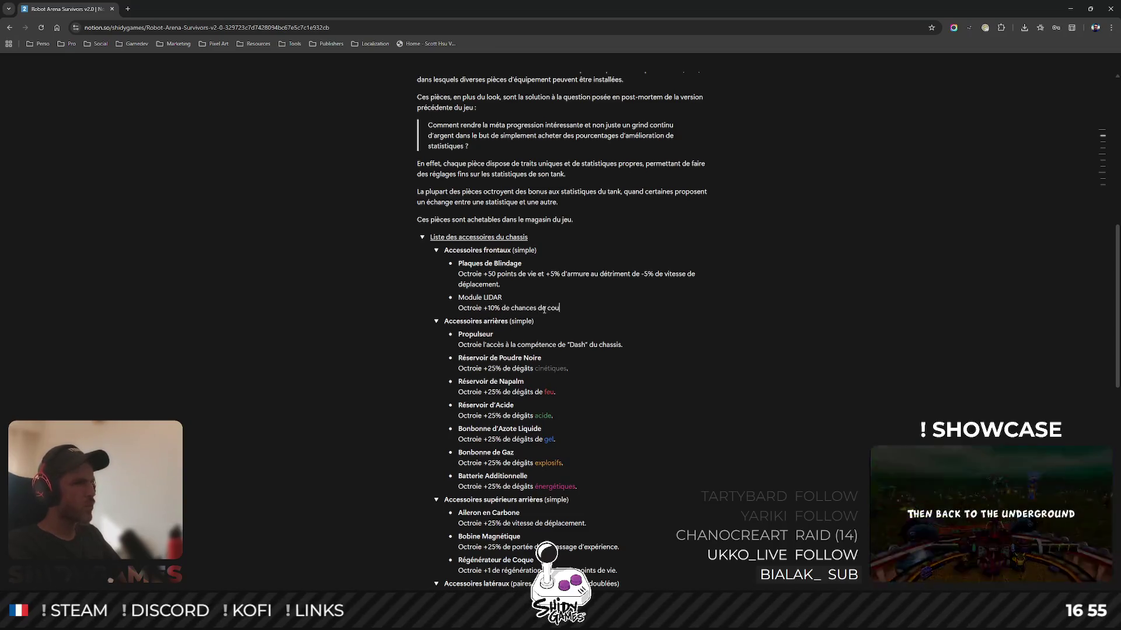
type(".")
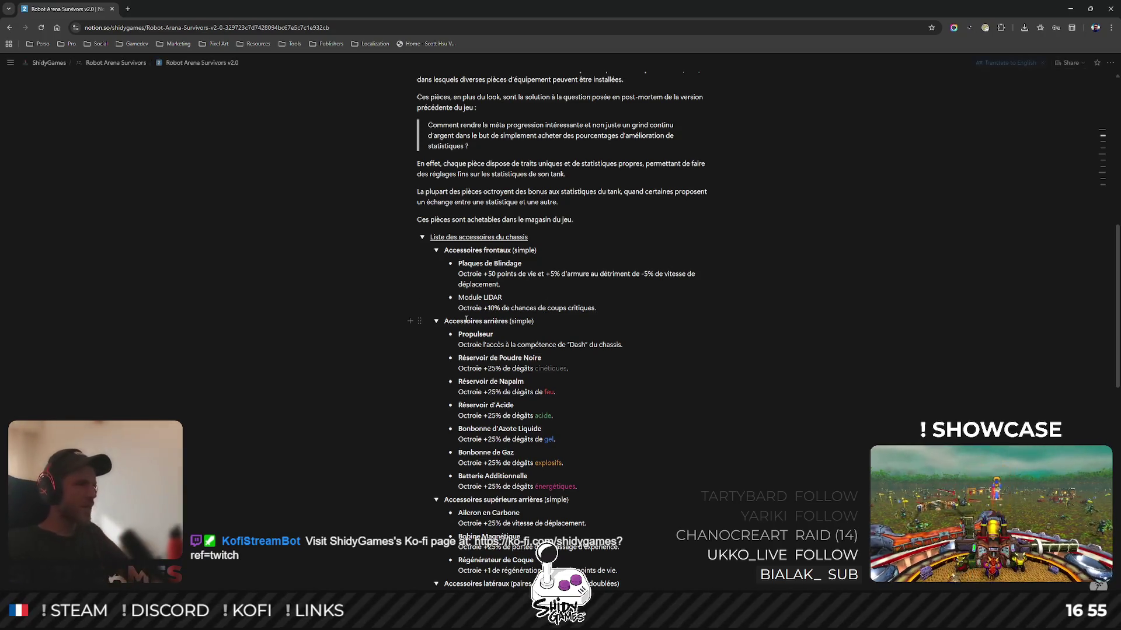
Lower the critical-chance bonus to +5% and select the Module LIDAR item.
double_click(490, 307)
type("5")
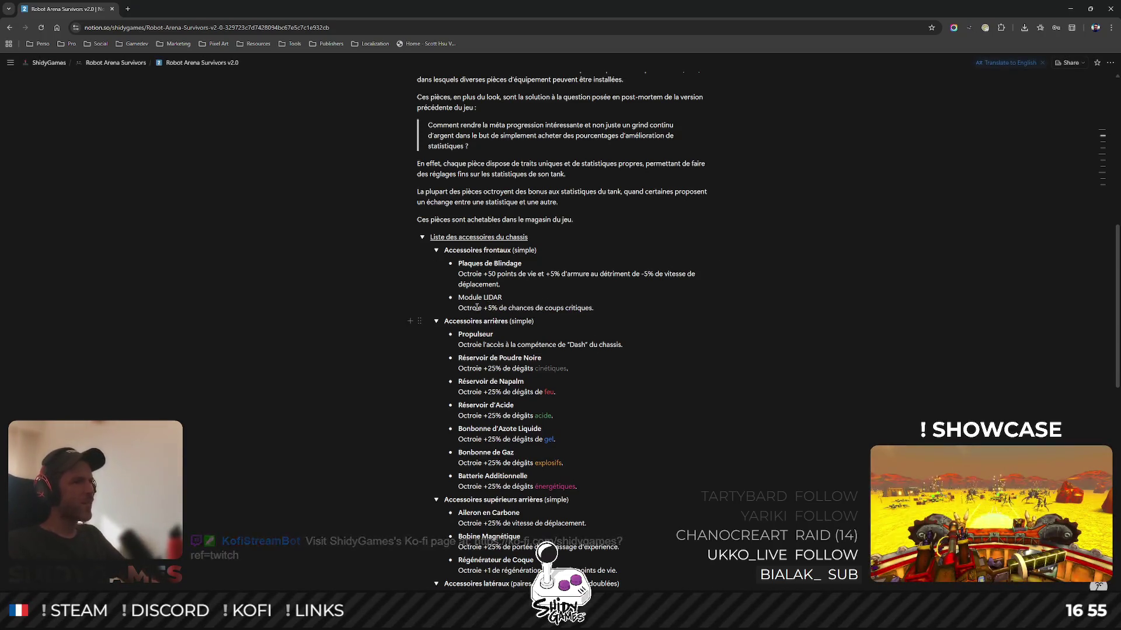
left_click_drag(501, 297, 458, 297)
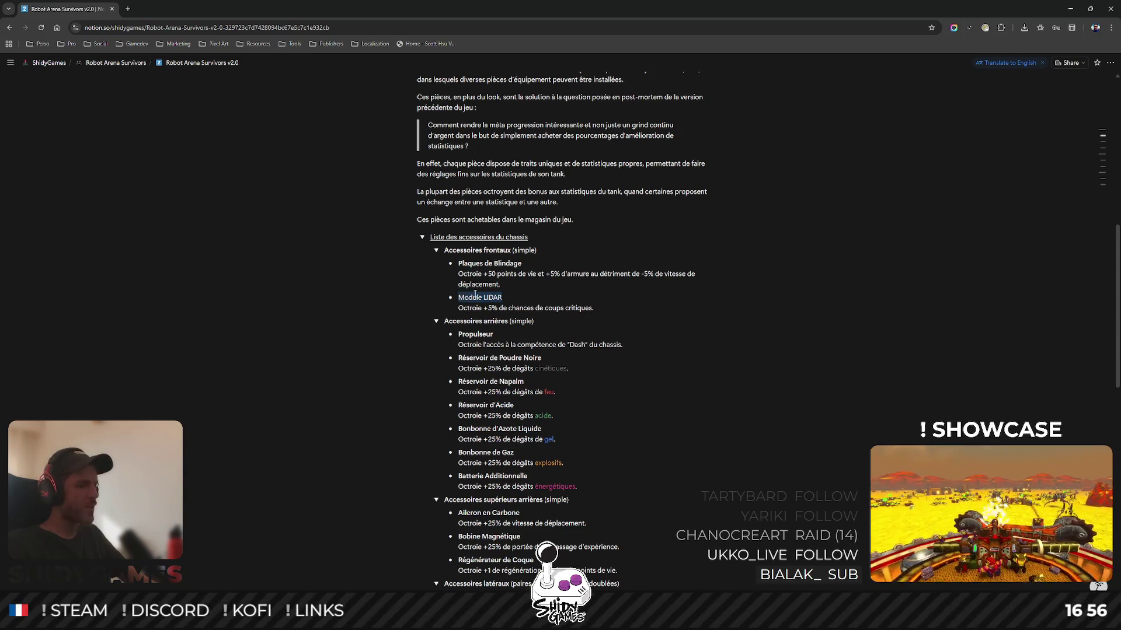
key("Escape")
Duplicate the Module LIDAR entry and drag the copy under Batterie Additionnelle in Accessoires latéraux.
scroll(432, 234, "down", 2)
left_click(482, 209)
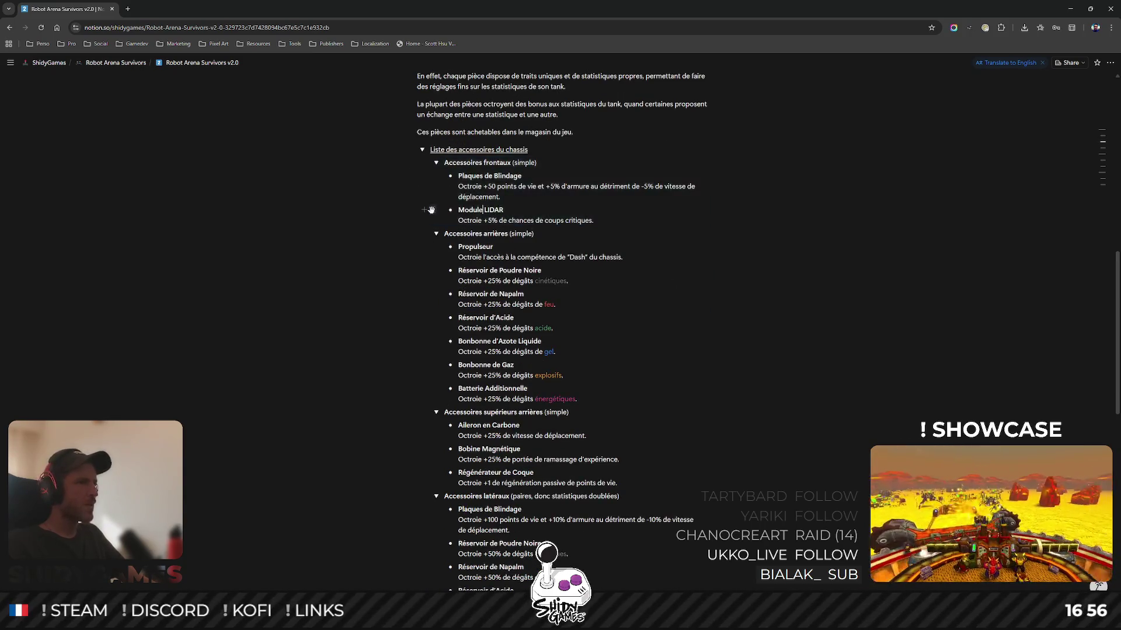
left_click(432, 210)
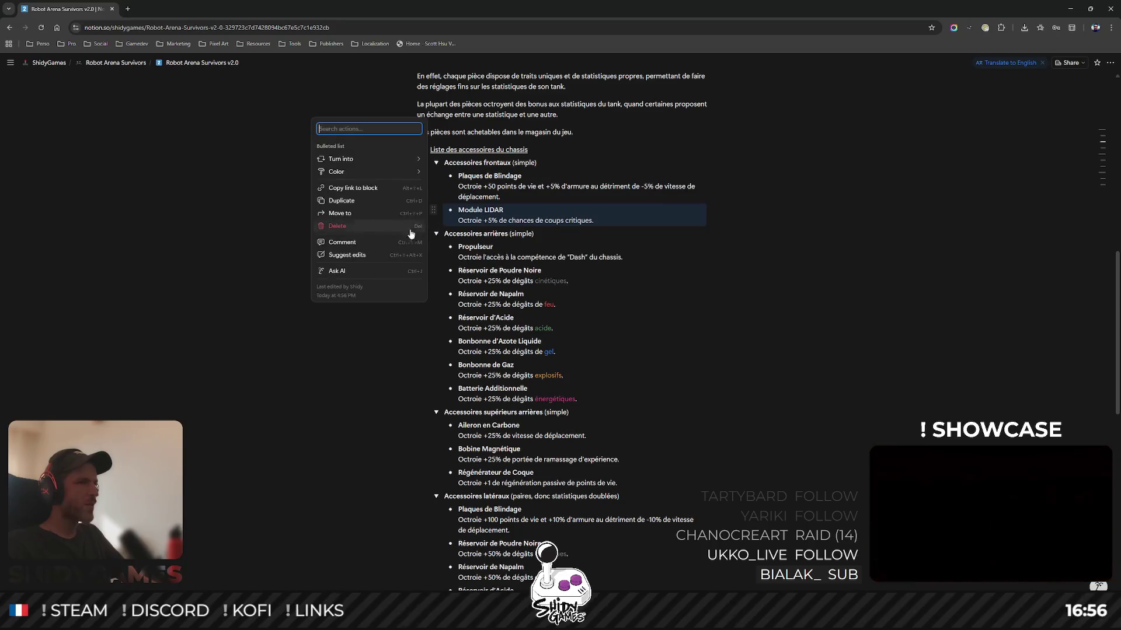
left_click(354, 207)
scroll(523, 253, "down", 1)
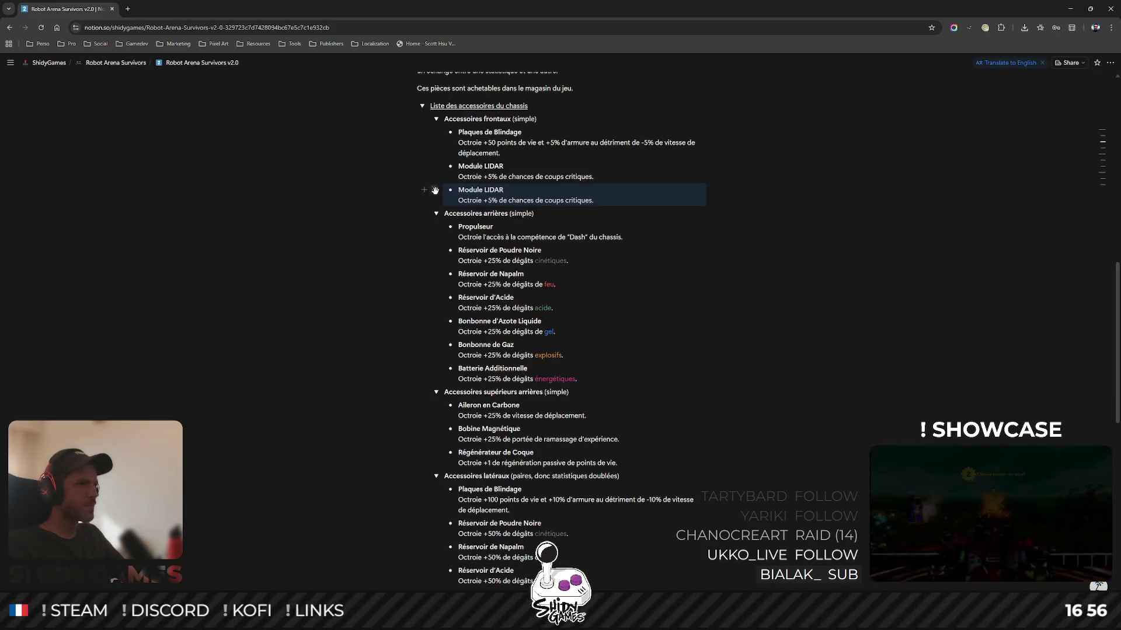
mouse_move(435, 190)
left_mouse_down()
mouse_move(561, 341)
mouse_move(663, 349)
mouse_move(613, 420)
mouse_move(532, 467)
mouse_move(528, 443)
left_mouse_up()
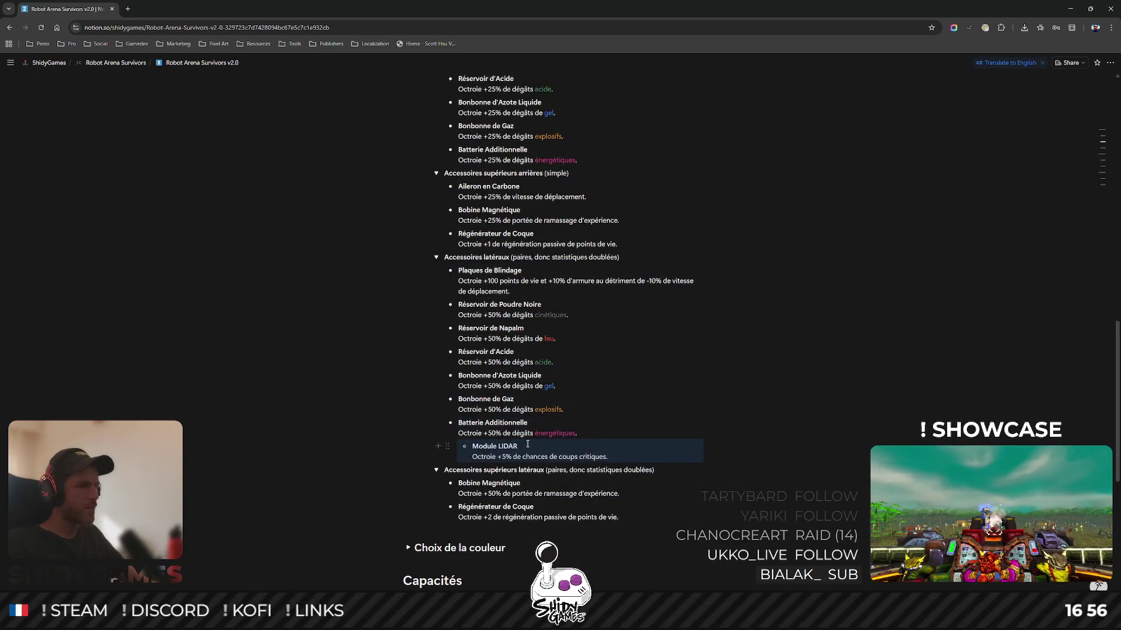
Outdent the copied Module LIDAR, change its bonus from 5 to 10%, then return to Blender.
key("shift+Tab")
left_click(489, 457)
key("BackSpace")
type("10")
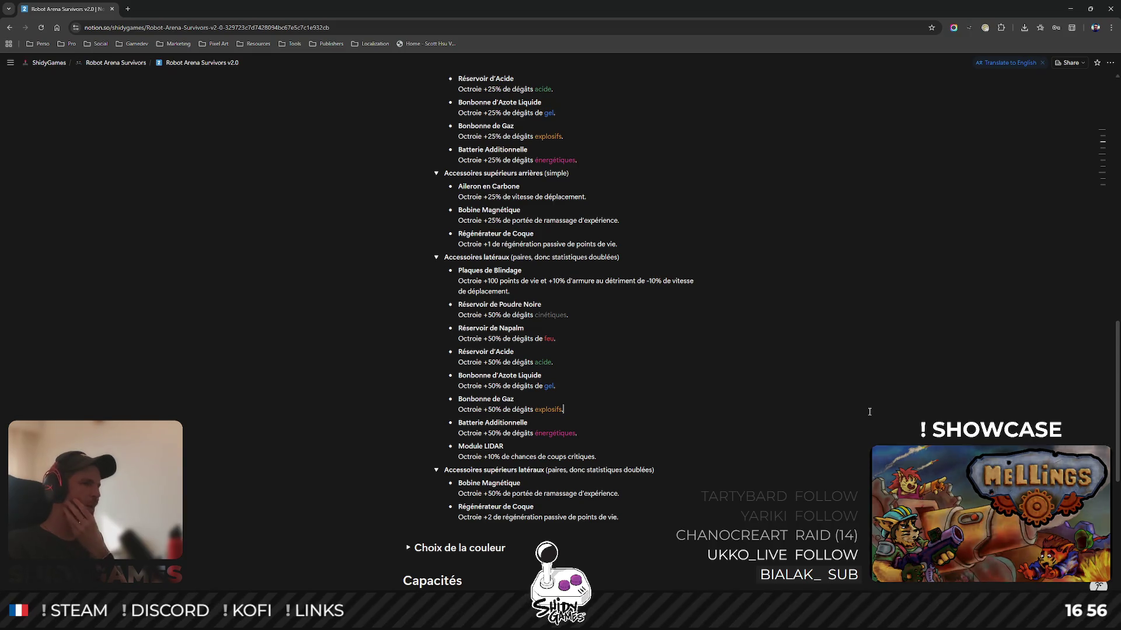
scroll(702, 336, "down", 2)
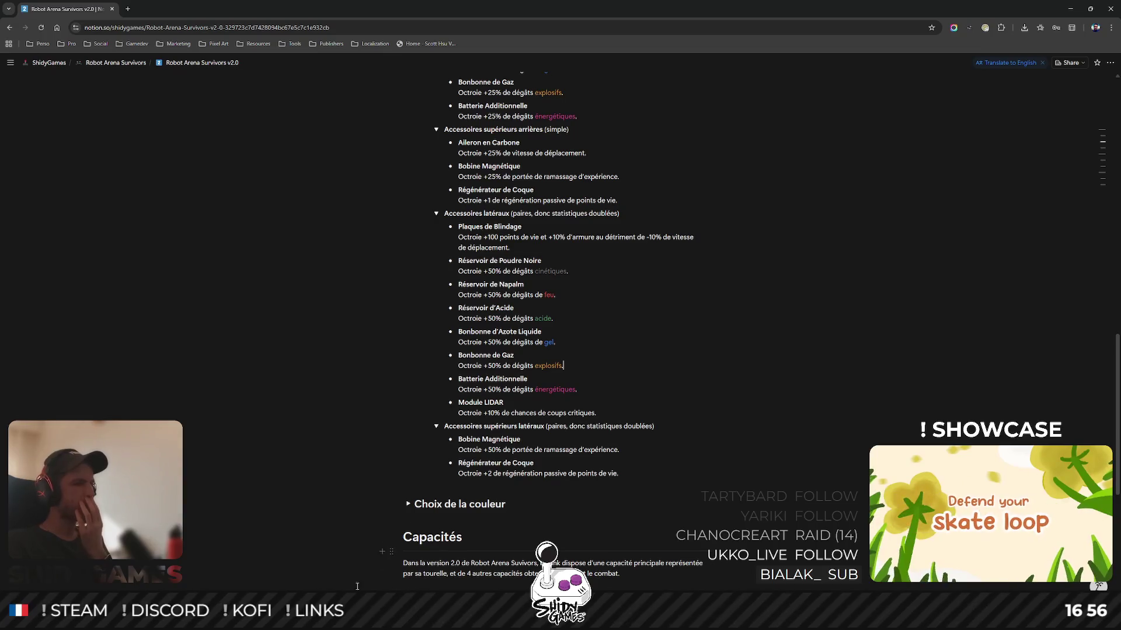
left_click(265, 560)
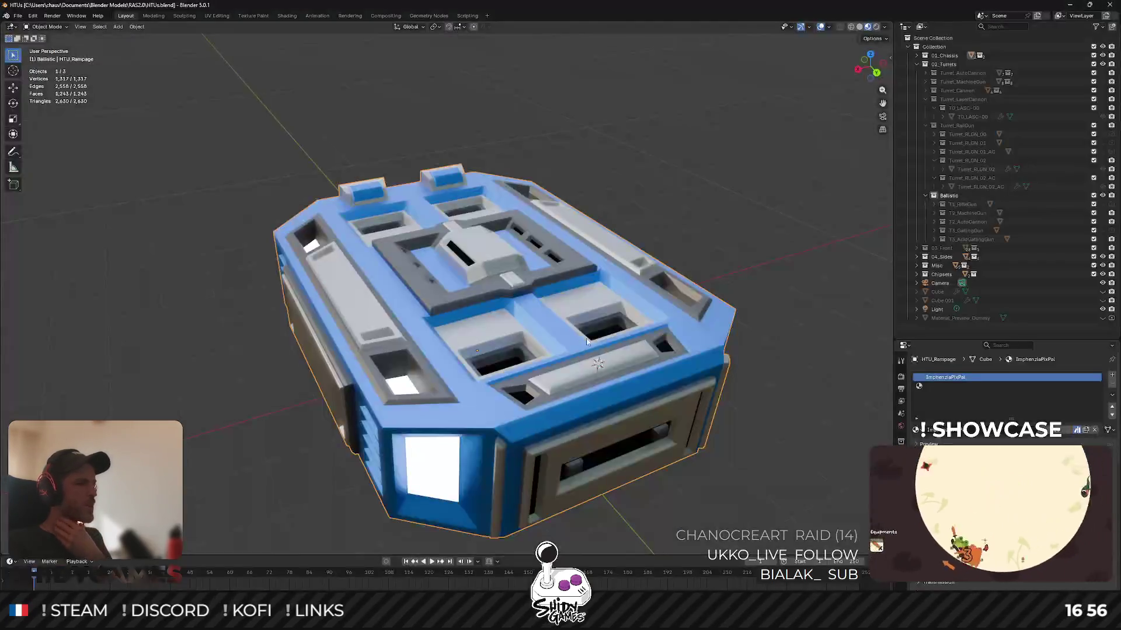
mouse_move(374, 310)
left_mouse_down()
mouse_move(526, 319)
mouse_move(367, 299)
mouse_move(395, 310)
mouse_move(387, 345)
mouse_move(466, 292)
left_mouse_up()
left_click(1069, 4)
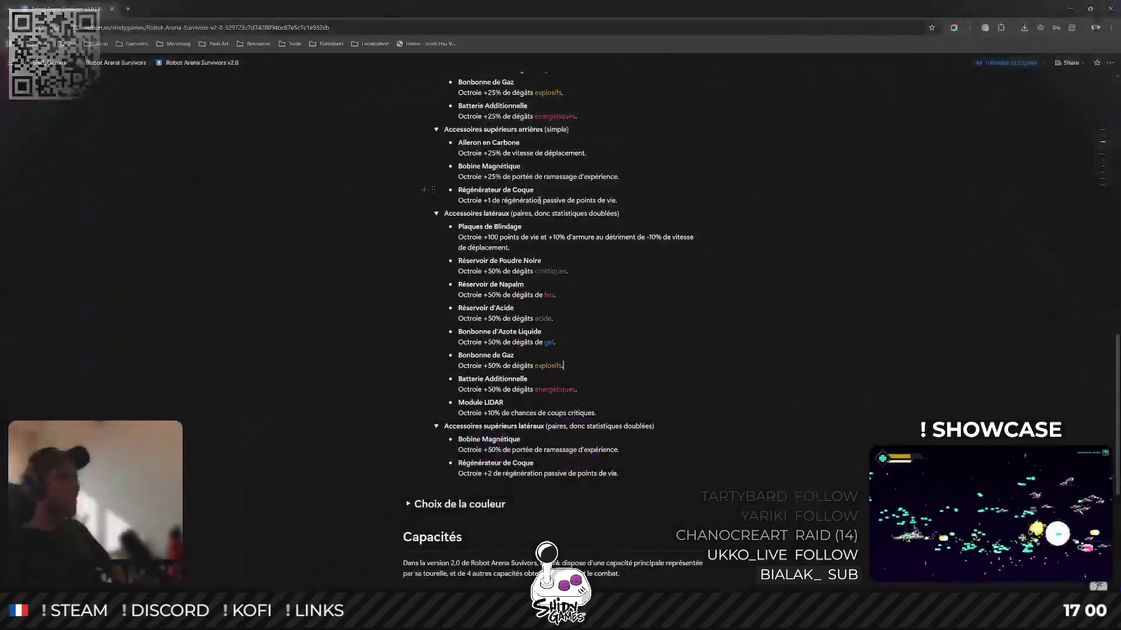
left_click(790, 378)
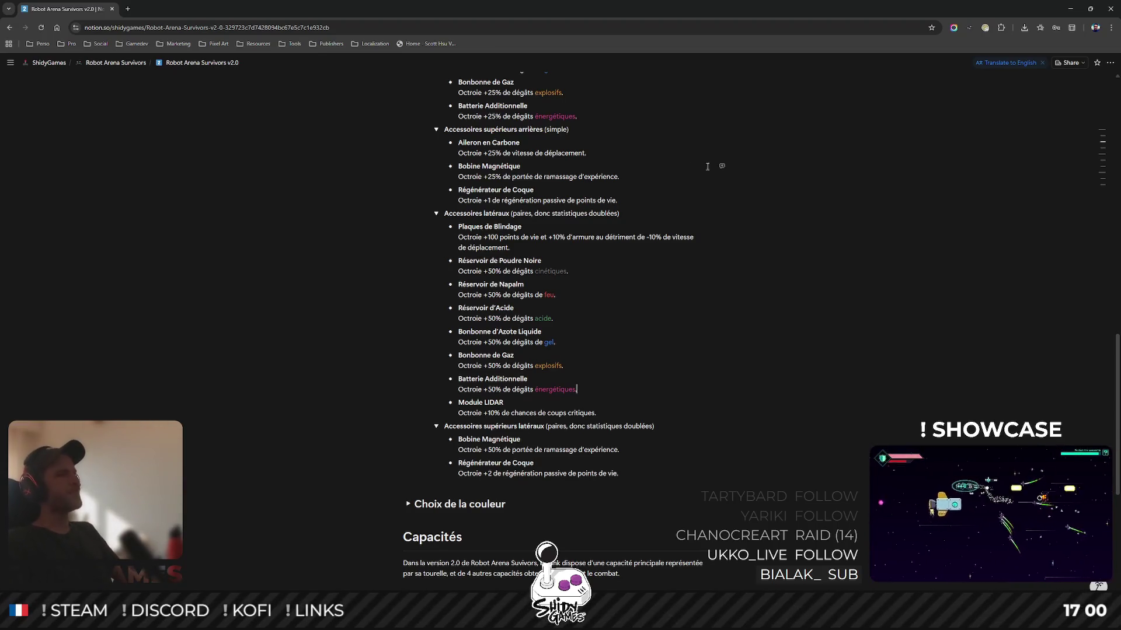
scroll(708, 167, "up", 3)
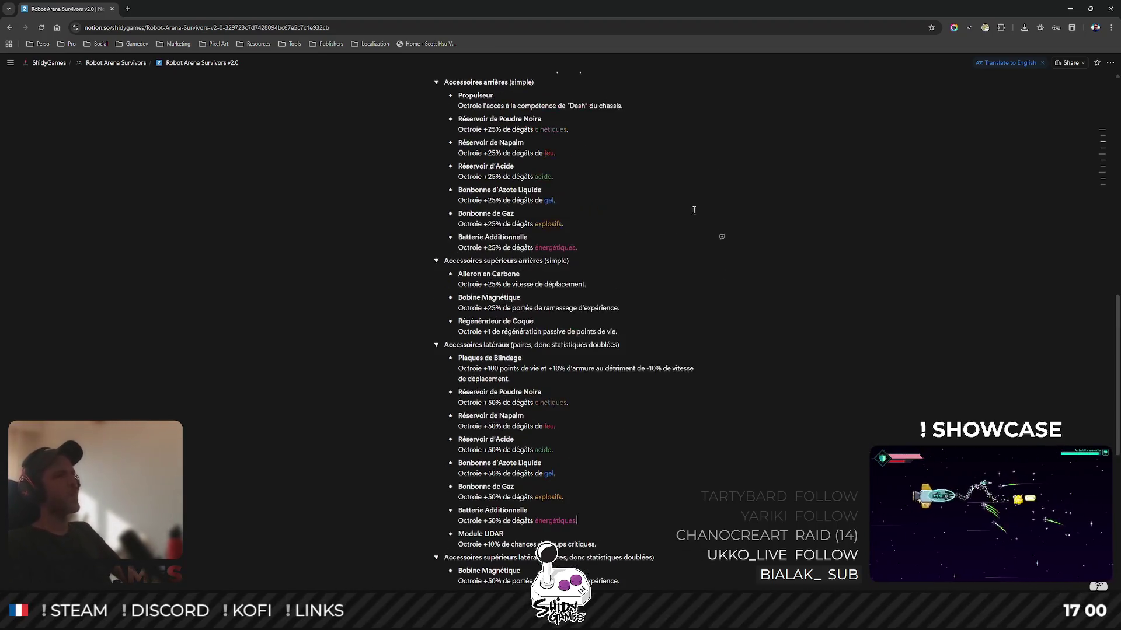
scroll(700, 278, "down", 2)
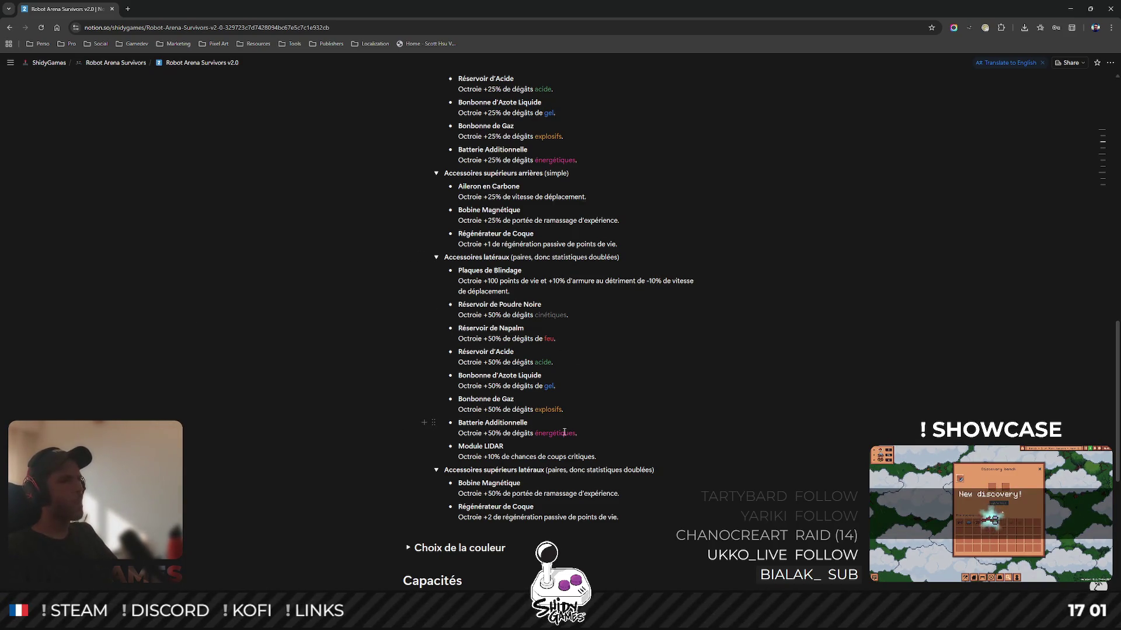
scroll(694, 231, "up", 4)
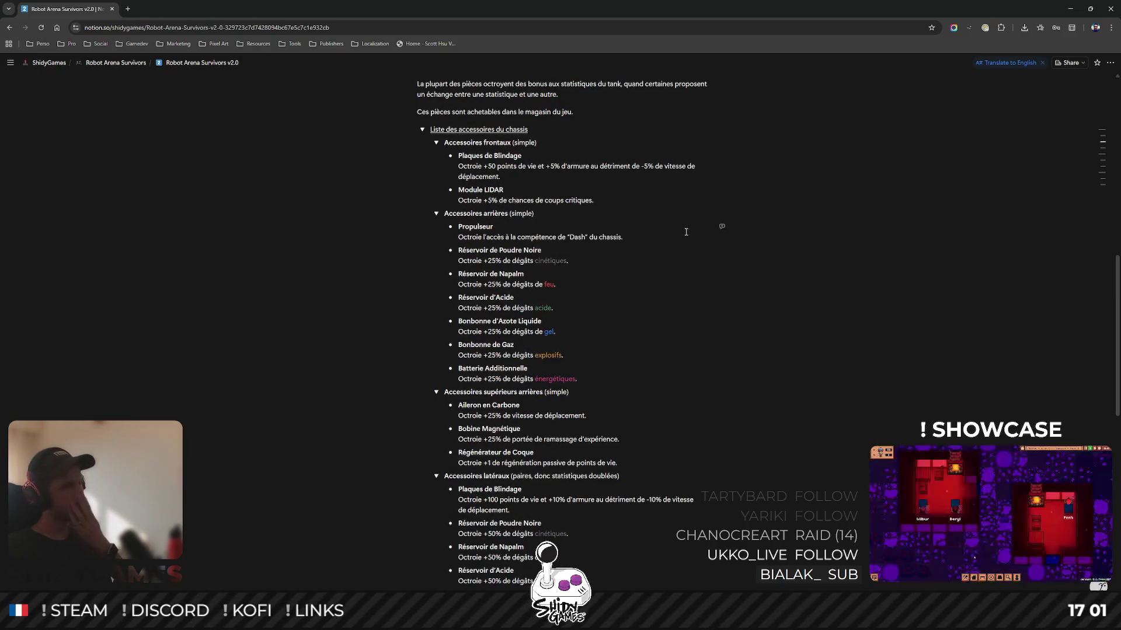
scroll(686, 218, "down", 2)
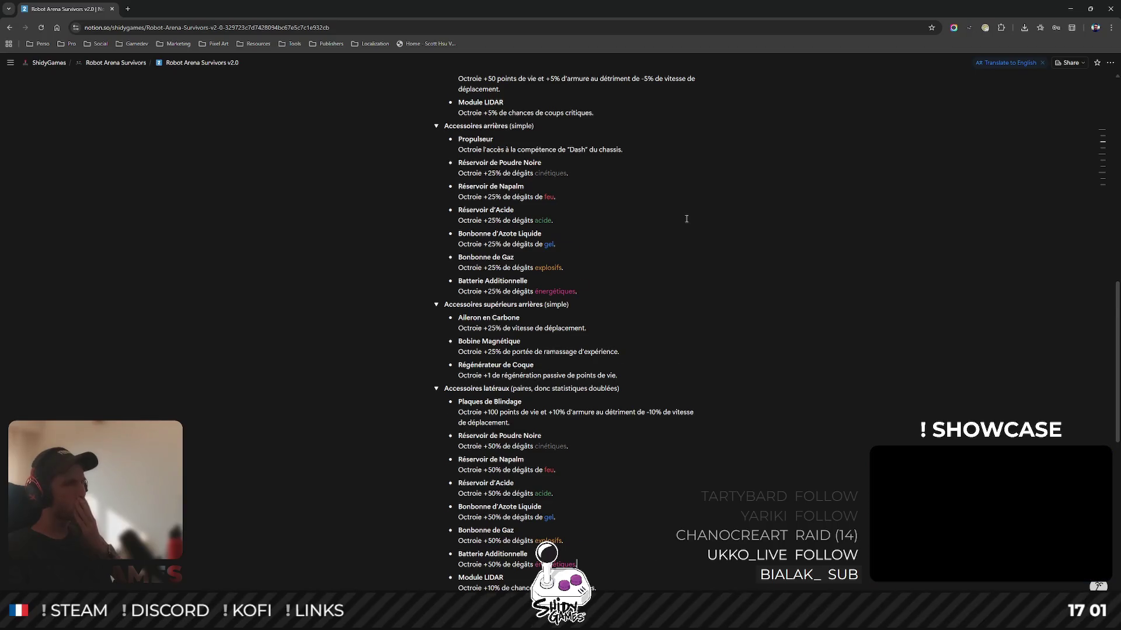
scroll(687, 219, "down", 2)
left_click(639, 285)
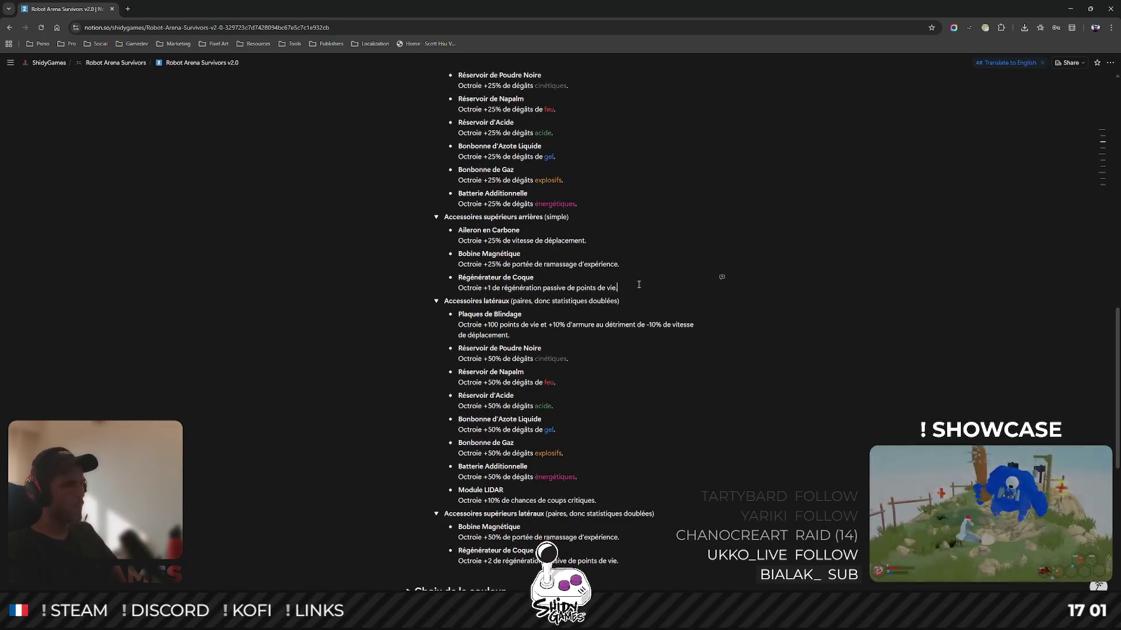
Add a bold Fers à cheval bullet with a description line below Régénérateur de Coque.
key("Return")
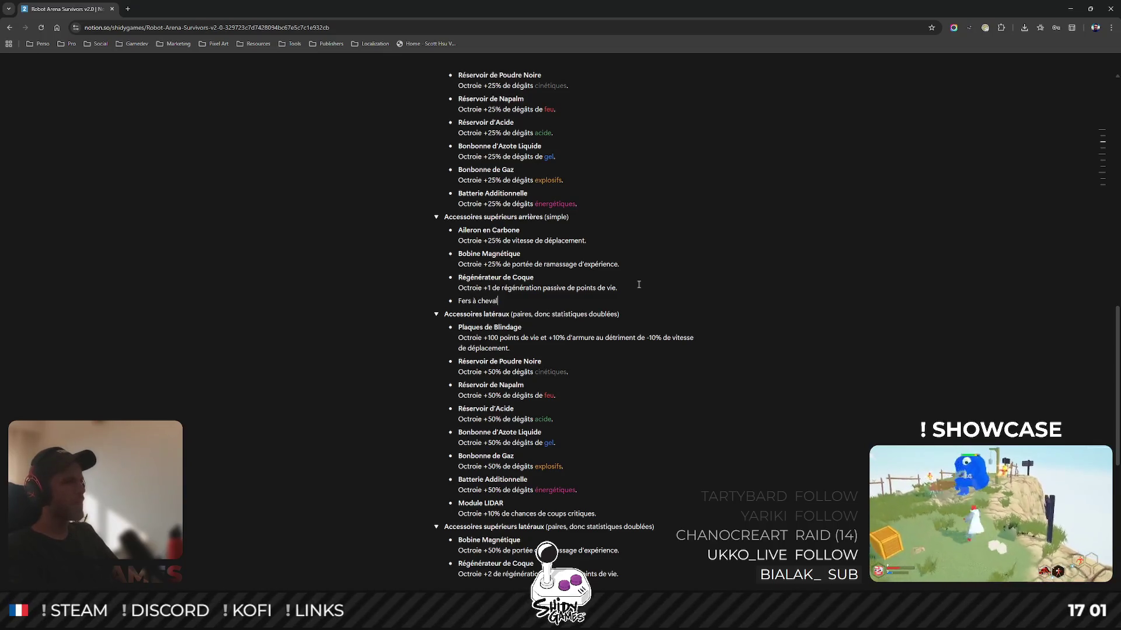
key("shift+Return")
type("Octroie +2 de chance.")
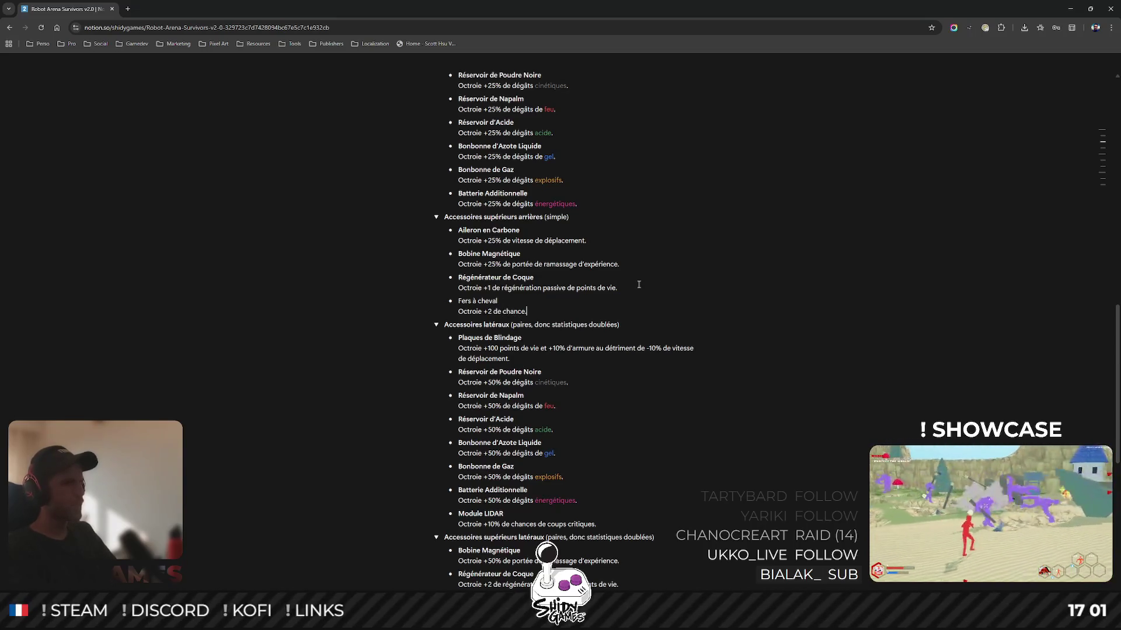
left_click_drag(499, 300, 463, 303)
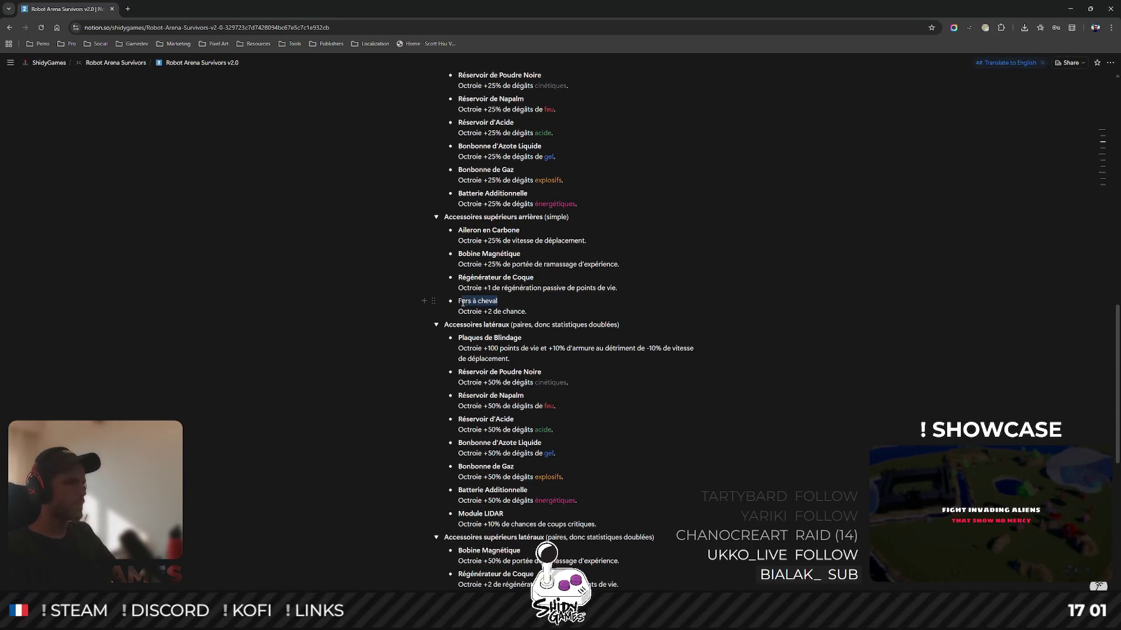
key("ctrl+b")
scroll(476, 186, "down", 3)
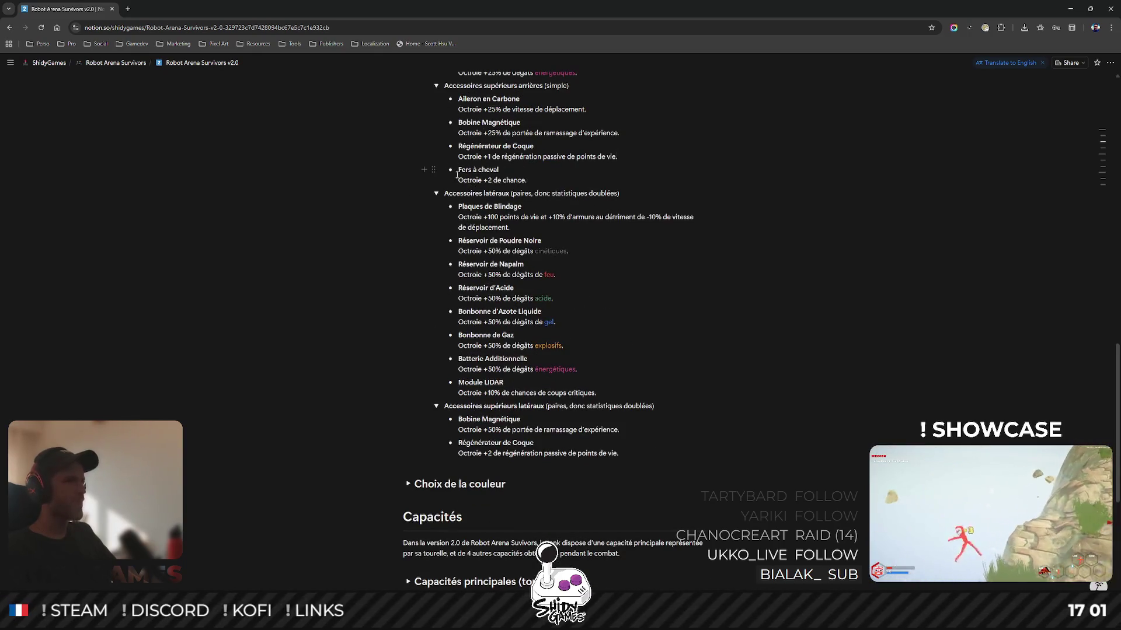
Duplicate Fers à cheval and place the outdented copy under Régénérateur de Coque in the upper lateral list.
left_click(433, 170)
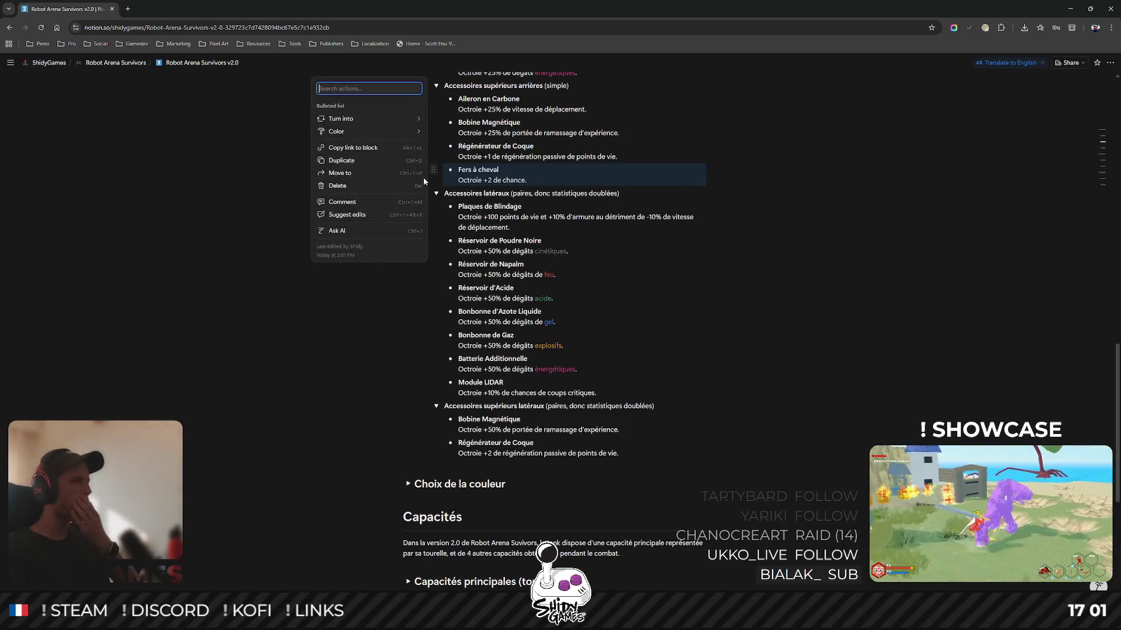
left_click(342, 160)
left_click_drag(433, 193, 469, 482)
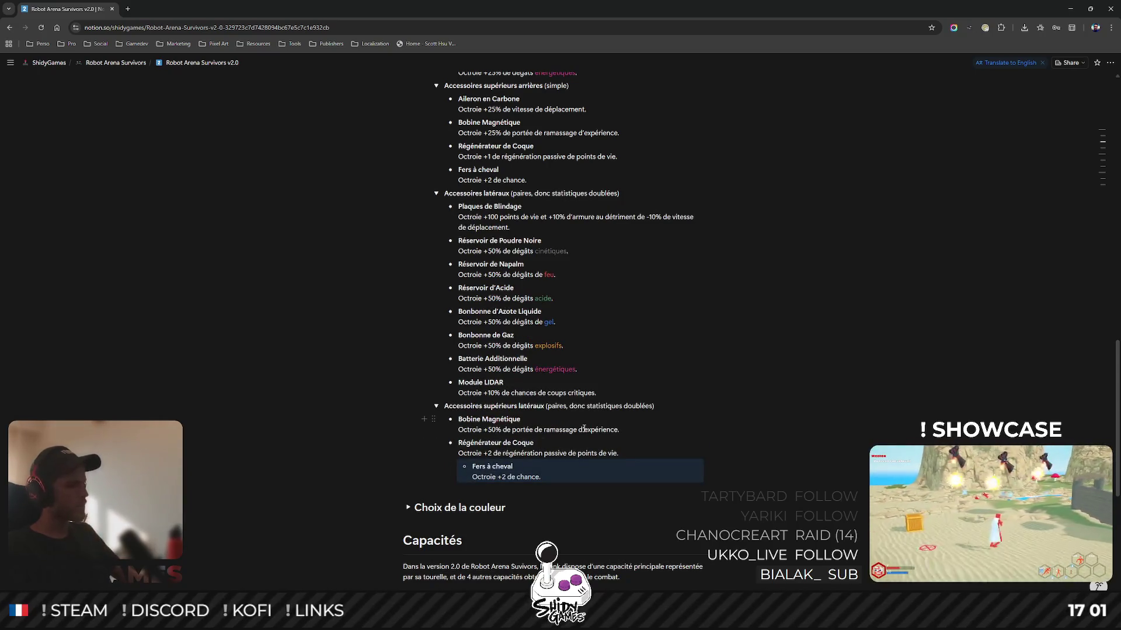
key("shift+Tab")
left_click(890, 347)
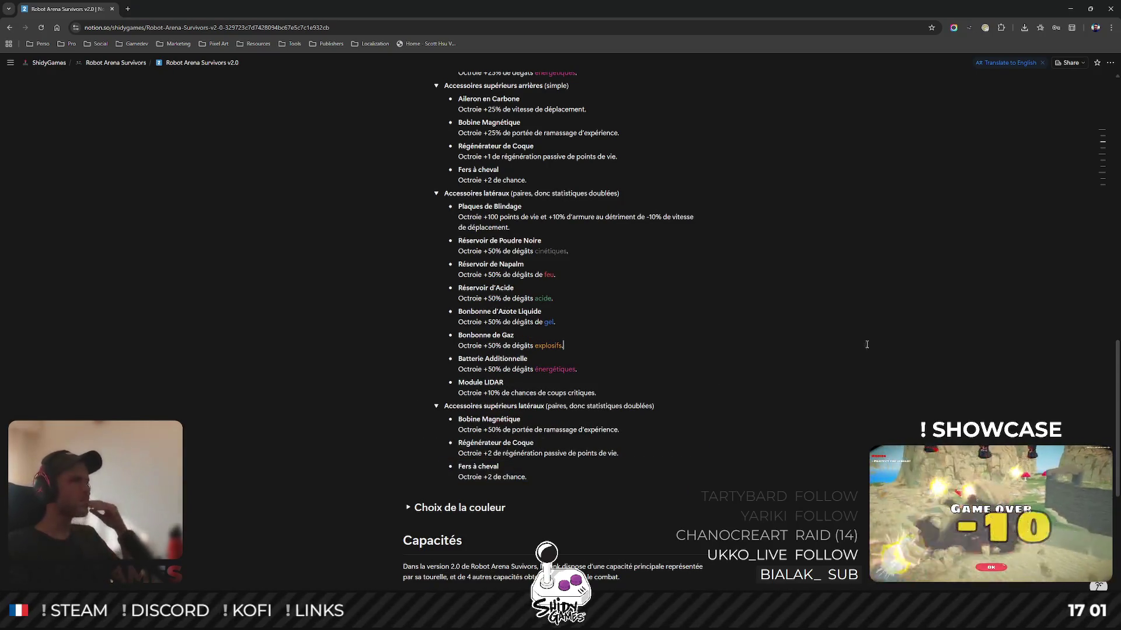
scroll(648, 425, "up", 1)
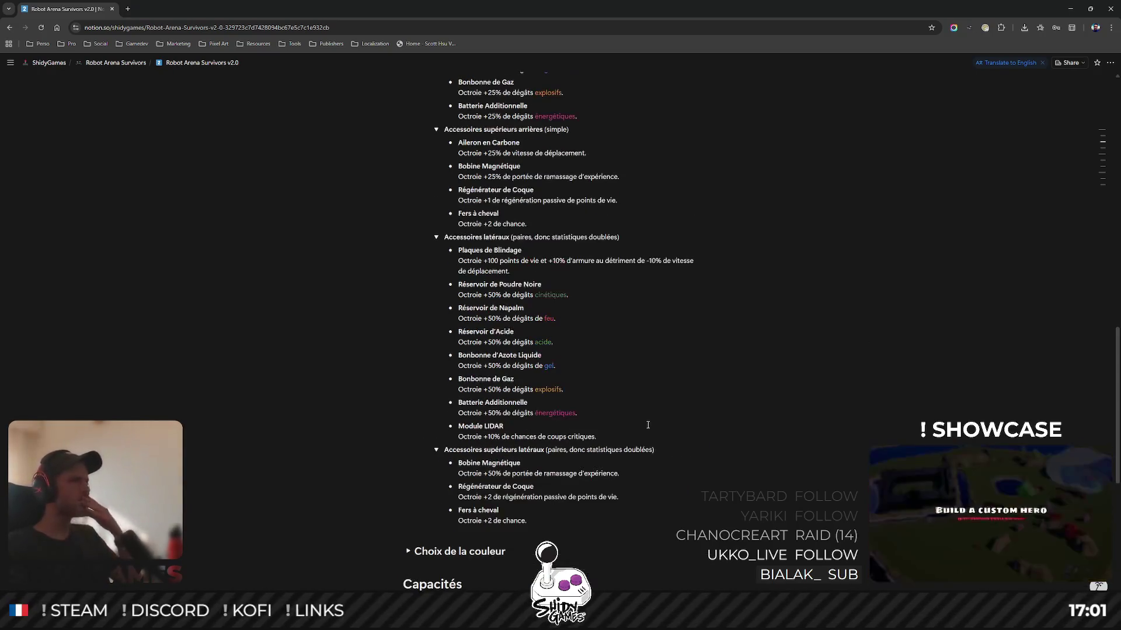
Change the first Fers à cheval to Fer à cheval granting +1 de chance.
left_click(491, 223)
key("BackSpace")
type("1")
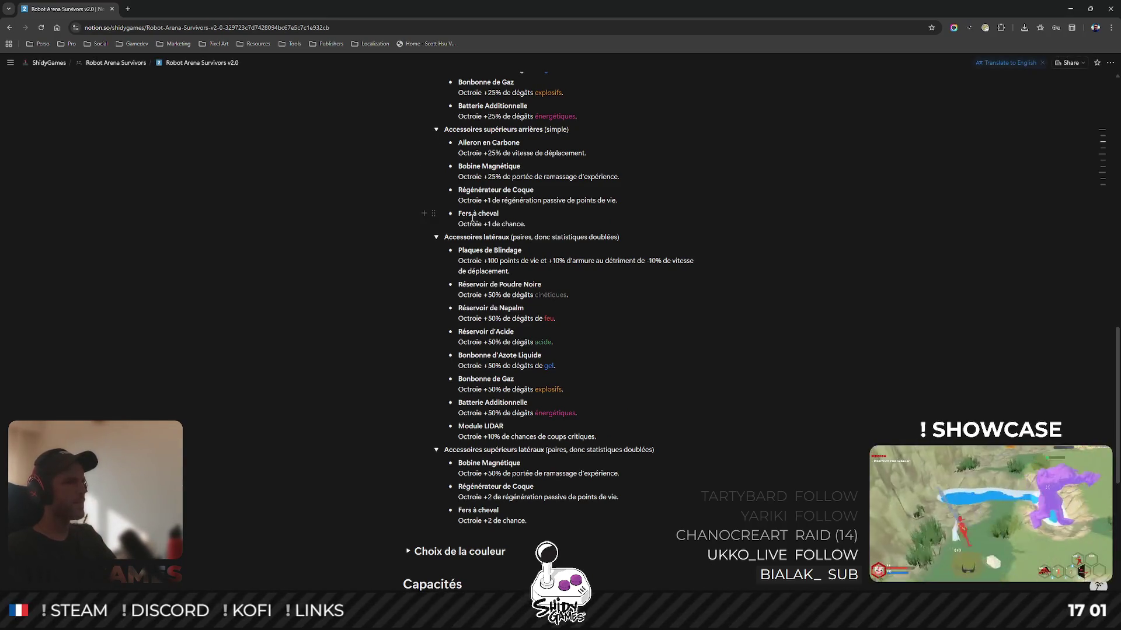
left_click(472, 214)
key("BackSpace")
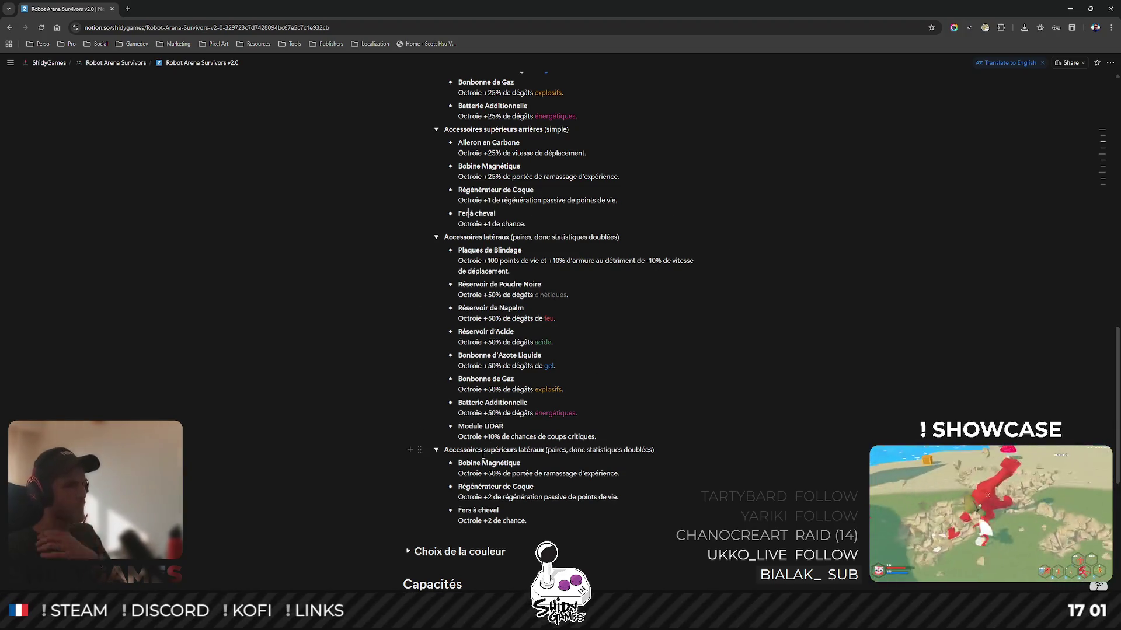
Pluralise Bobine Magnétique and Régénérateur de Coque in the upper lateral list.
left_click(480, 462)
type("s")
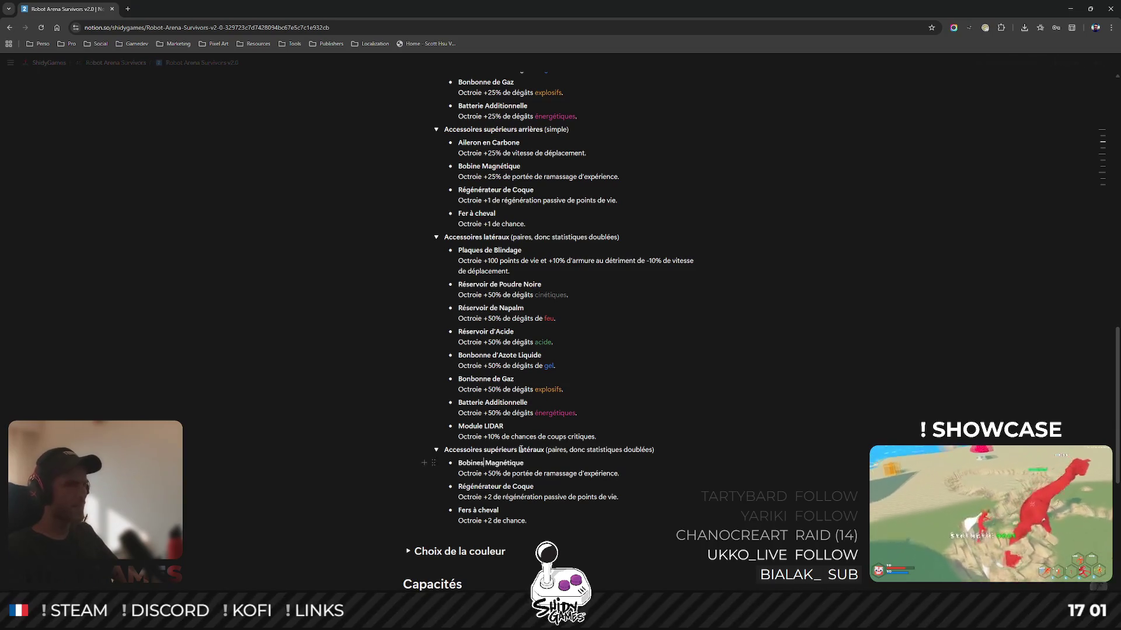
left_click(502, 486)
type("s")
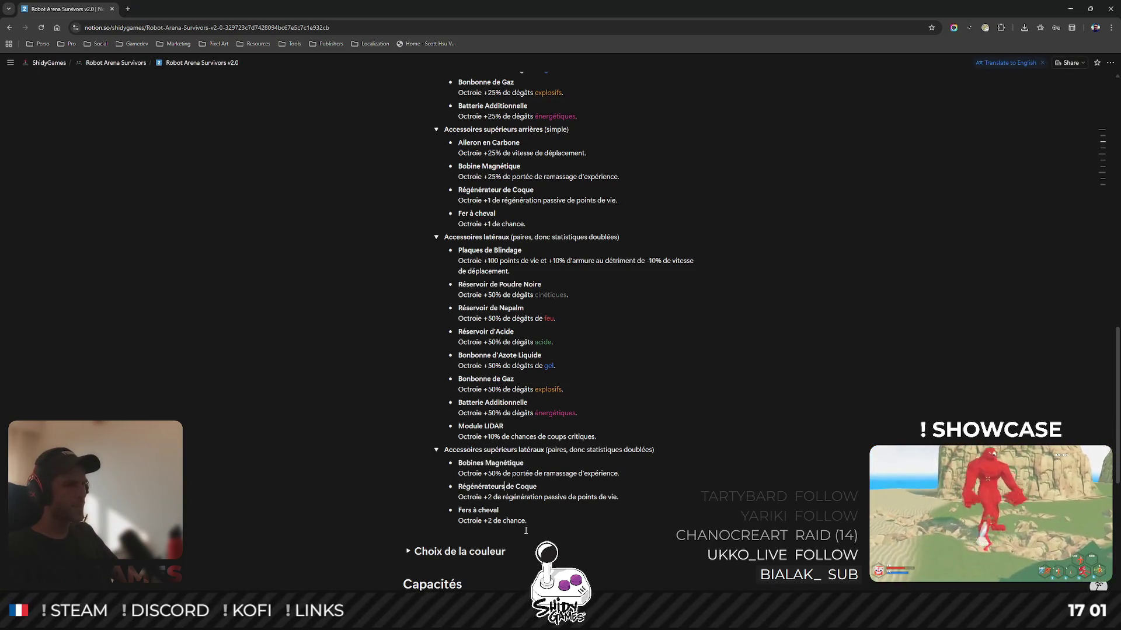
Pluralise the lateral names: Plaques, Réservoirs de Poudre Noire, Napalm, d'Acide, Bonbonnes d'Azote Liquide.
scroll(540, 469, "up", 2)
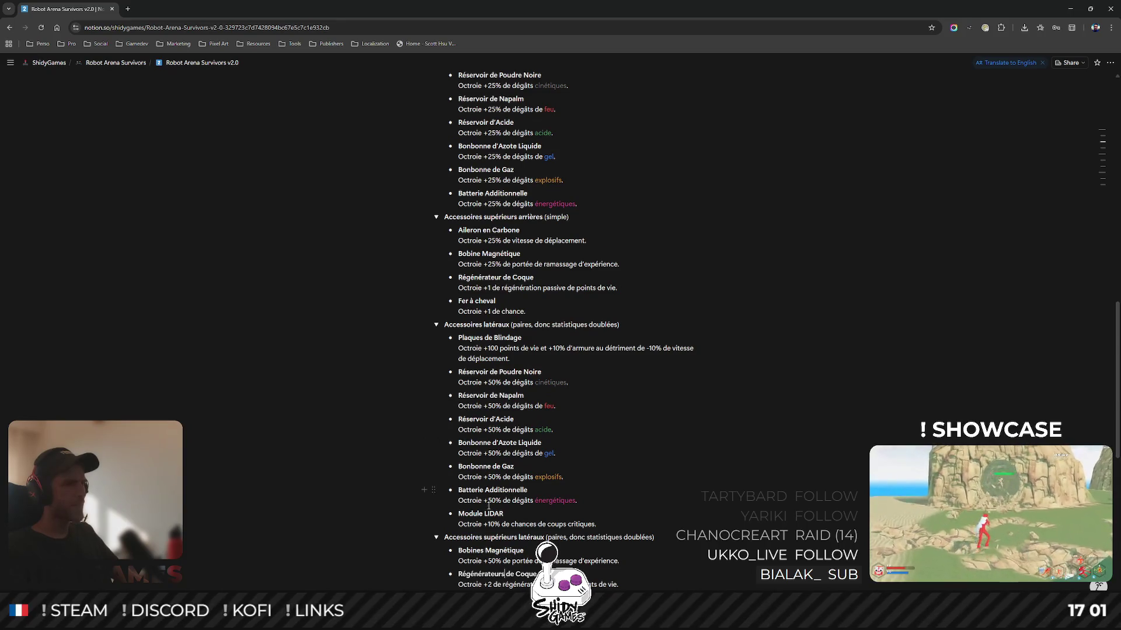
scroll(489, 506, "up", 1)
left_click(479, 382)
key("Delete")
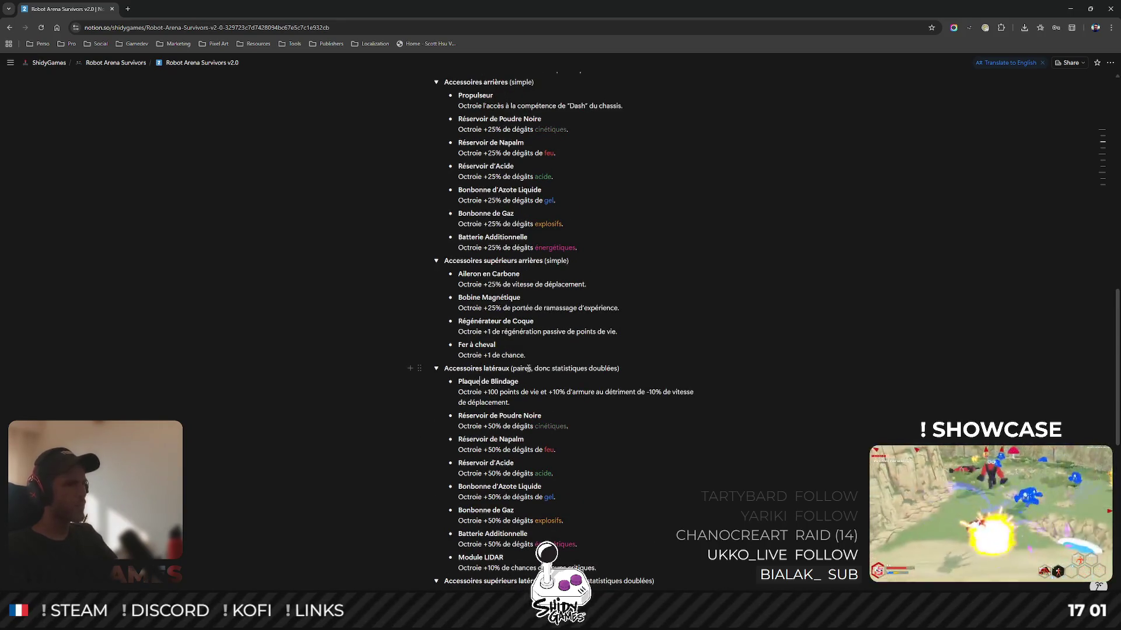
type("s")
left_click(491, 416)
type("s")
left_click(490, 439)
type("s")
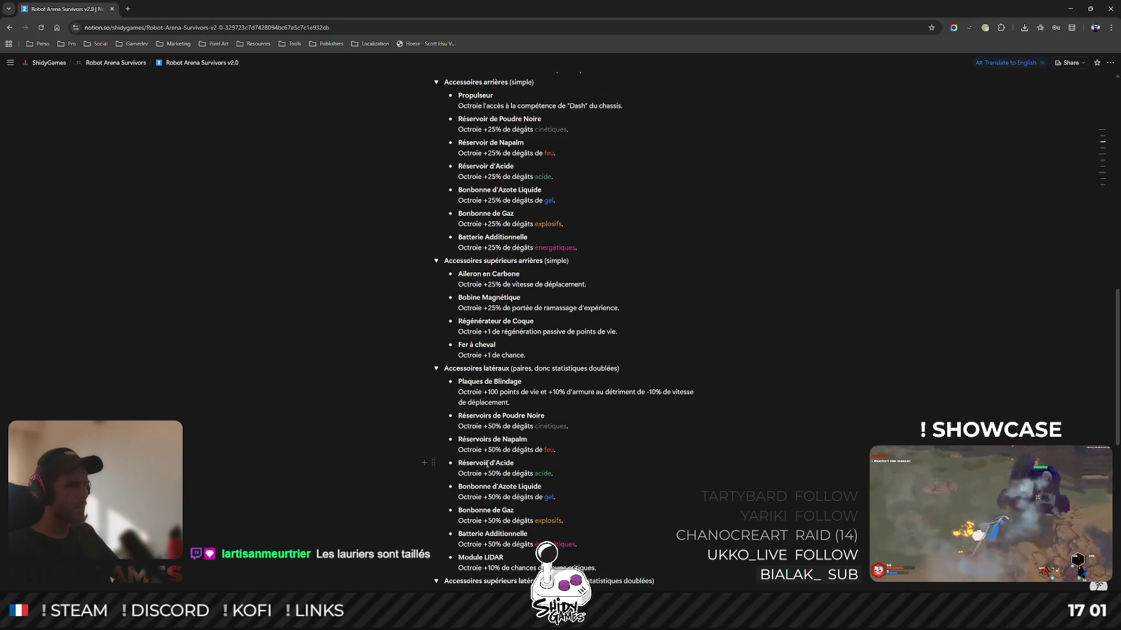
left_click(495, 463)
type("s")
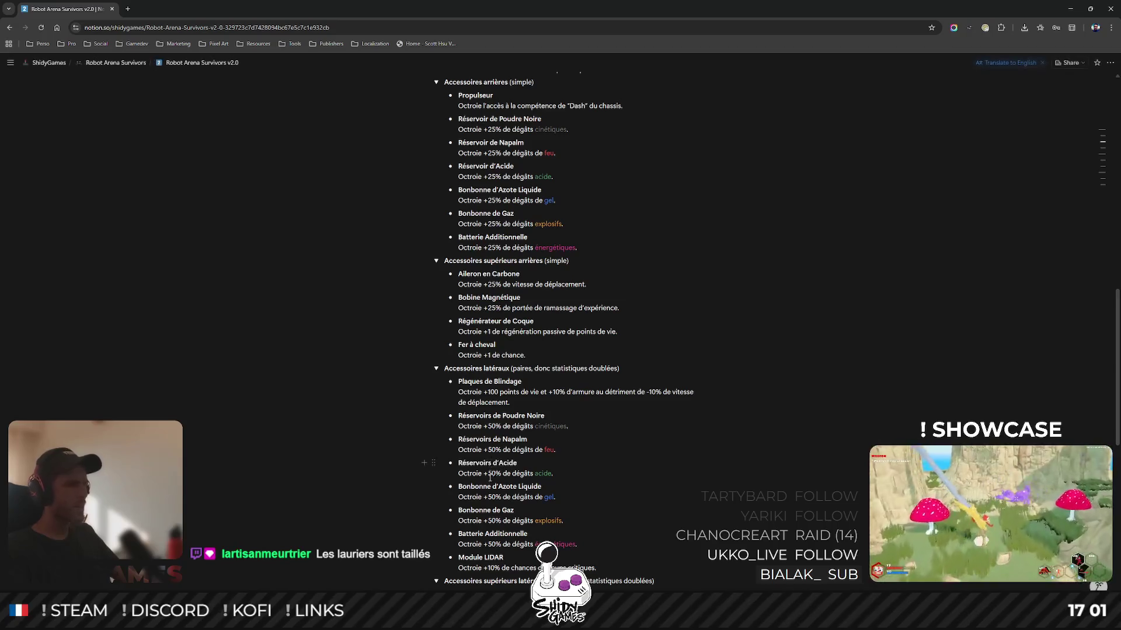
left_click(492, 486)
type("s")
Rename Batterie Additionnelle to the plural Batteries Additionnelles.
scroll(489, 472, "down", 1)
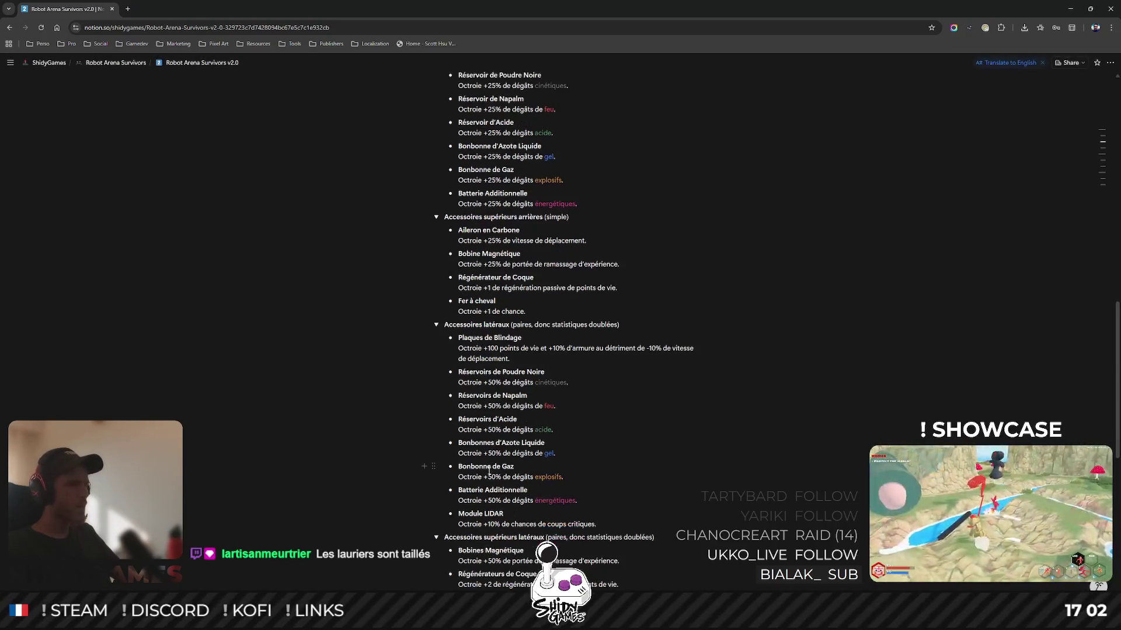
left_click(483, 489)
type("s")
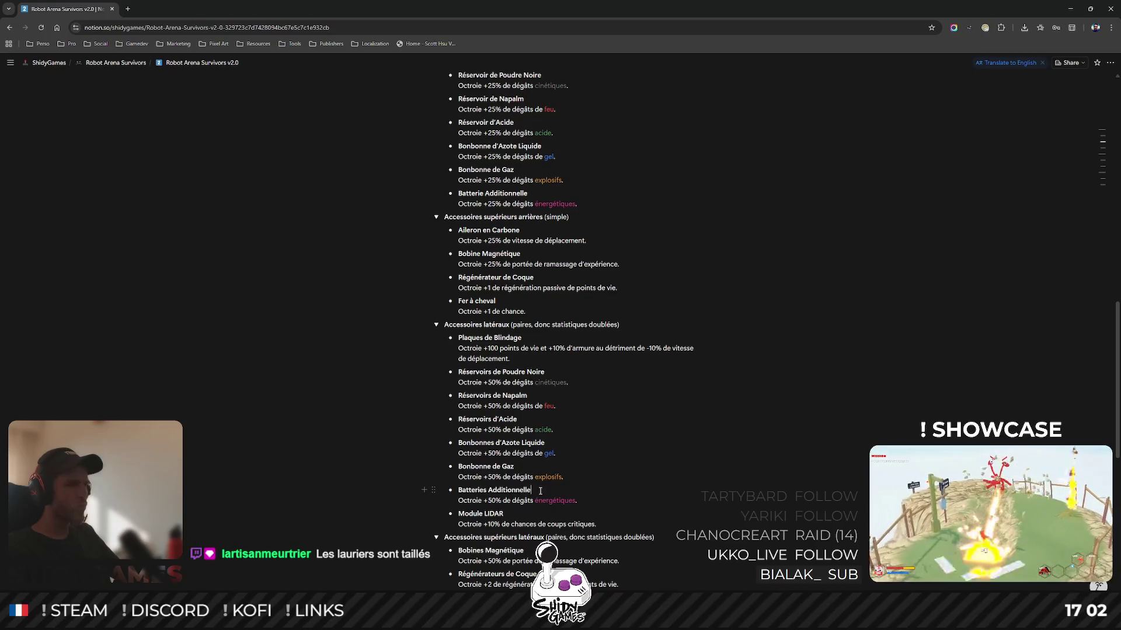
type("s")
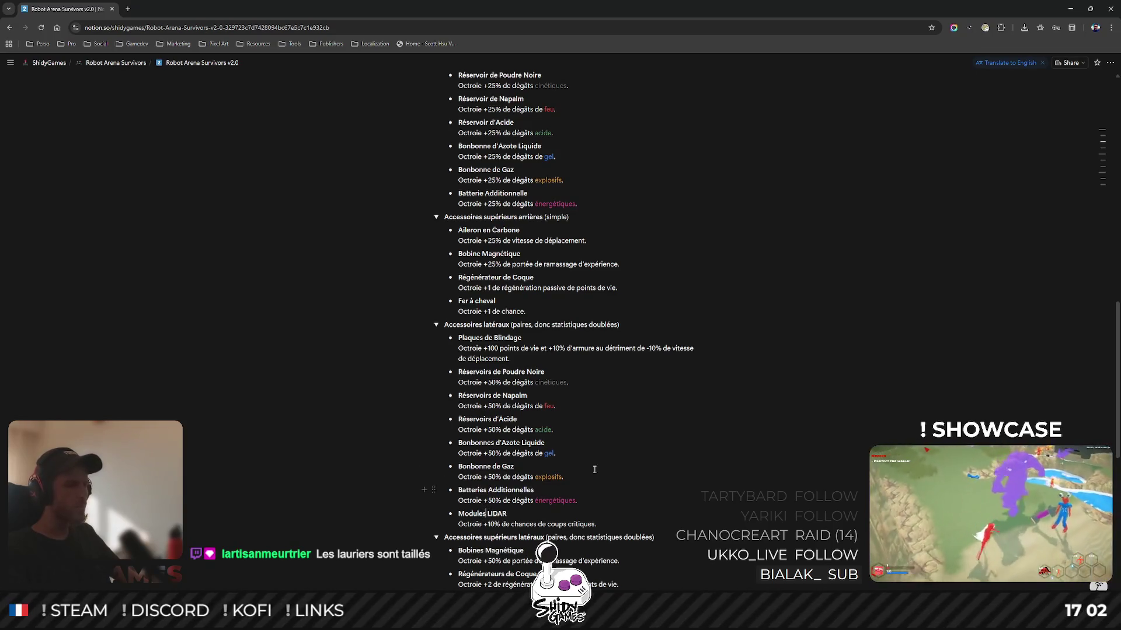
scroll(529, 300, "up", 4)
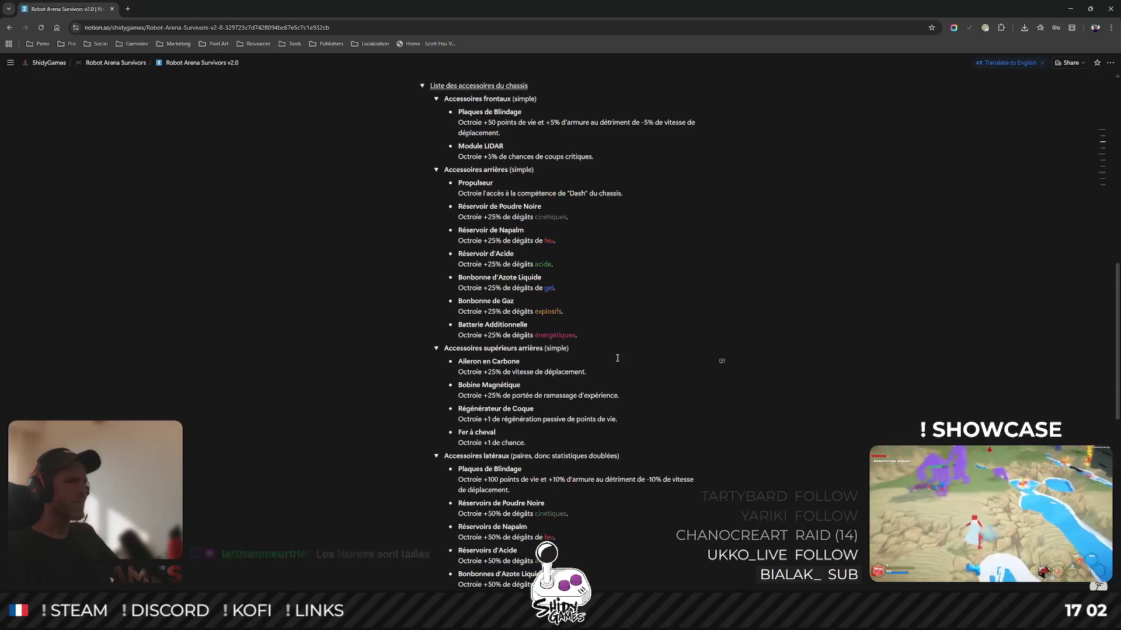
Change the frontal armour entry to the singular Plaque de Blindage.
scroll(690, 345, "down", 1)
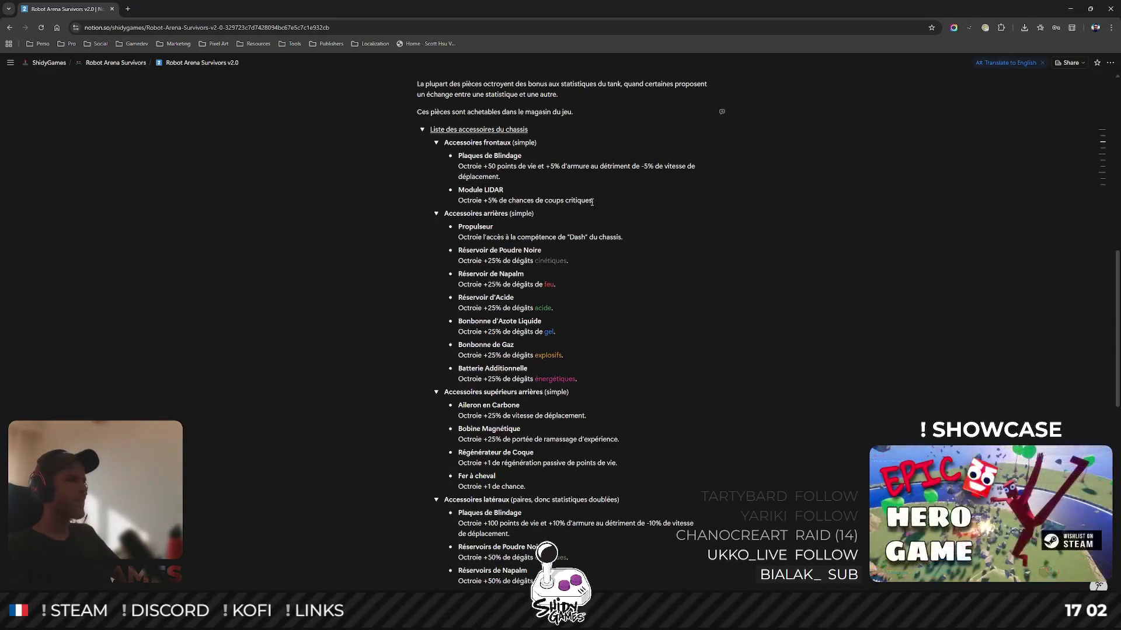
scroll(499, 365, "up", 2)
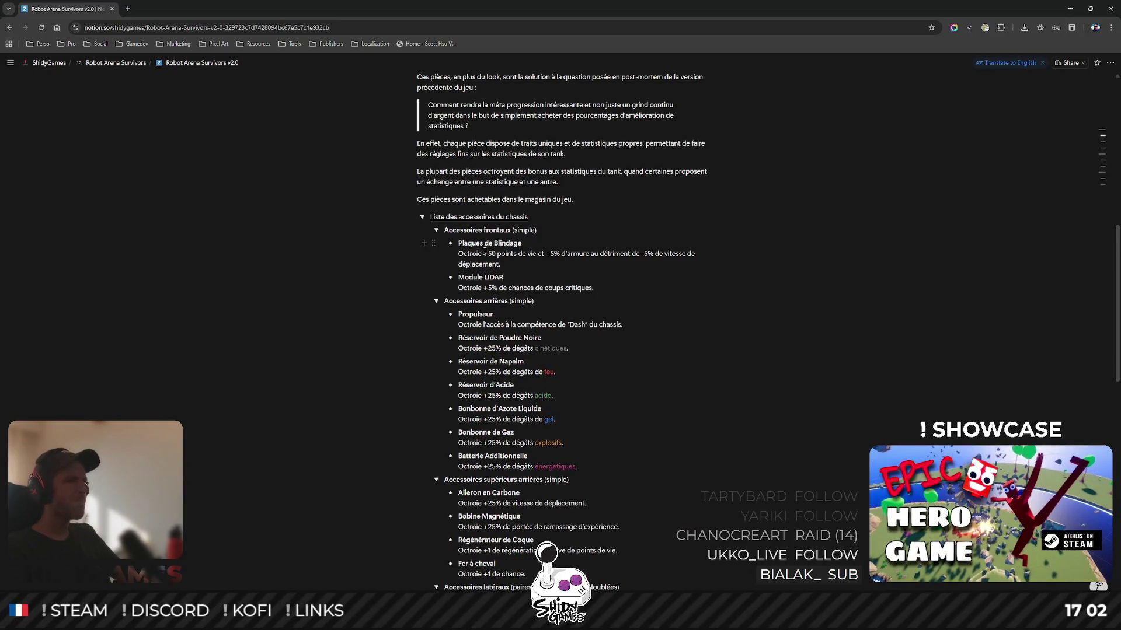
key("BackSpace")
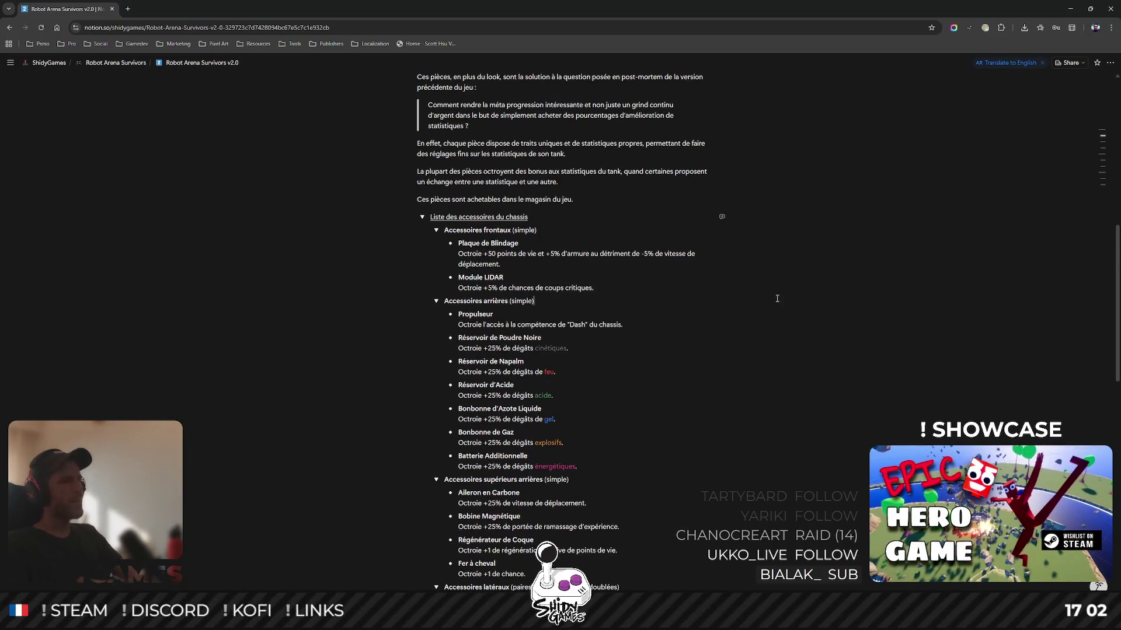
scroll(777, 298, "down", 5)
scroll(772, 311, "down", 1)
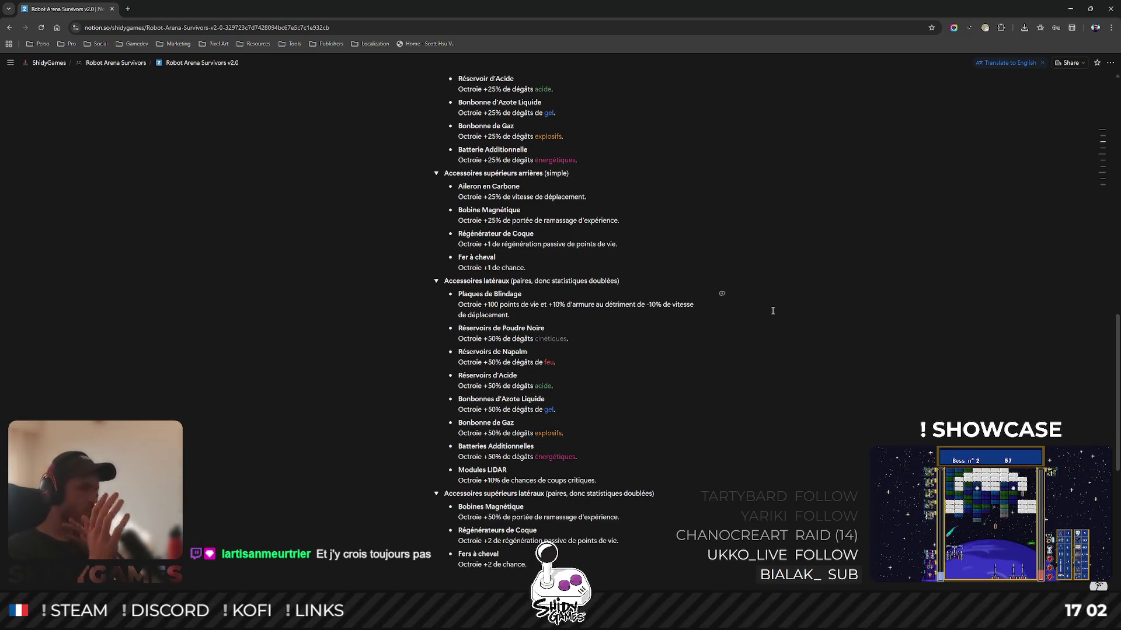
Review the accessory list, briefly selecting the first Fer à cheval entry, then return to Blender.
left_click_drag(541, 268, 458, 257)
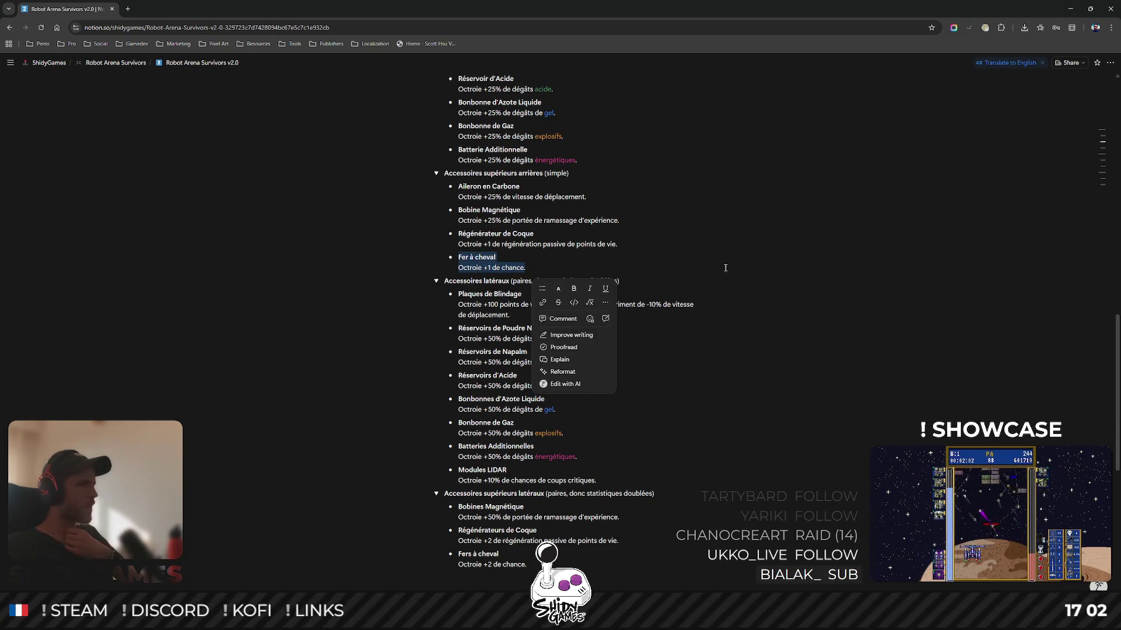
left_click(845, 276)
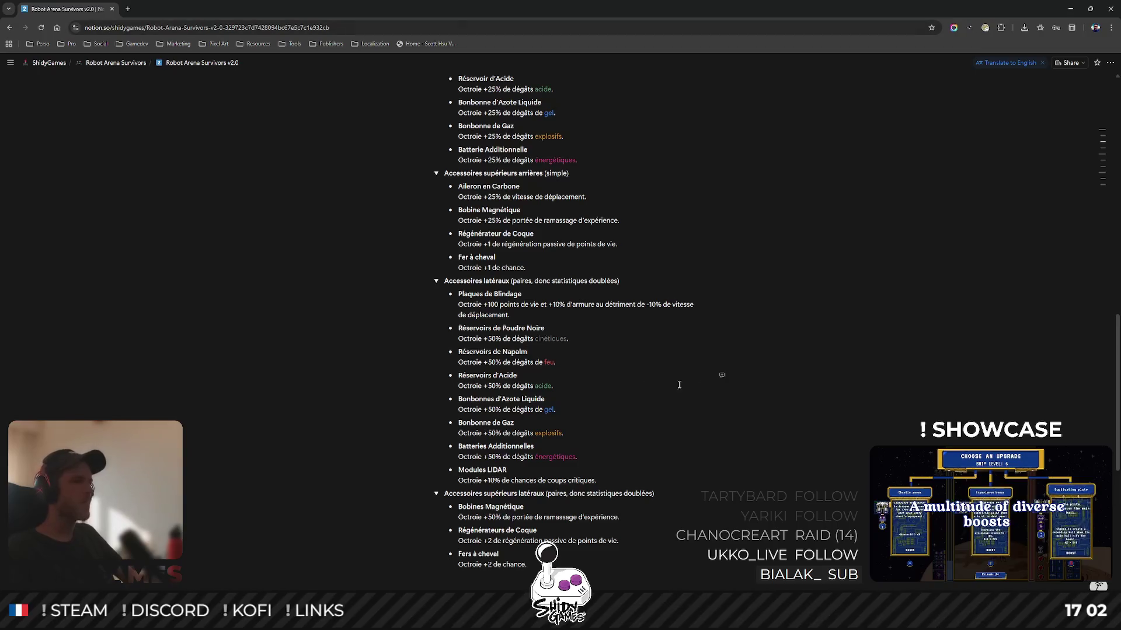
scroll(792, 375, "up", 2)
scroll(792, 375, "down", 3)
scroll(800, 370, "up", 2)
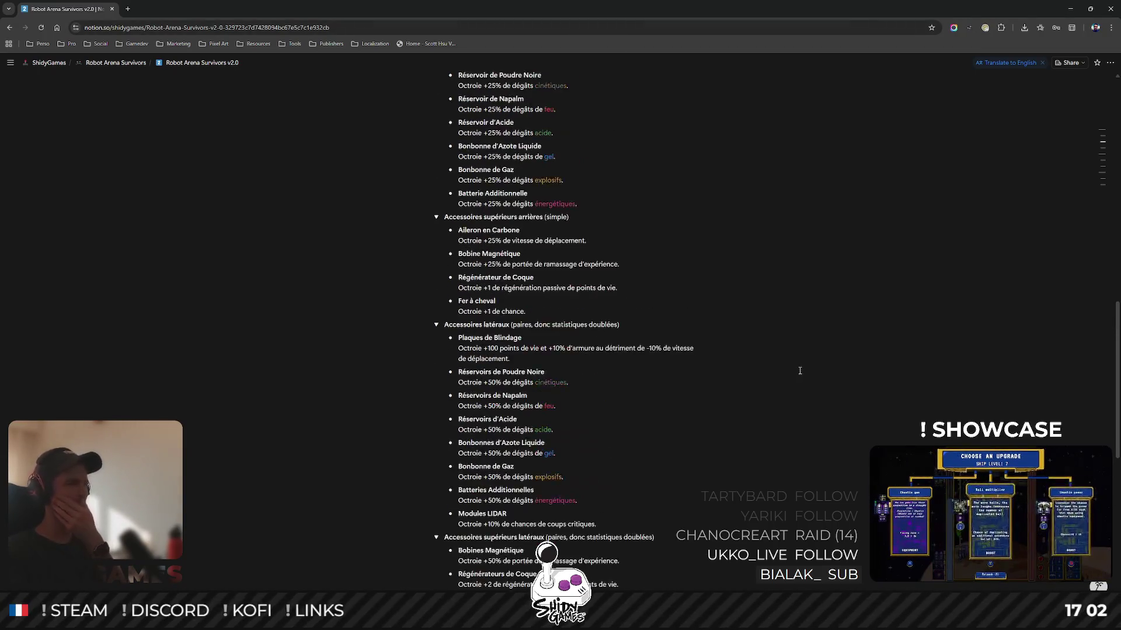
scroll(800, 371, "up", 3)
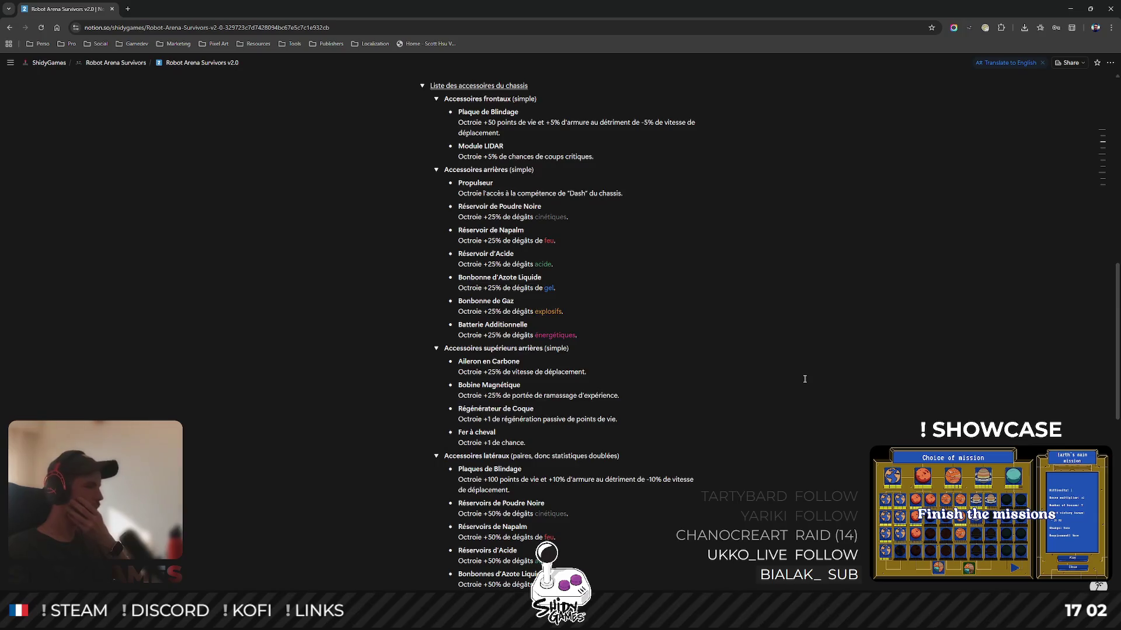
scroll(802, 378, "down", 1)
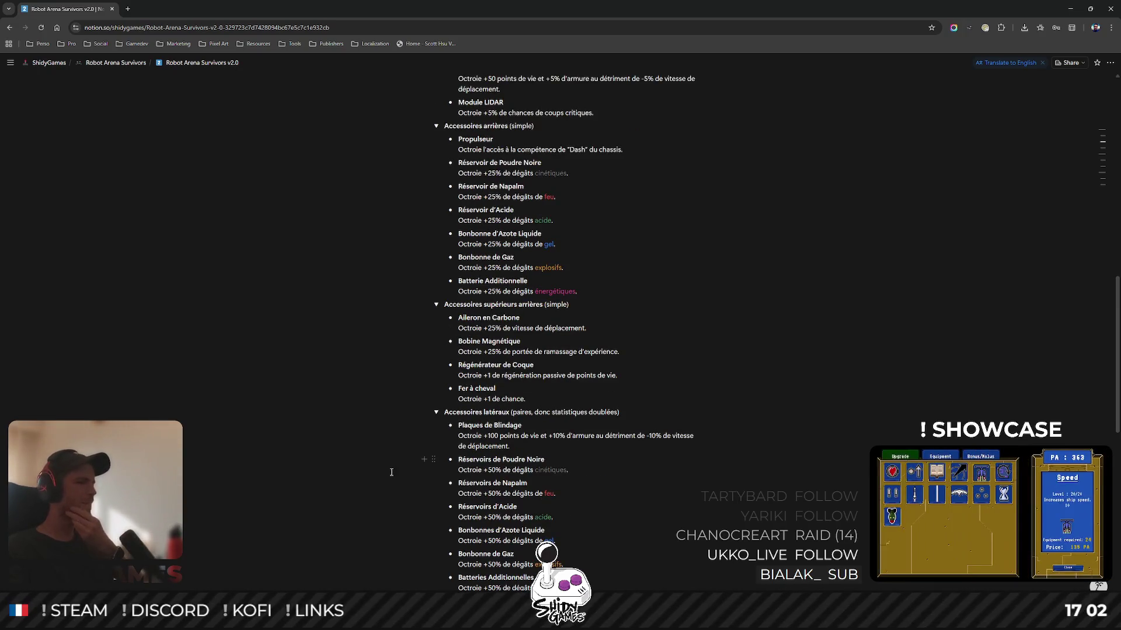
key("alt+Tab")
Enter Edit Mode on the tank and orbit to a low front view of the spoiler.
mouse_move(692, 308)
left_mouse_down()
mouse_move(661, 324)
mouse_move(524, 264)
mouse_move(356, 278)
mouse_move(454, 242)
mouse_move(370, 265)
mouse_move(561, 240)
mouse_move(570, 225)
mouse_move(533, 199)
mouse_move(596, 294)
mouse_move(558, 283)
left_mouse_up()
scroll(571, 225, "down", 4)
scroll(595, 293, "up", 3)
key("Tab")
mouse_move(869, 60)
left_mouse_down()
mouse_move(583, 175)
mouse_move(451, 246)
mouse_move(403, 193)
left_mouse_up()
scroll(380, 170, "up", 3)
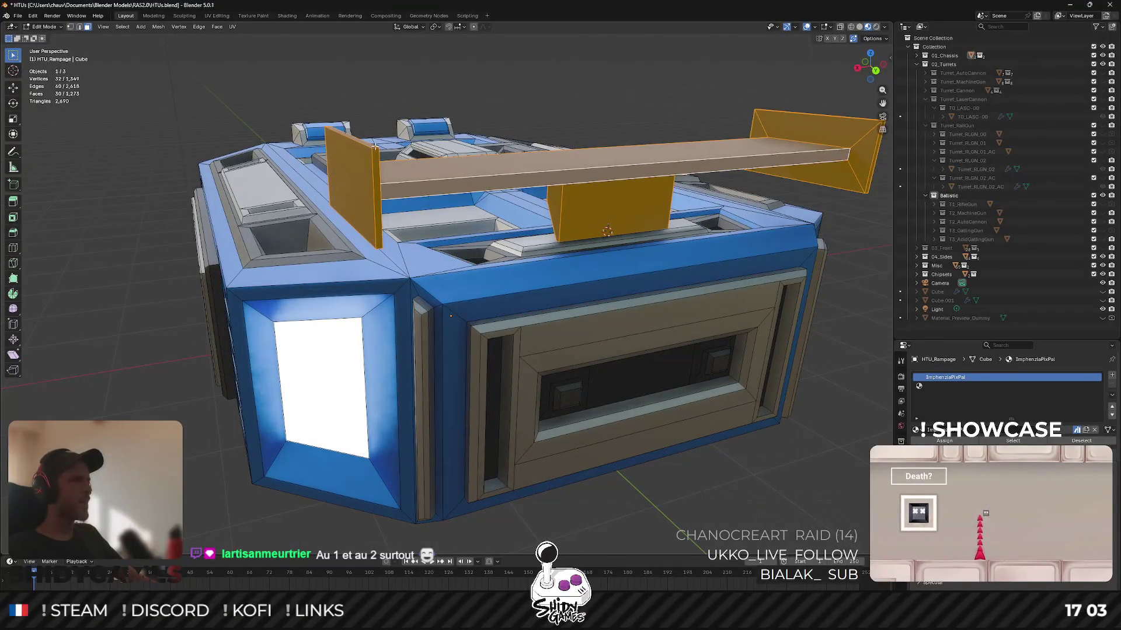
Select both spoiler end plates as linked geometry, then cancel a scale attempt.
left_click(374, 146)
key("l")
mouse_move(374, 146)
left_mouse_down()
mouse_move(558, 169)
mouse_move(444, 175)
left_mouse_up()
key("l")
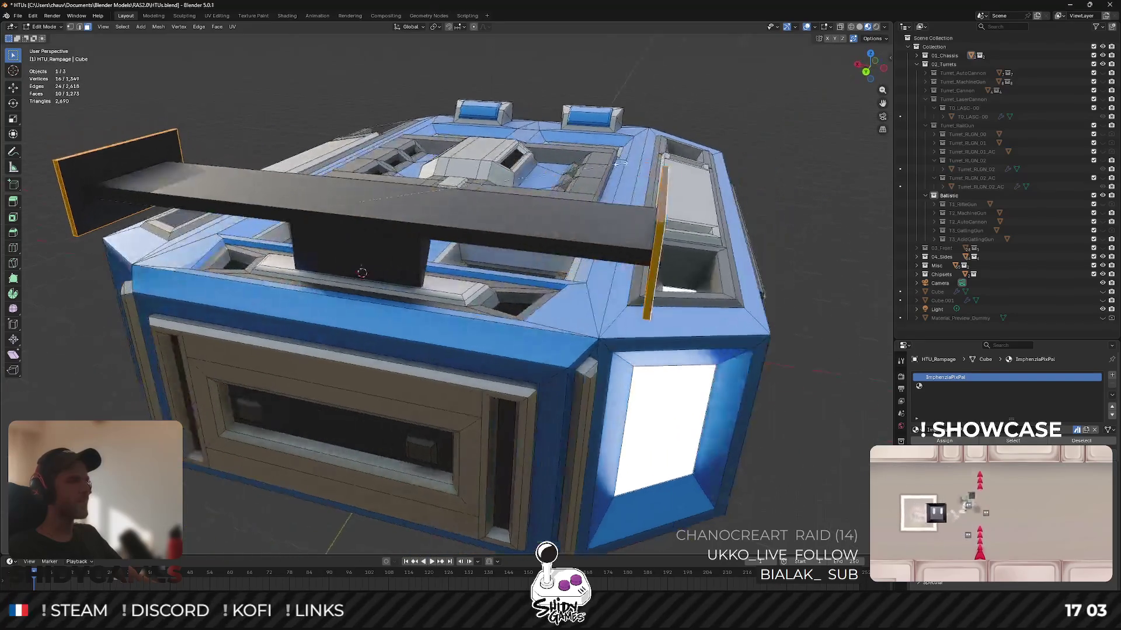
key("s")
key("Escape")
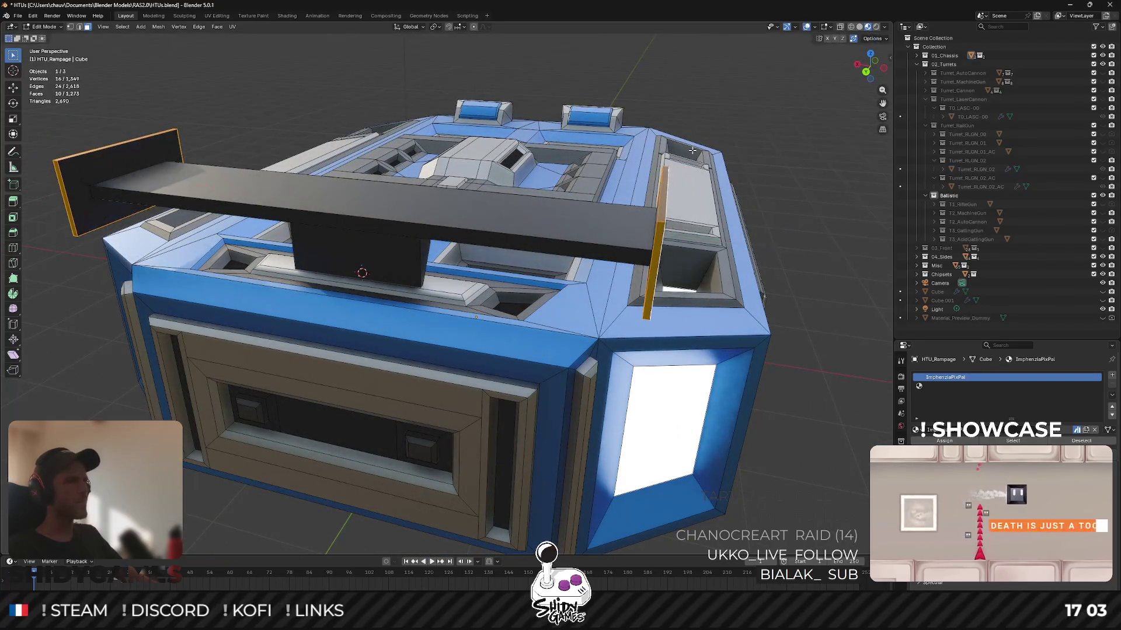
Move the right spoiler end plate outward along the X axis.
left_click(657, 221)
left_click_drag(658, 222, 583, 214)
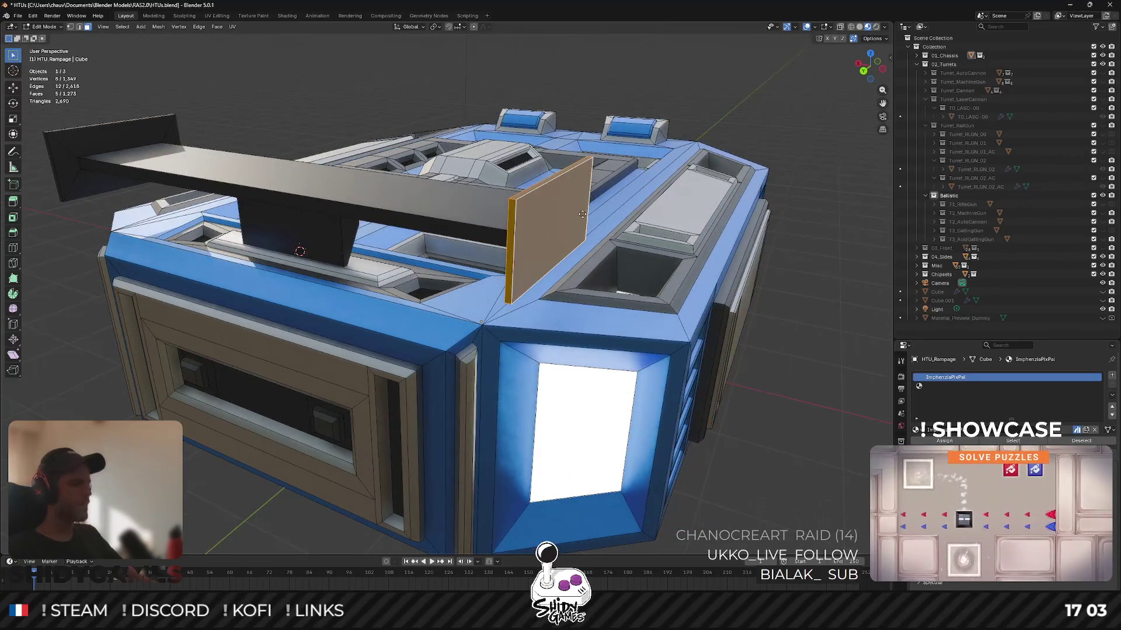
key("g")
key("x")
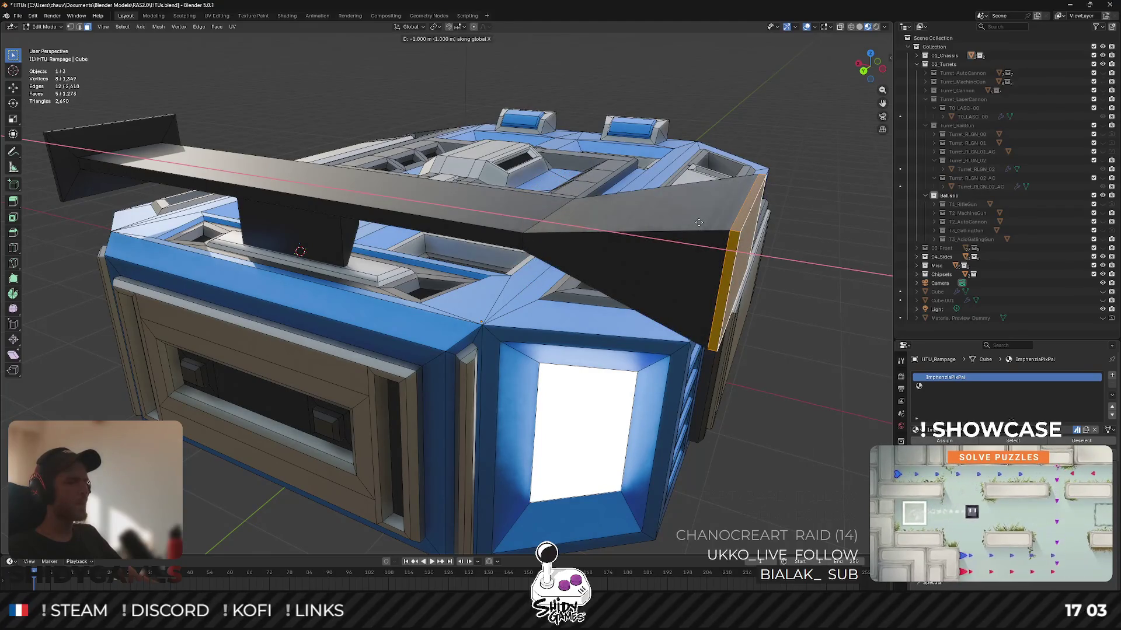
left_click(698, 222)
left_click_drag(699, 222, 660, 230)
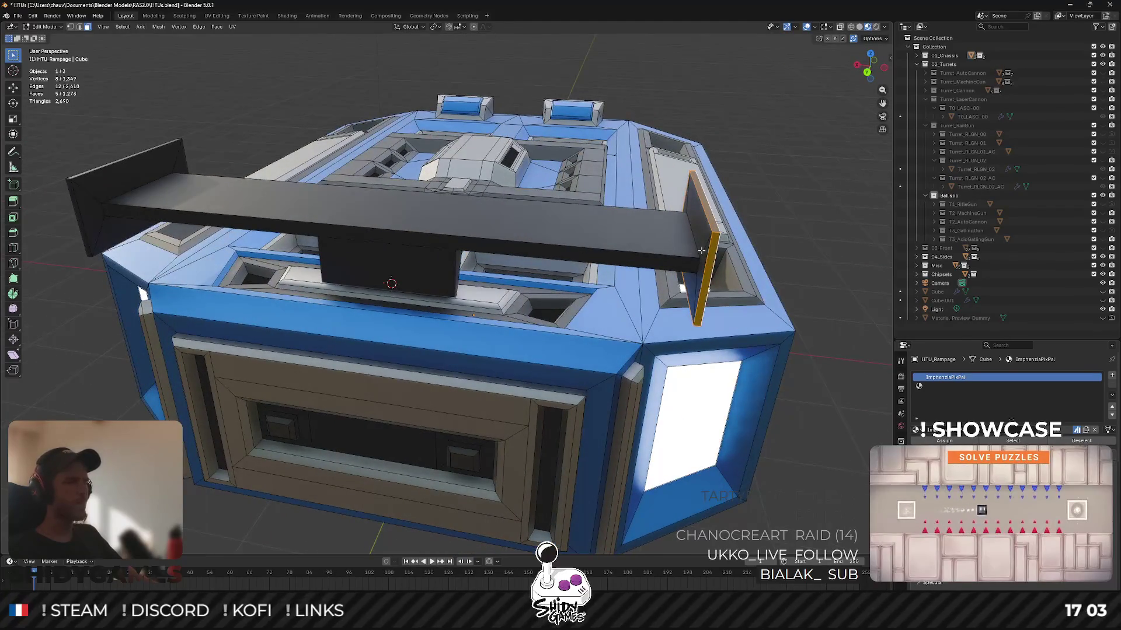
Grow the selection to the wing end panel and move it along global X.
key("ctrl+KP_Add")
scroll(702, 249, "down", 3)
key("g")
key("x")
left_click(845, 222)
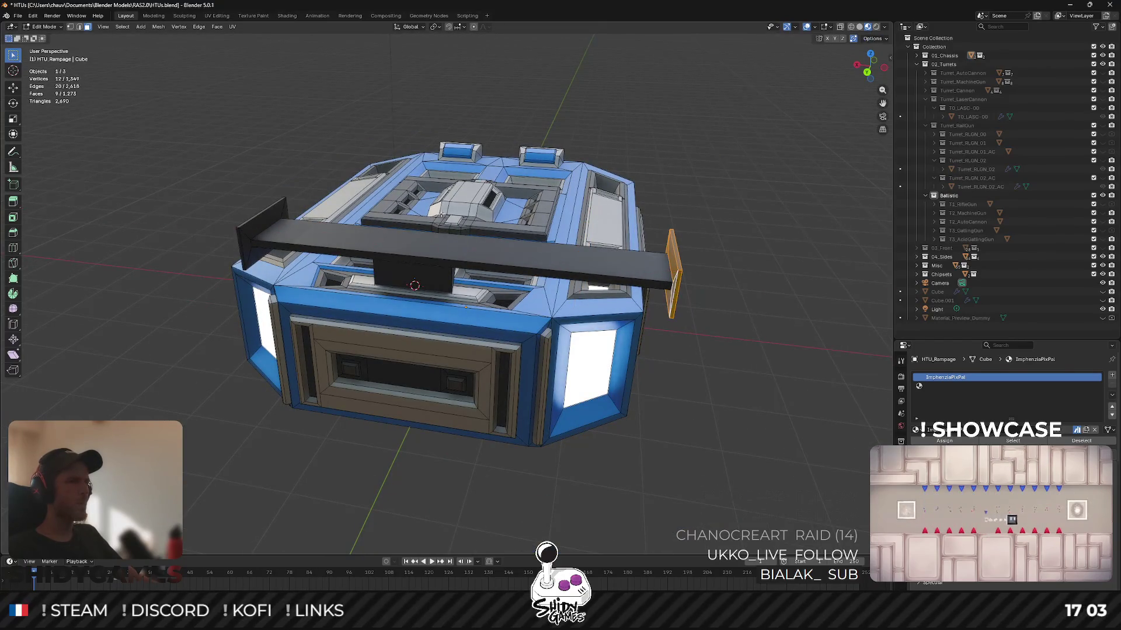
scroll(115, 194, "up", 4)
Select the whole wing, narrow back to its end panel, and cancel another X move.
key("ctrl+KP_Add")
mouse_move(115, 194)
left_mouse_down()
mouse_move(210, 216)
mouse_move(689, 171)
left_mouse_up()
key("ctrl+KP_Subtract")
key("ctrl+KP_Add")
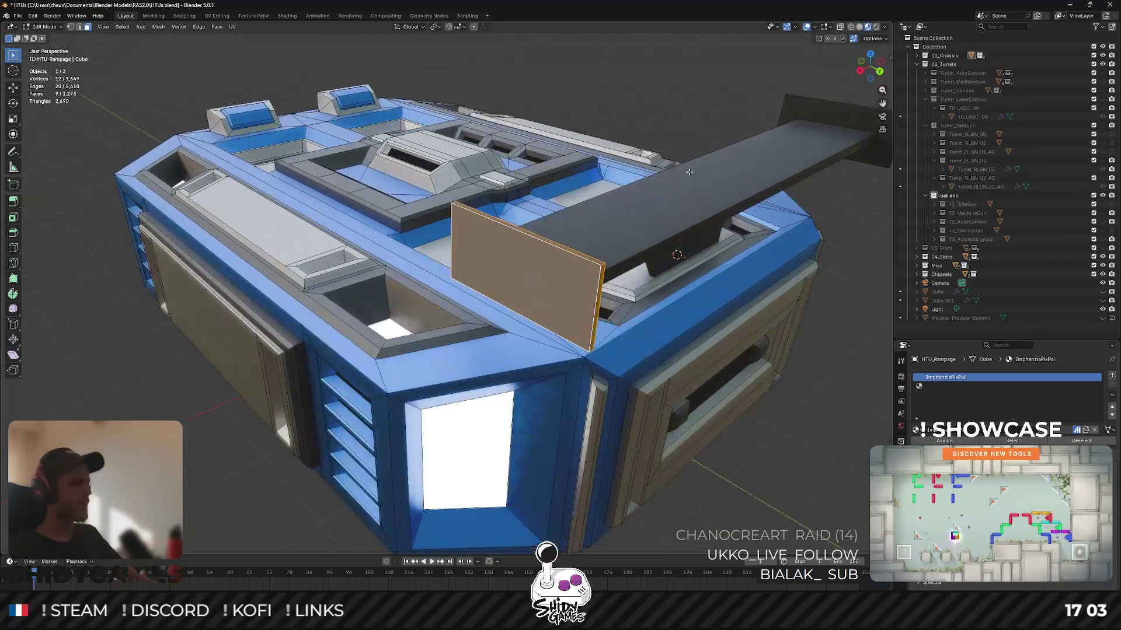
key("g")
key("x")
key("x")
key("Escape")
Leave Edit Mode, view the tank from above, and switch to the Notion page.
scroll(675, 177, "down", 5)
key("Tab")
mouse_move(675, 177)
left_mouse_down()
mouse_move(590, 214)
mouse_move(625, 170)
mouse_move(562, 216)
mouse_move(510, 216)
left_mouse_up()
scroll(590, 205, "down", 2)
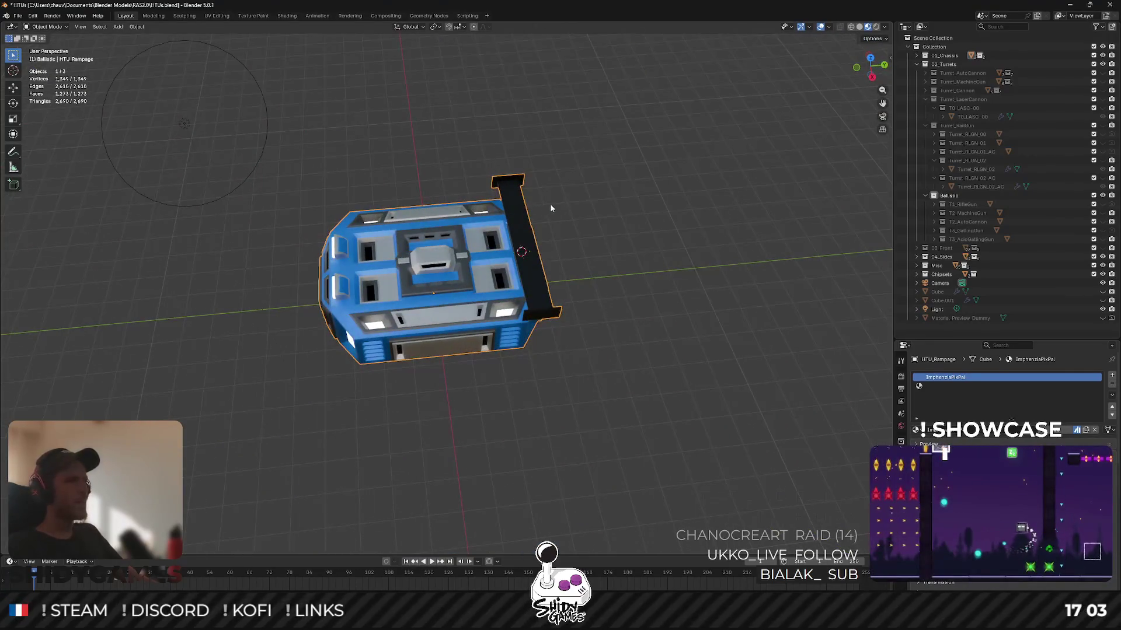
key("alt+Tab")
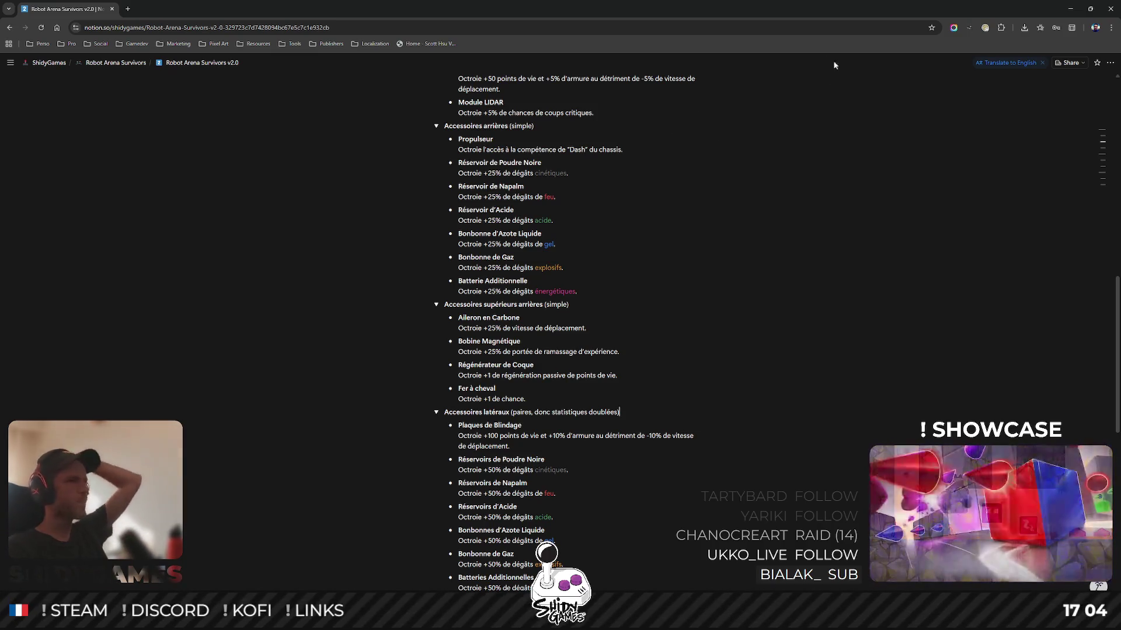
Scroll through the Notion chassis accessory lists without edits, then return to Blender.
scroll(597, 244, "up", 5)
scroll(597, 245, "down", 3)
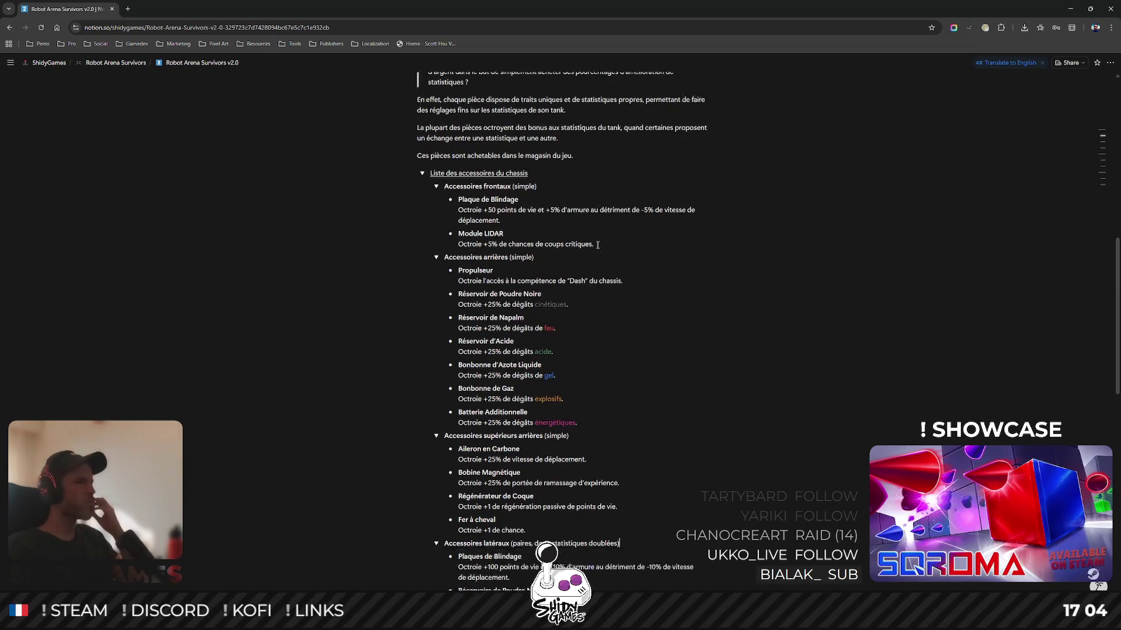
scroll(671, 251, "down", 2)
scroll(663, 252, "down", 2)
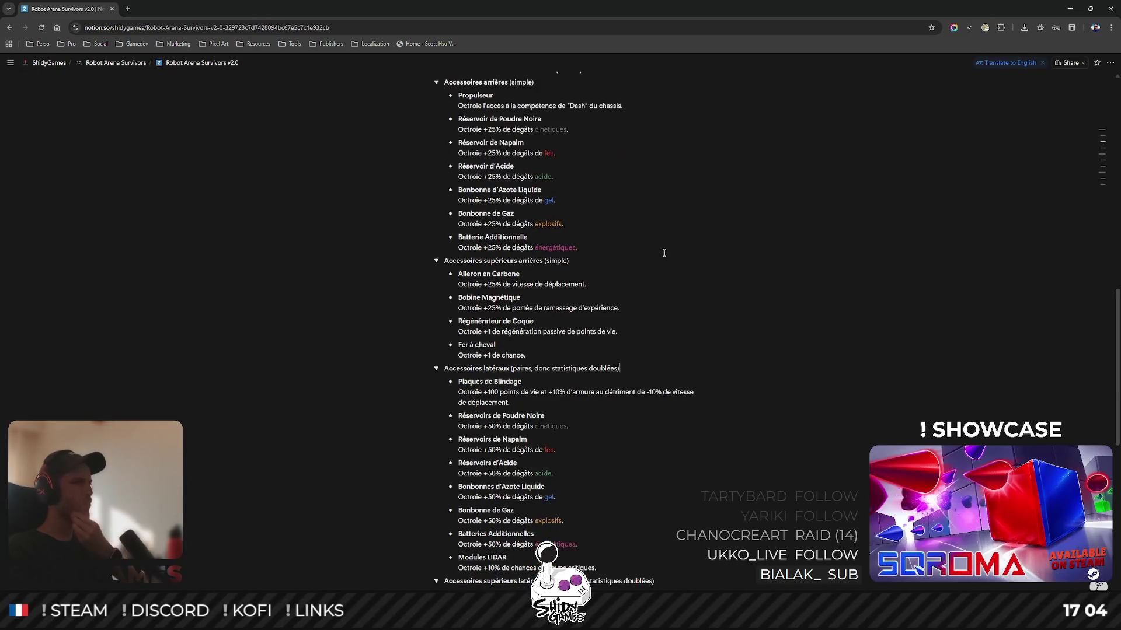
scroll(652, 285, "down", 2)
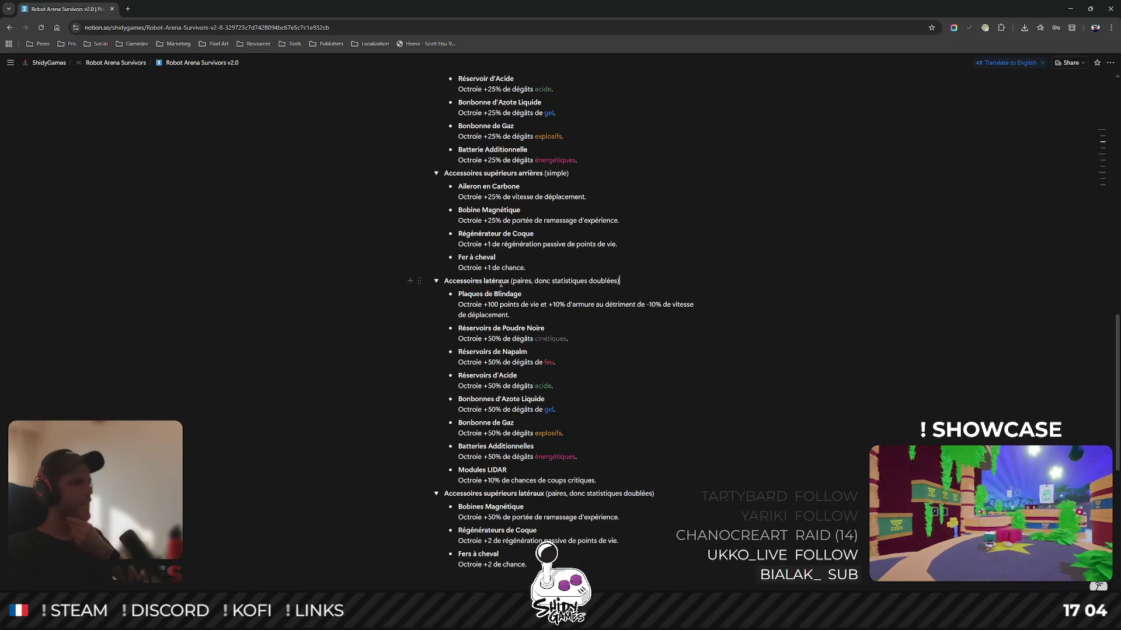
scroll(646, 378, "down", 1)
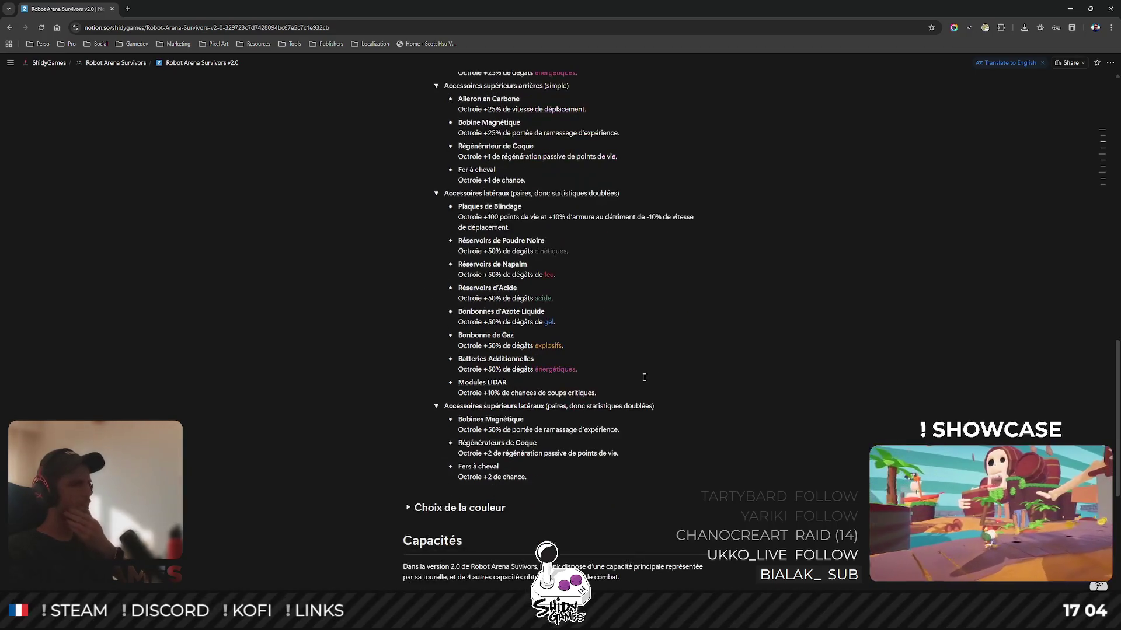
key("alt+Tab")
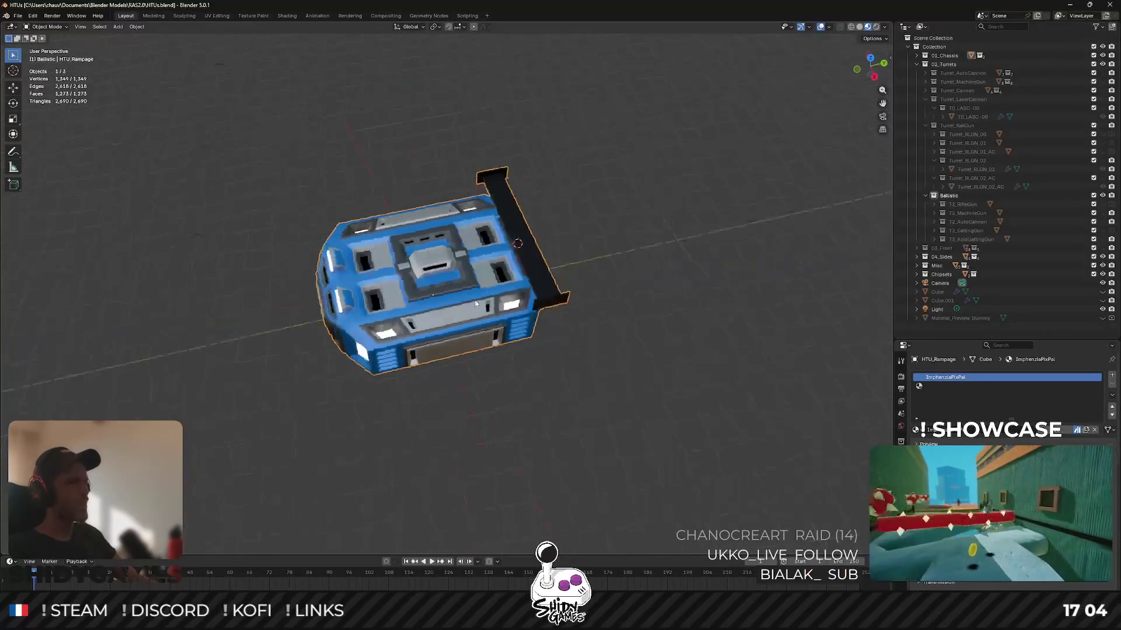
Check side and front numpad views, then select the linked spoiler wing mesh and delete its faces.
scroll(520, 303, "up", 3)
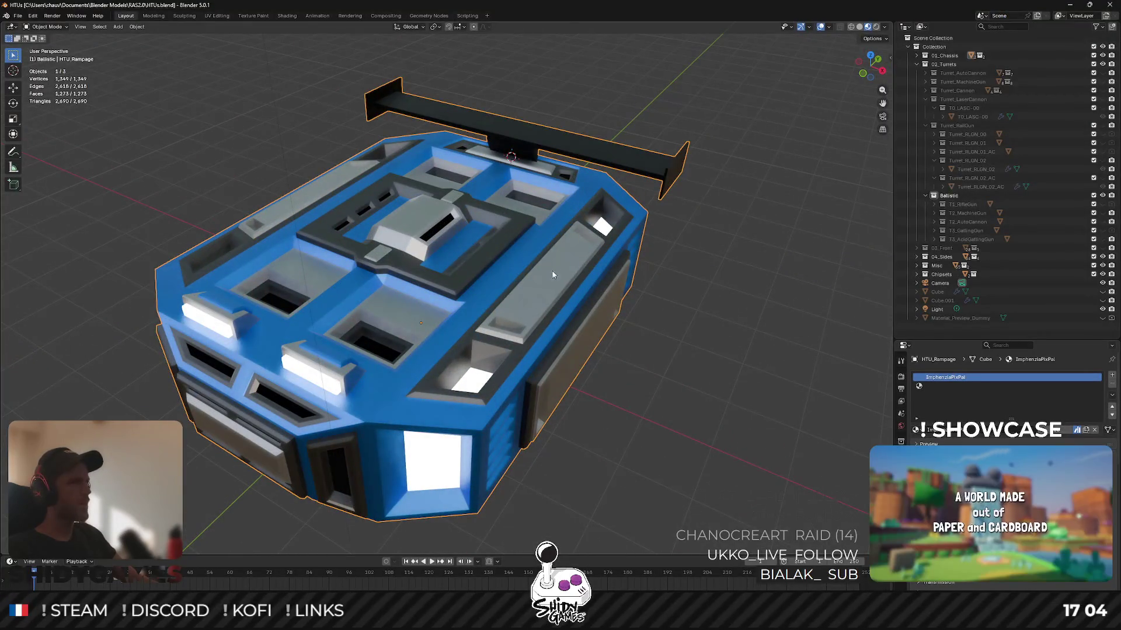
key("KP_1")
key("KP_6")
key("KP_6")
key("KP_6")
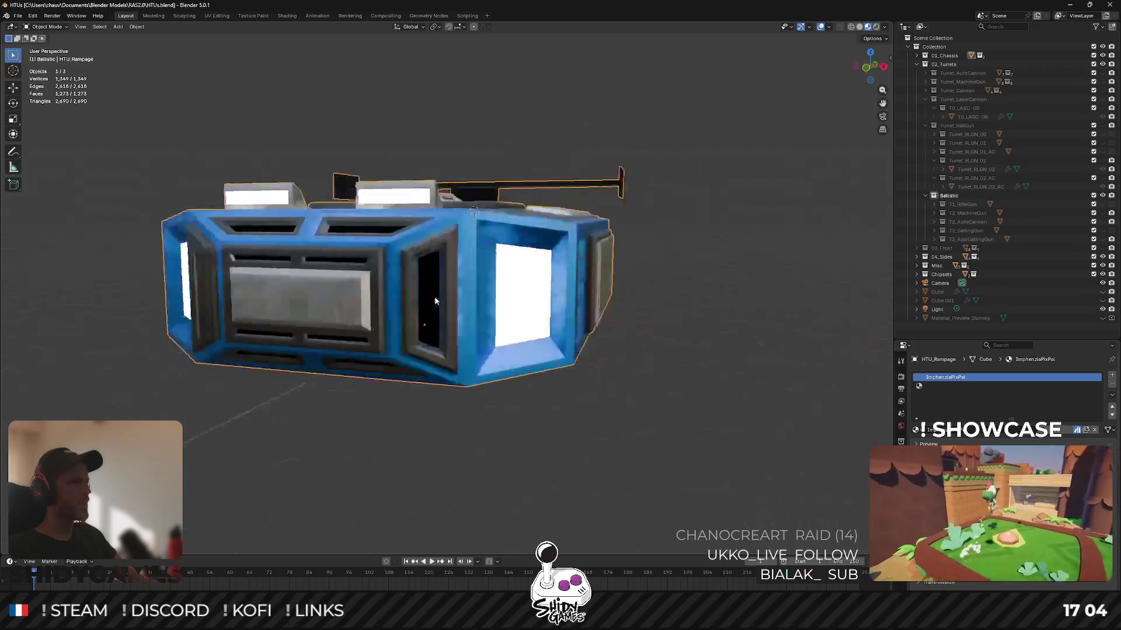
key("KP_4")
key("KP_4")
key("KP_4")
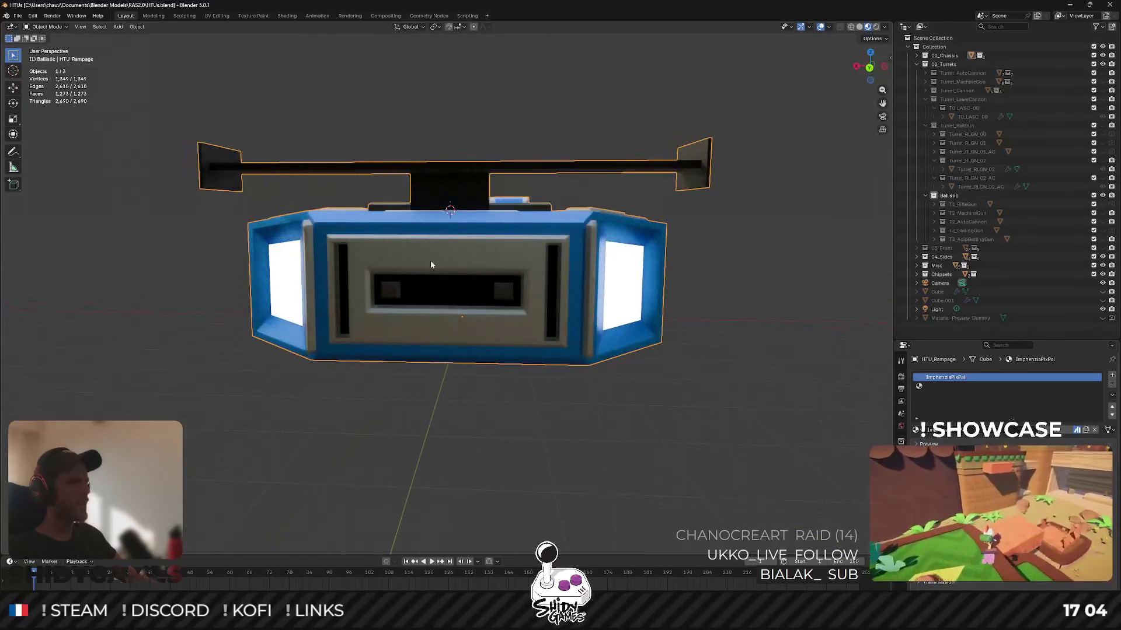
key("KP_8")
key("KP_8")
key("KP_8")
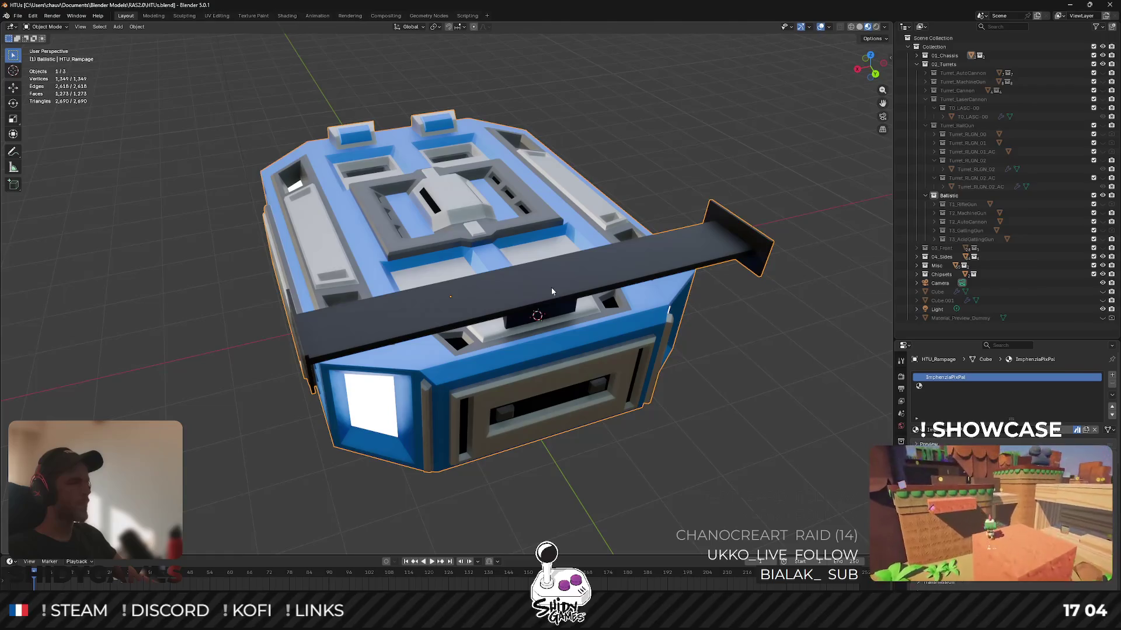
key("Tab")
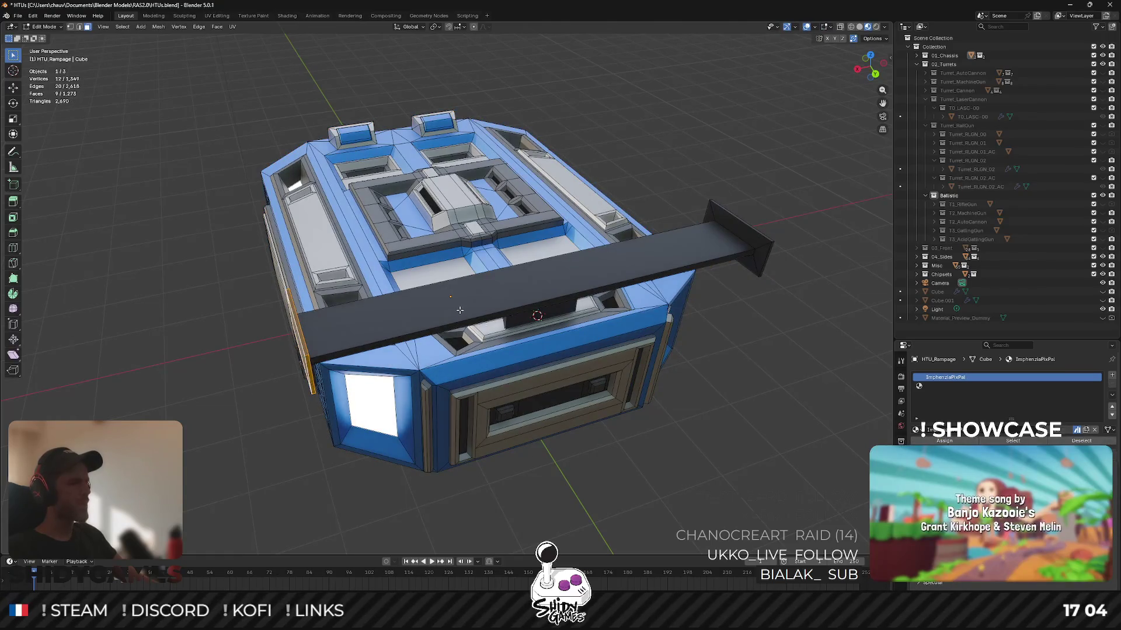
key("l")
key("x")
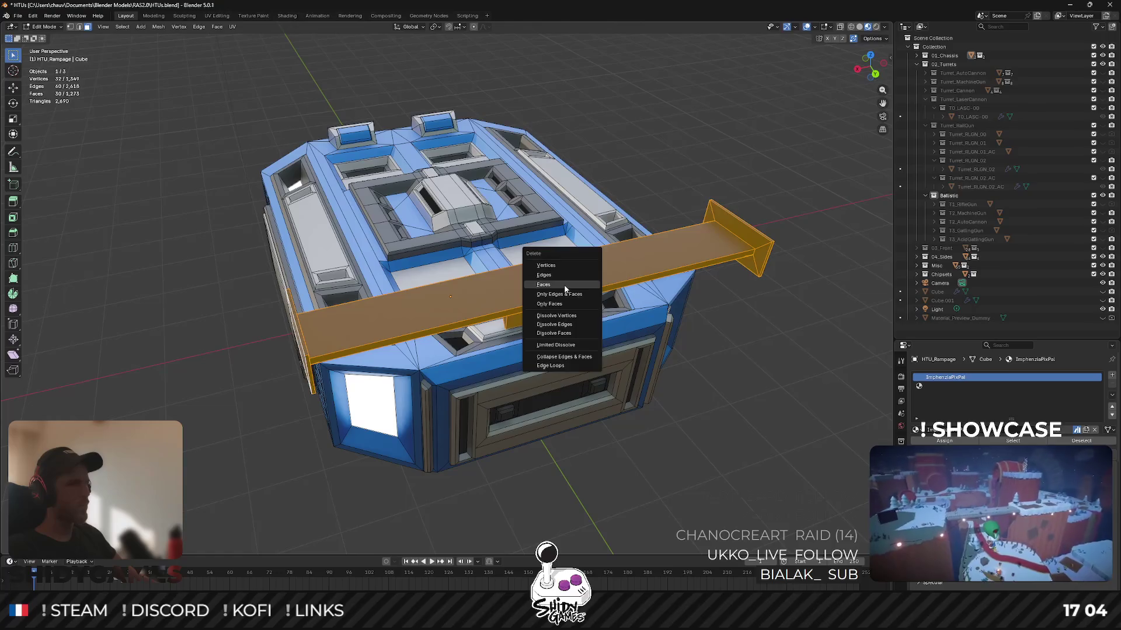
left_click(579, 296)
key("Tab")
Orbit to inspect the wingless chassis, then switch to the Notion design page.
left_click_drag(539, 316, 539, 385)
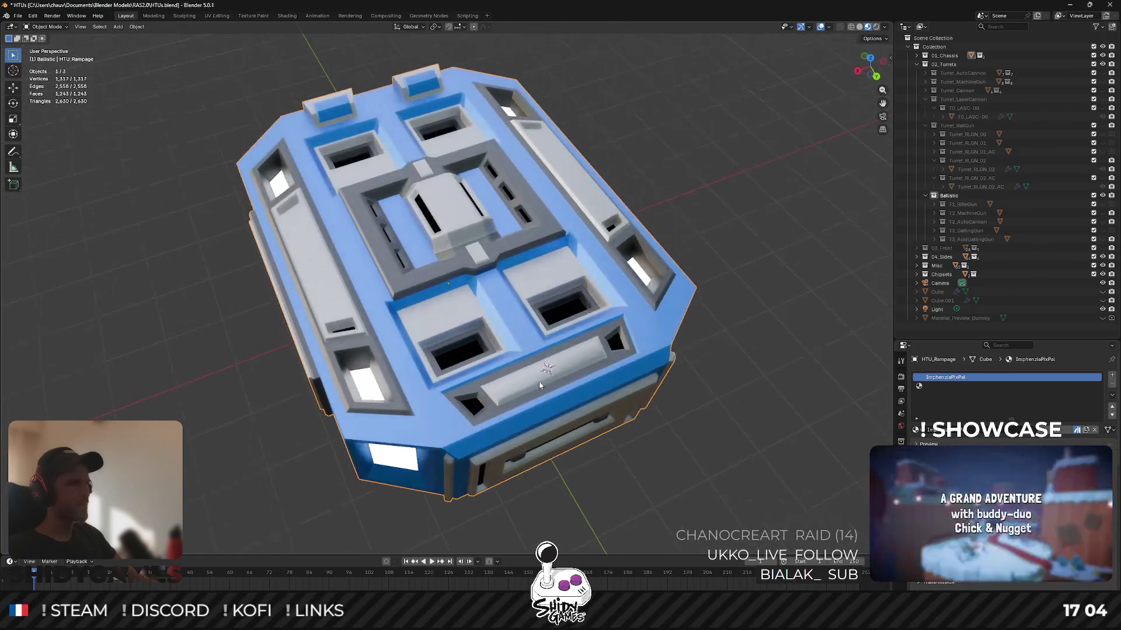
left_click_drag(451, 345, 422, 286)
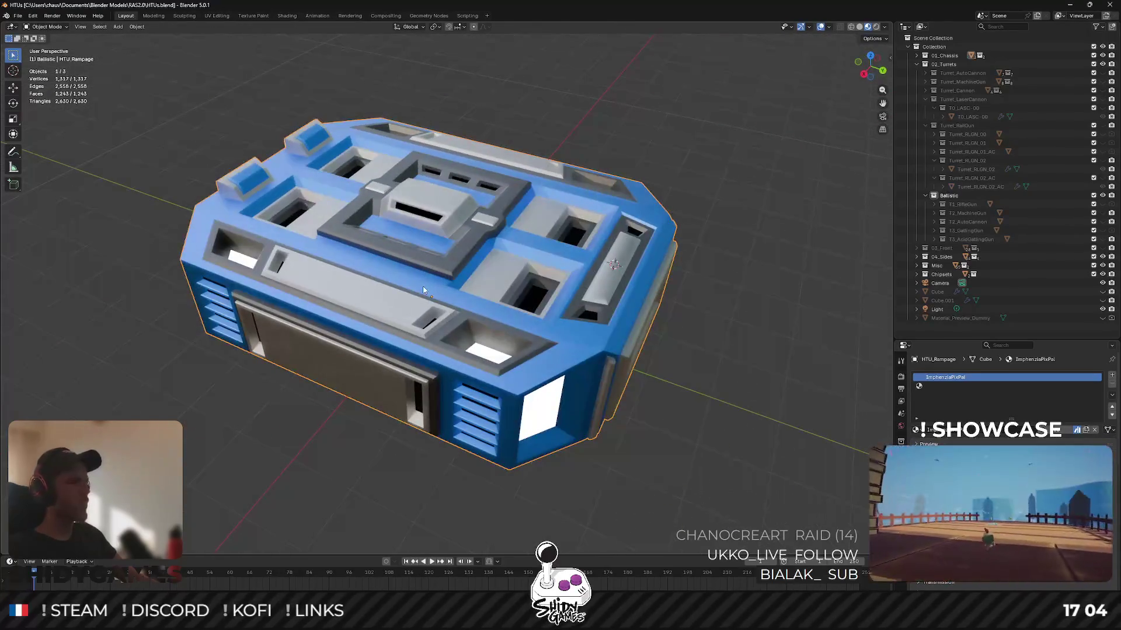
key("alt+Tab")
scroll(440, 273, "up", 3)
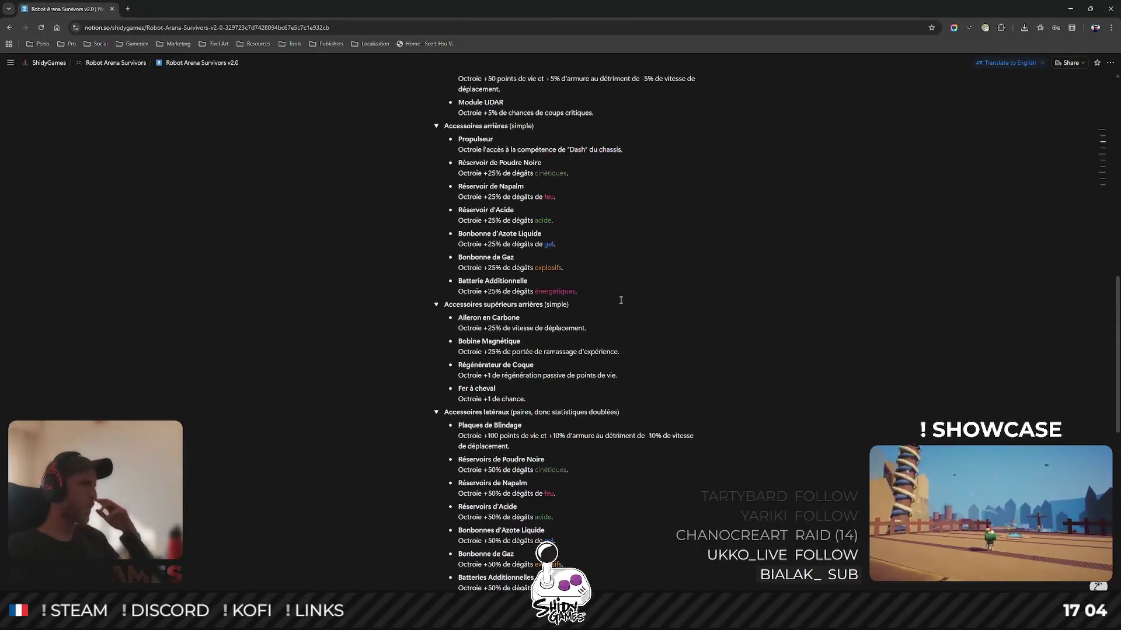
Scroll the Notion list, bring up the Excalidraw whiteboard, and return to Notion.
scroll(611, 305, "up", 2)
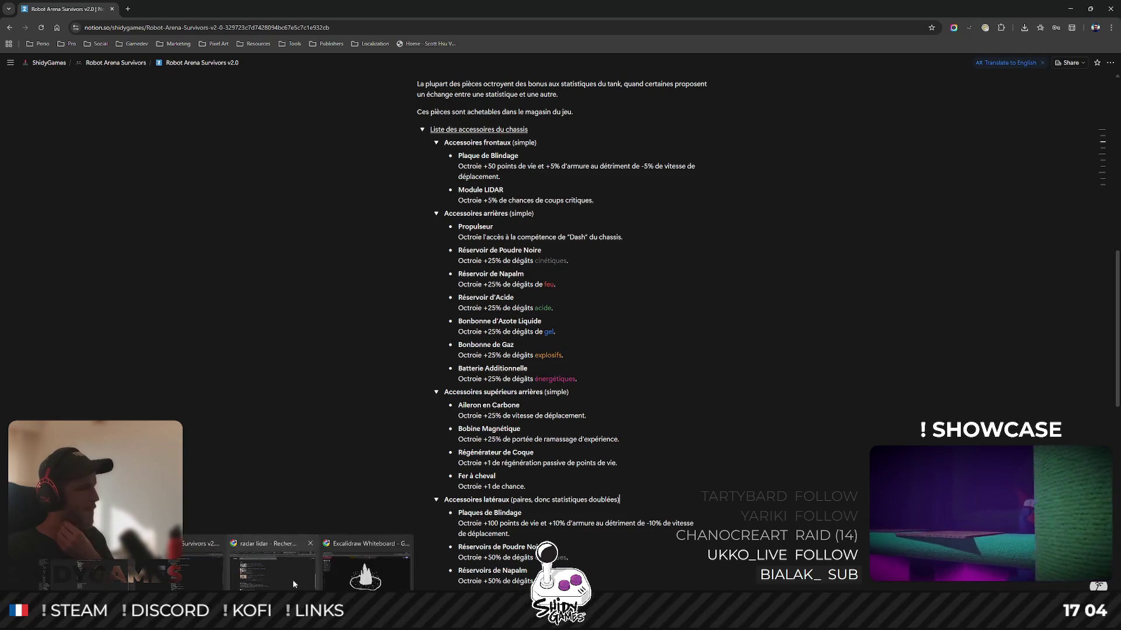
left_click(365, 561)
key("alt+Tab")
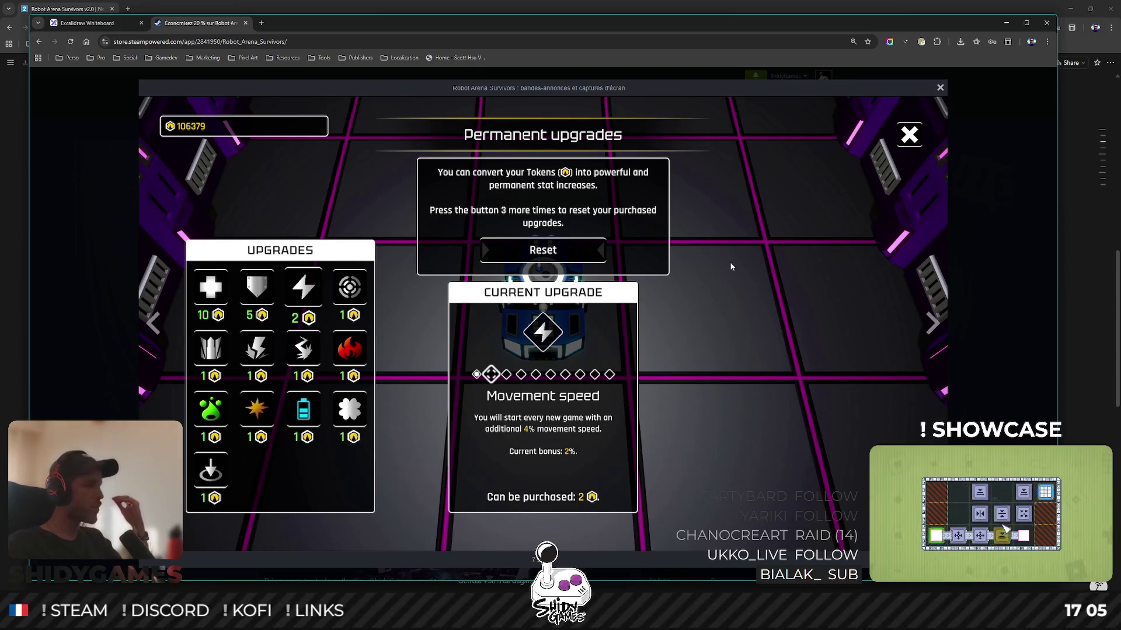
Minimise the Steam store window to reveal the Choix des accessoires du chassis section.
left_click(1006, 23)
scroll(755, 338, "up", 3)
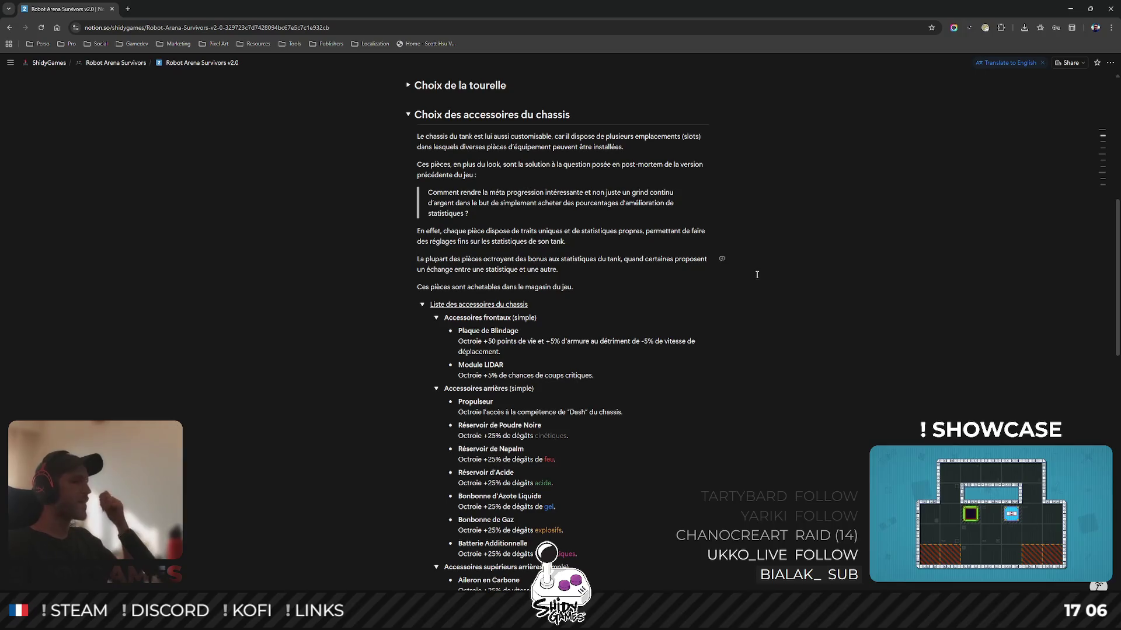
Scroll the accessory lists and select the word 'Carbone' in the Aileron en Carbone entry.
scroll(695, 258, "down", 2)
scroll(695, 258, "down", 2)
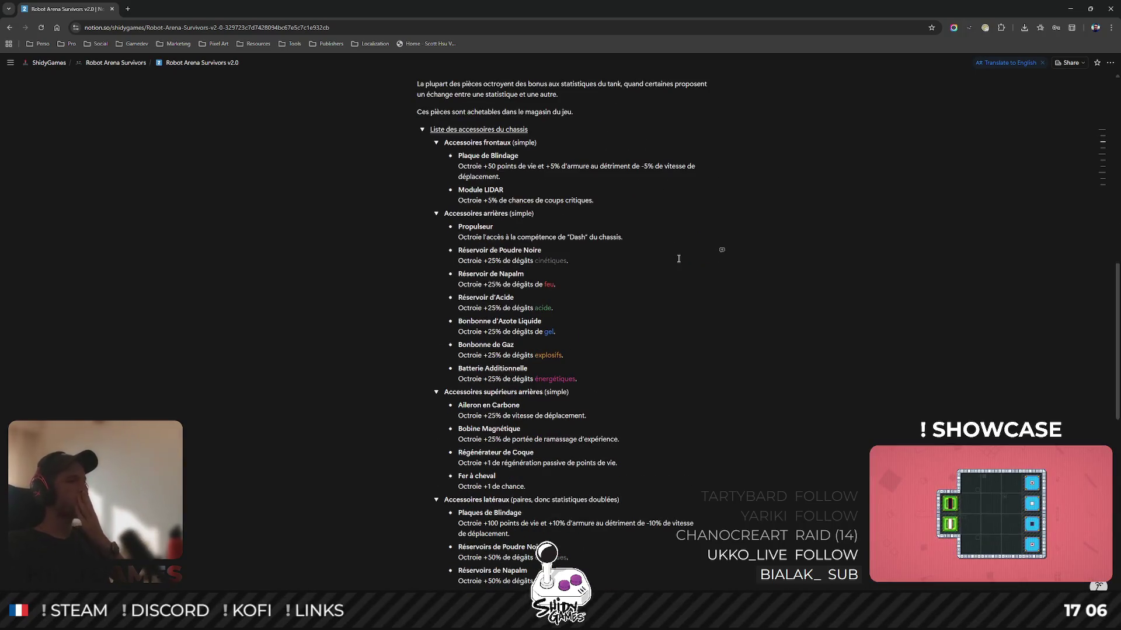
scroll(677, 257, "down", 4)
scroll(678, 268, "down", 1)
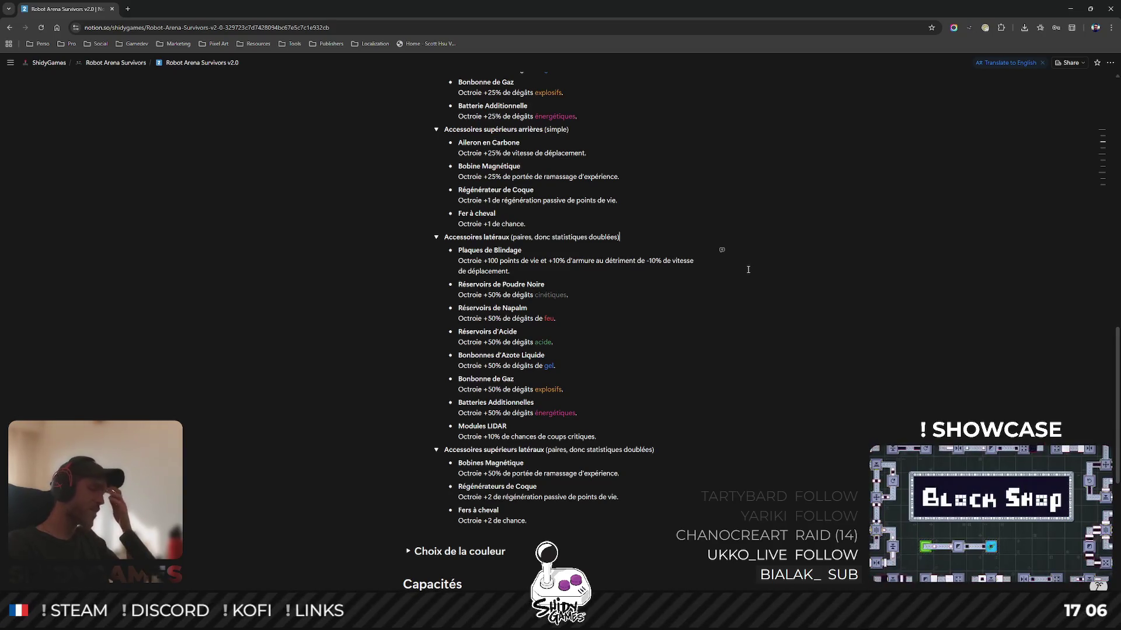
scroll(740, 282, "up", 5)
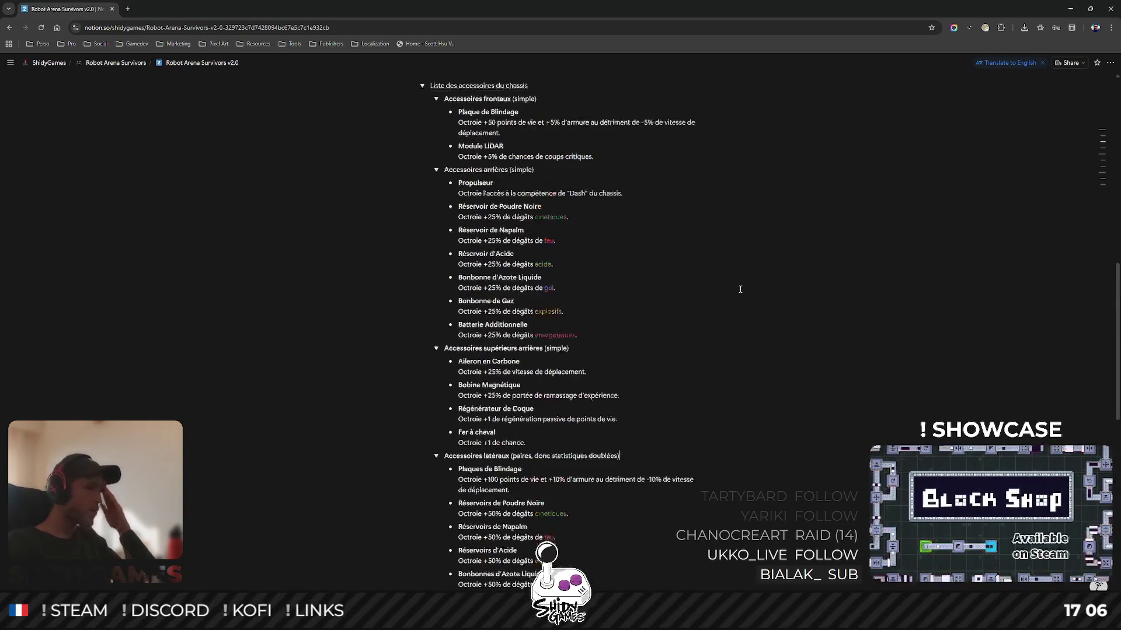
left_click(478, 362)
key("Escape")
double_click(515, 362)
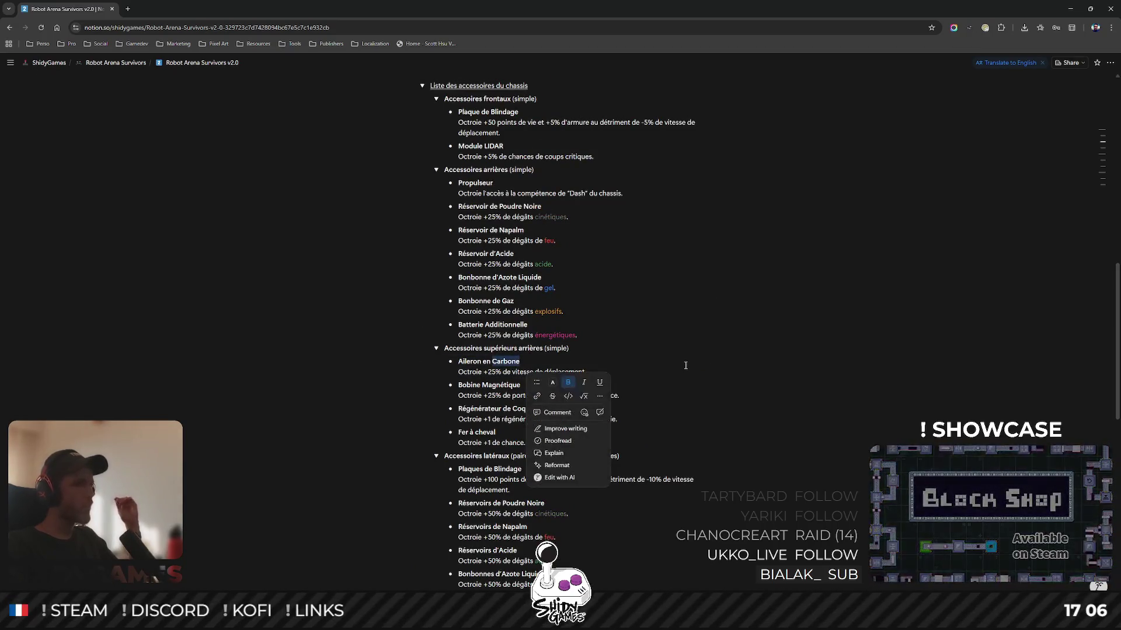
left_click(865, 382)
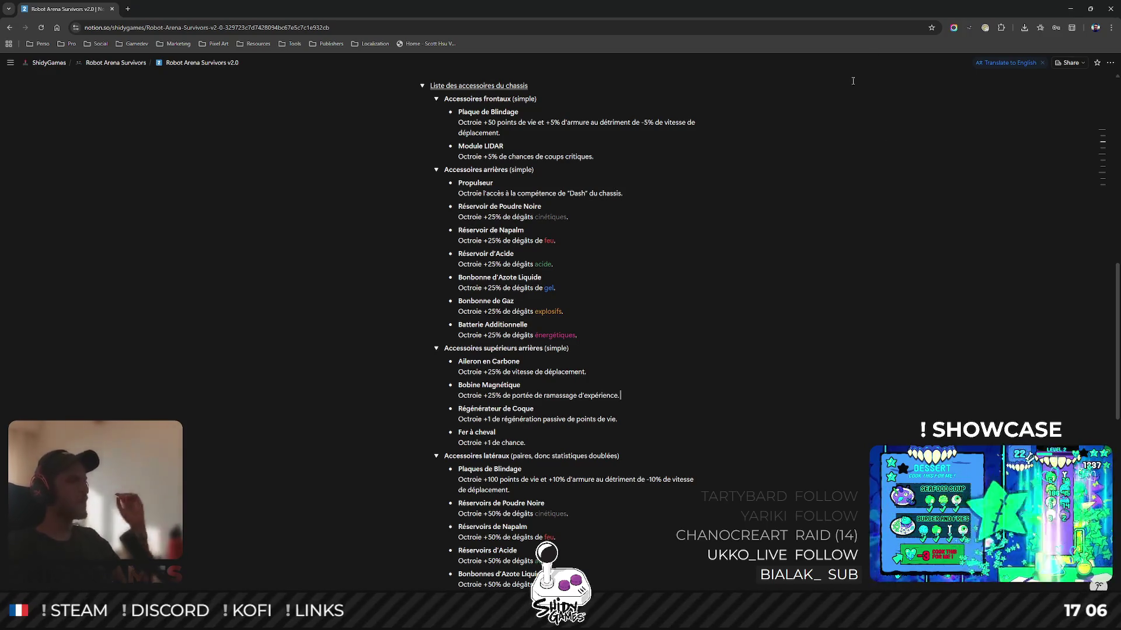
Place the caret after '(simple)' in the Accessoires supérieurs arrières heading, then bring back the Steam store.
scroll(712, 350, "down", 1)
scroll(708, 350, "up", 2)
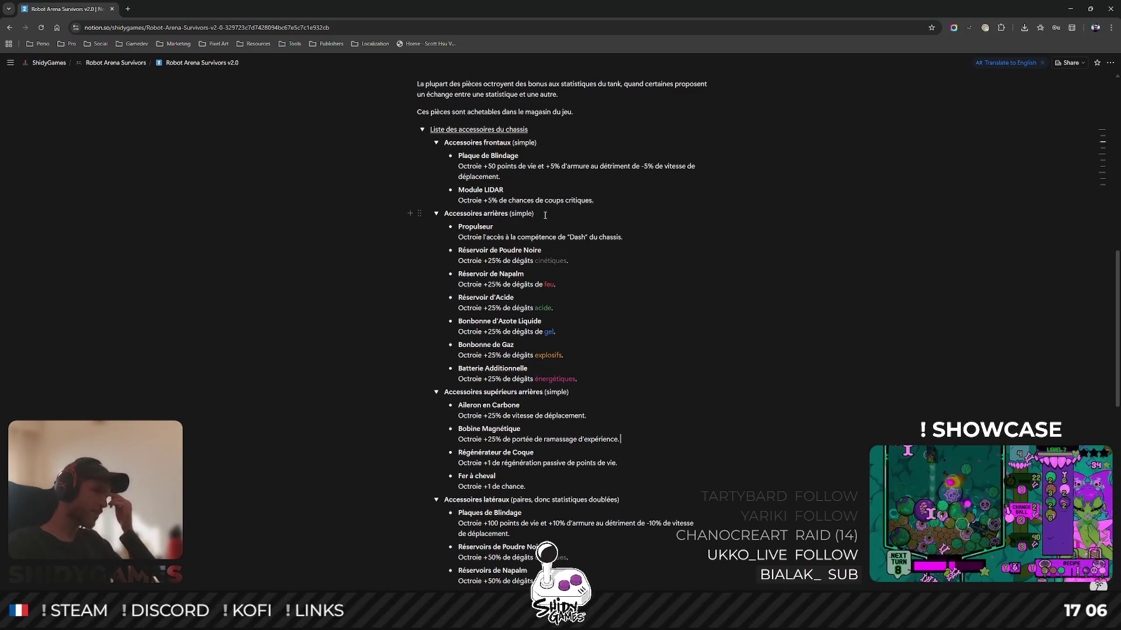
scroll(644, 238, "down", 1)
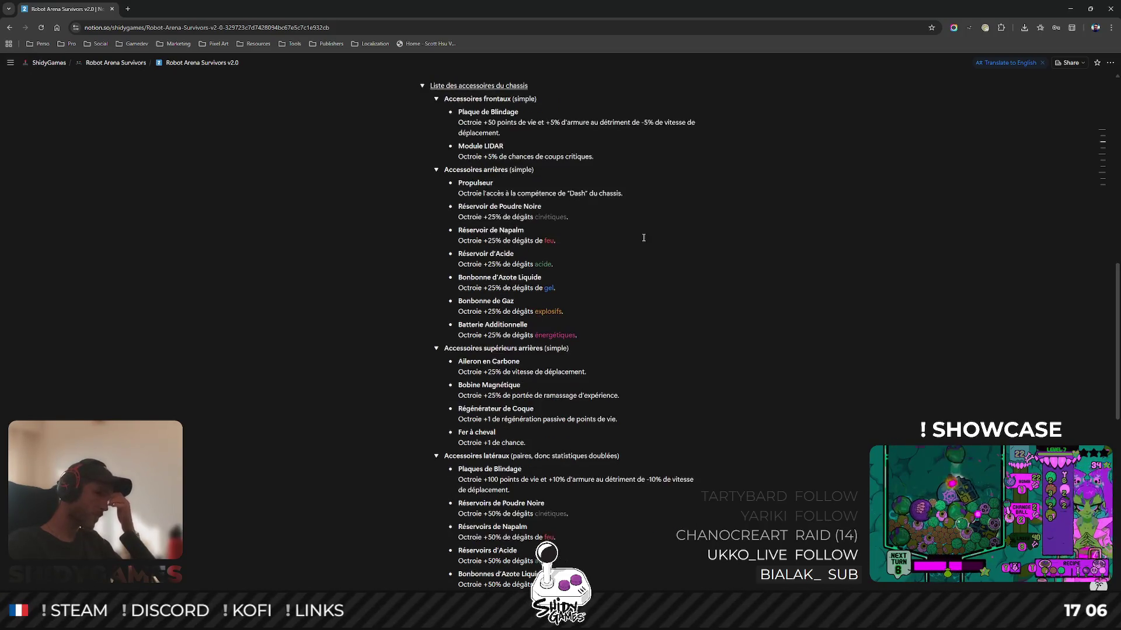
scroll(643, 237, "down", 2)
scroll(639, 238, "down", 2)
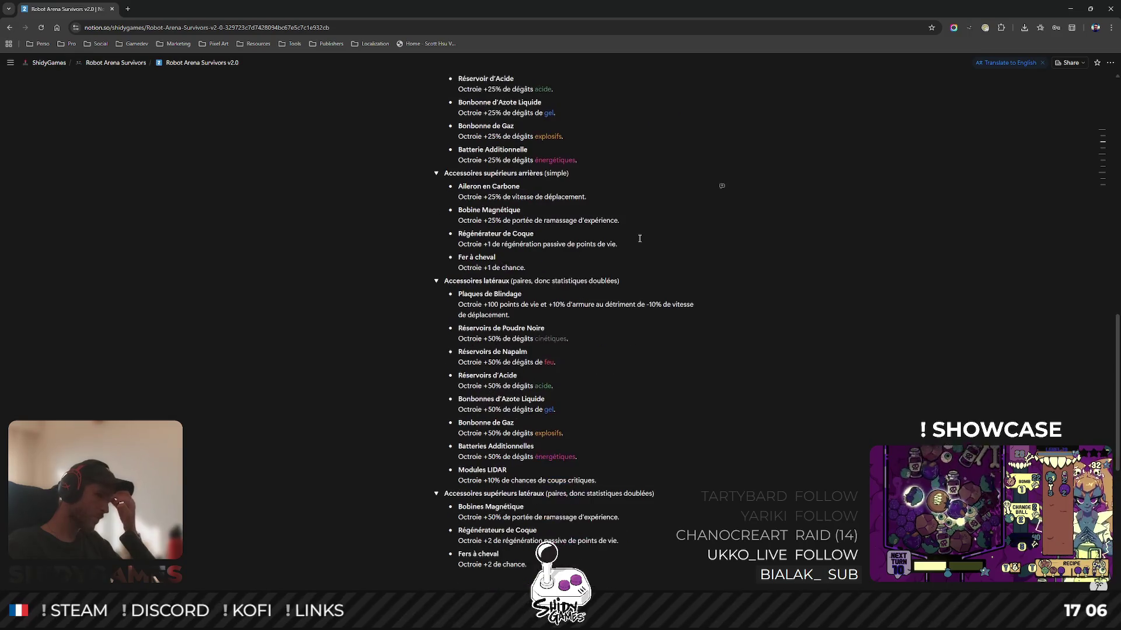
scroll(639, 238, "down", 1)
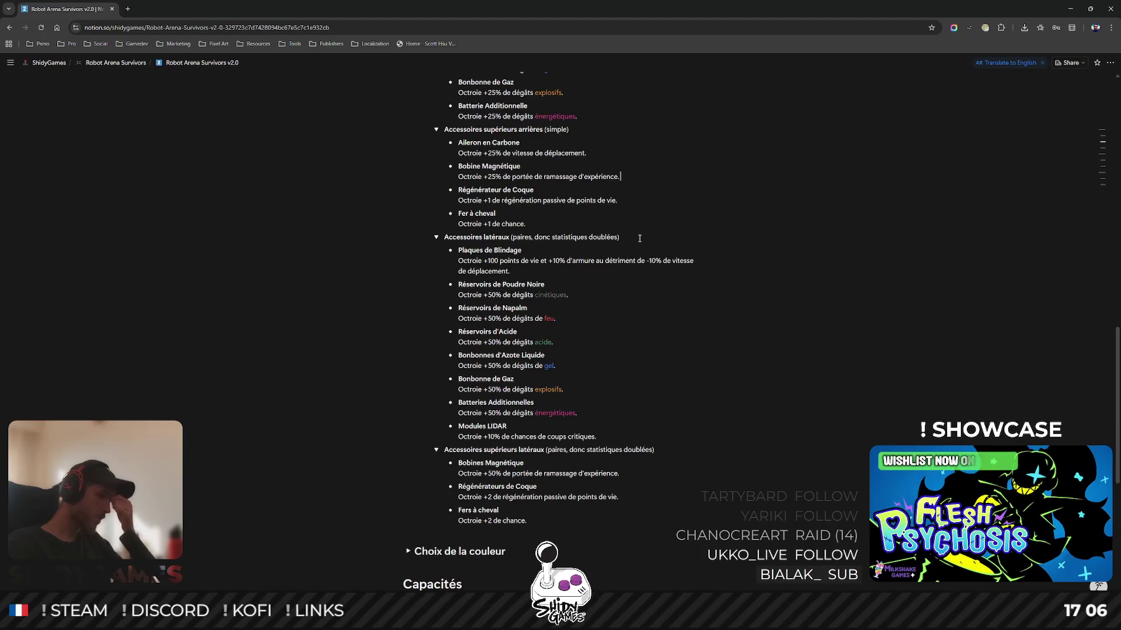
scroll(639, 238, "down", 1)
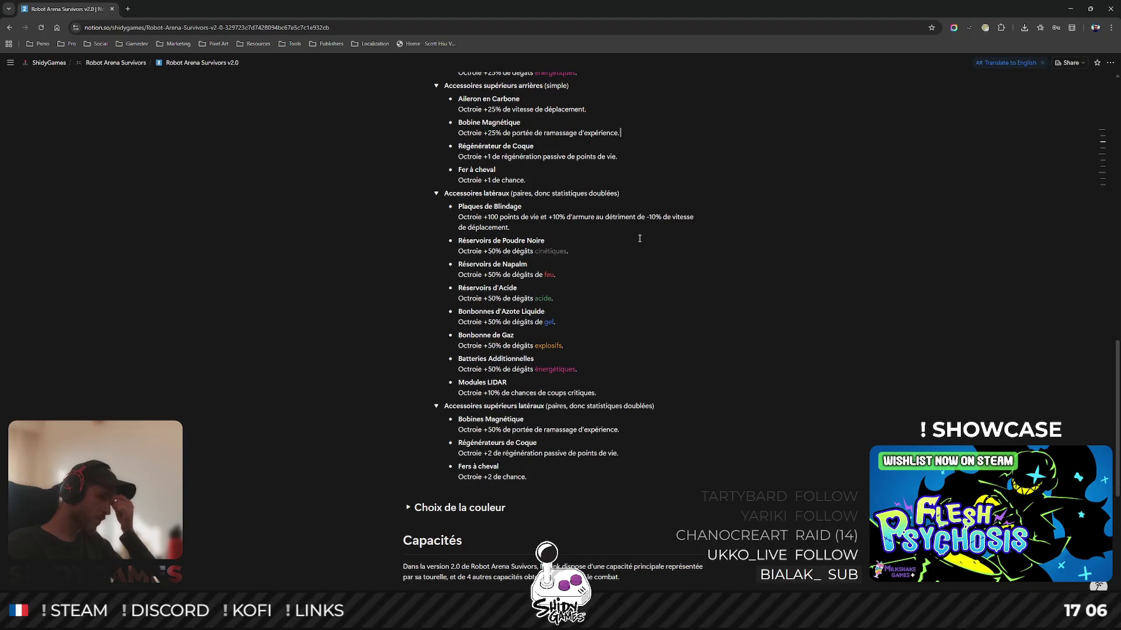
scroll(640, 238, "up", 4)
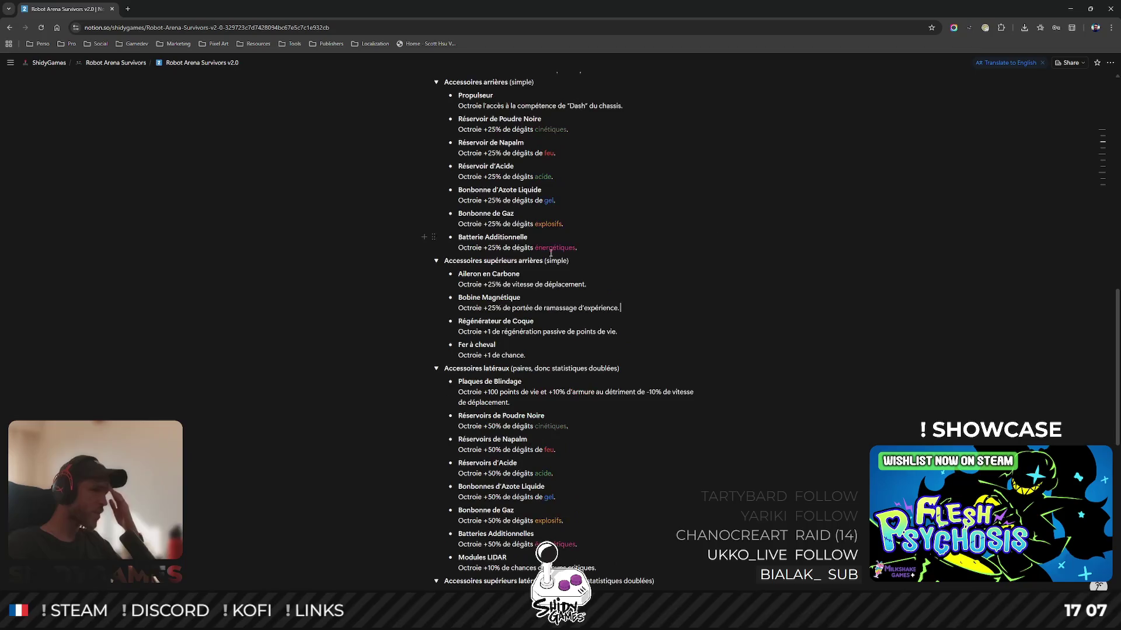
triple_click(506, 262)
left_click(574, 261)
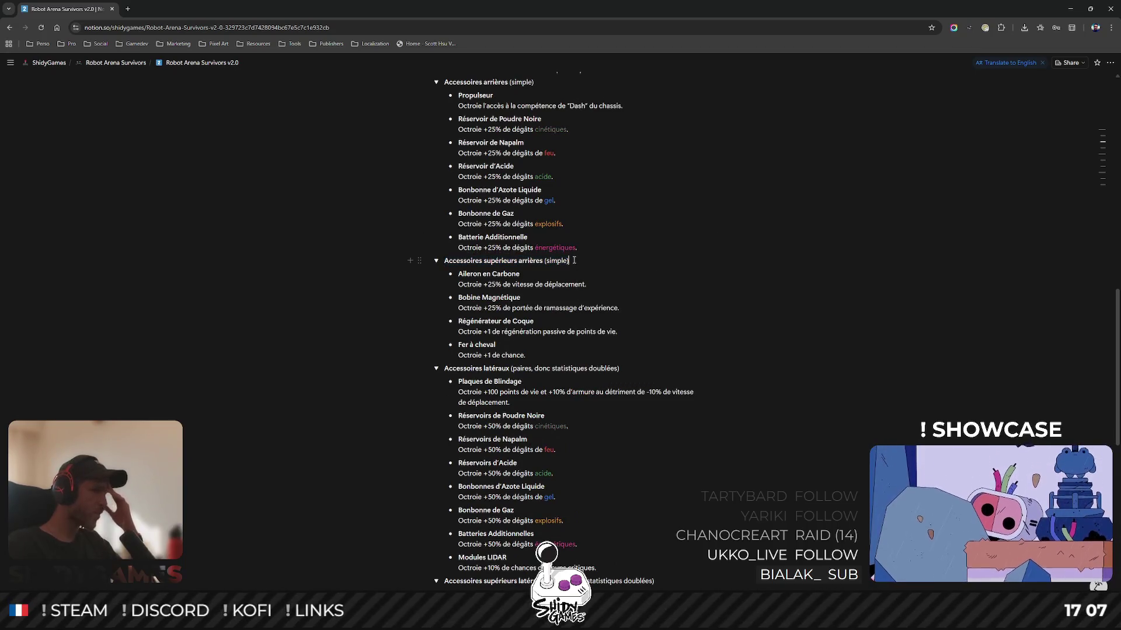
scroll(581, 258, "down", 2)
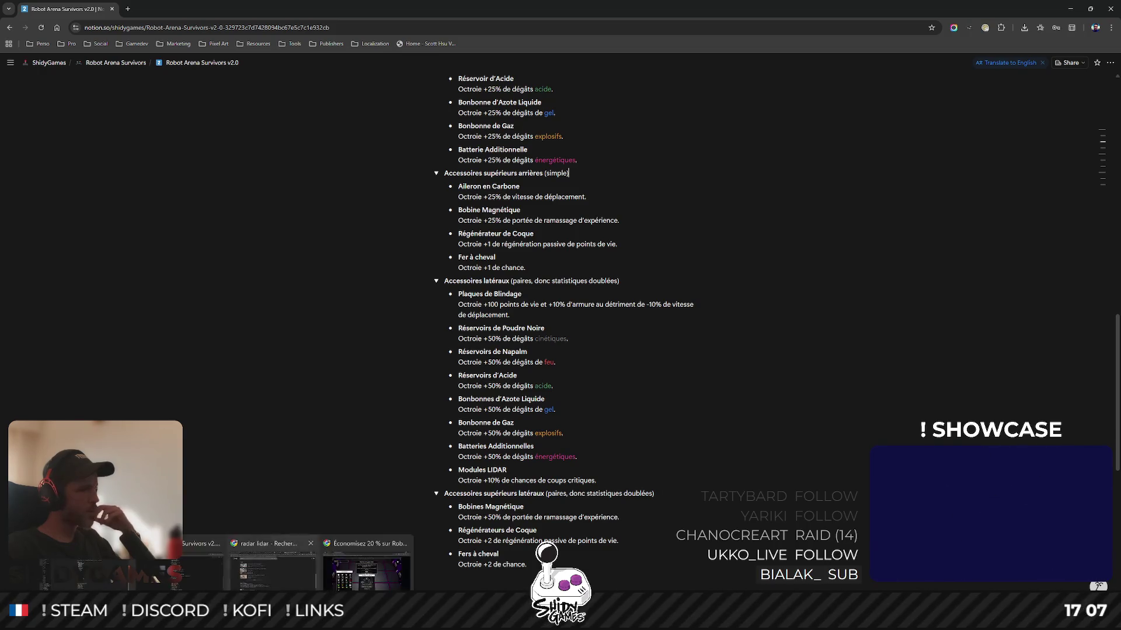
left_click(366, 562)
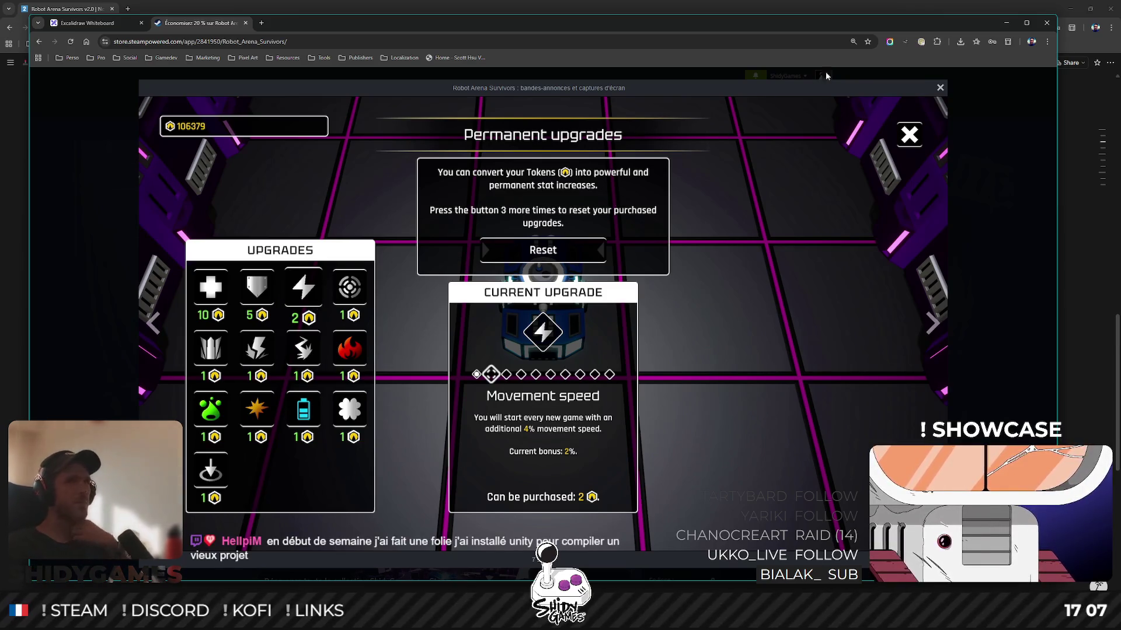
Minimize the Steam store browser window to get back to the Notion notes.
left_click(1007, 23)
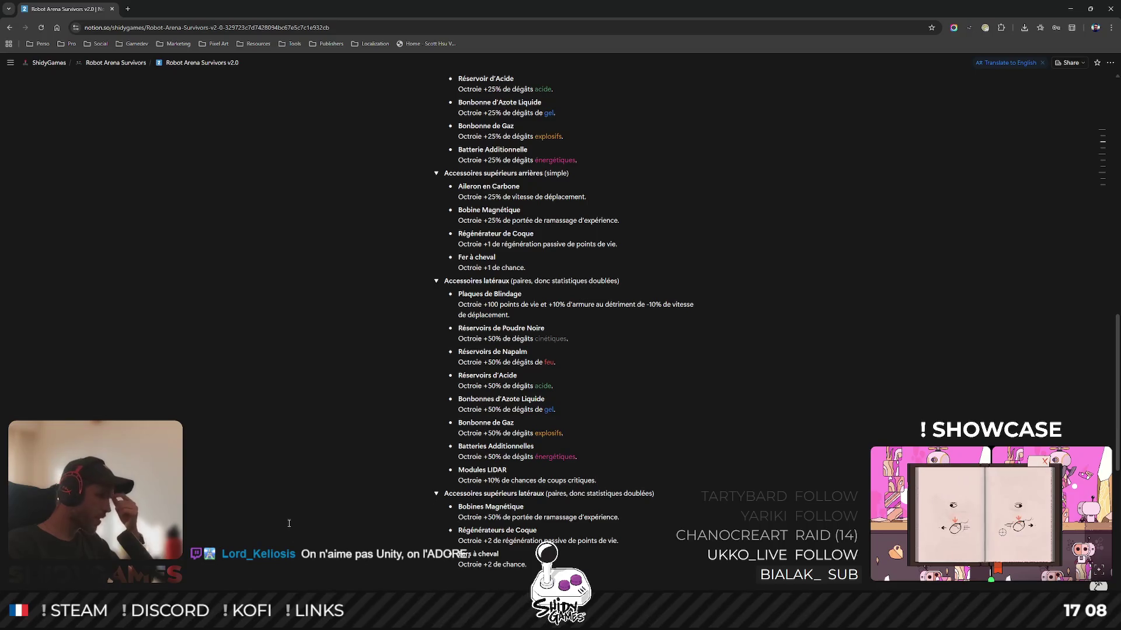
Change 'acide' to 'acides' in the Réservoir d'Acide line under Accessoires arrières.
scroll(627, 503, "up", 2)
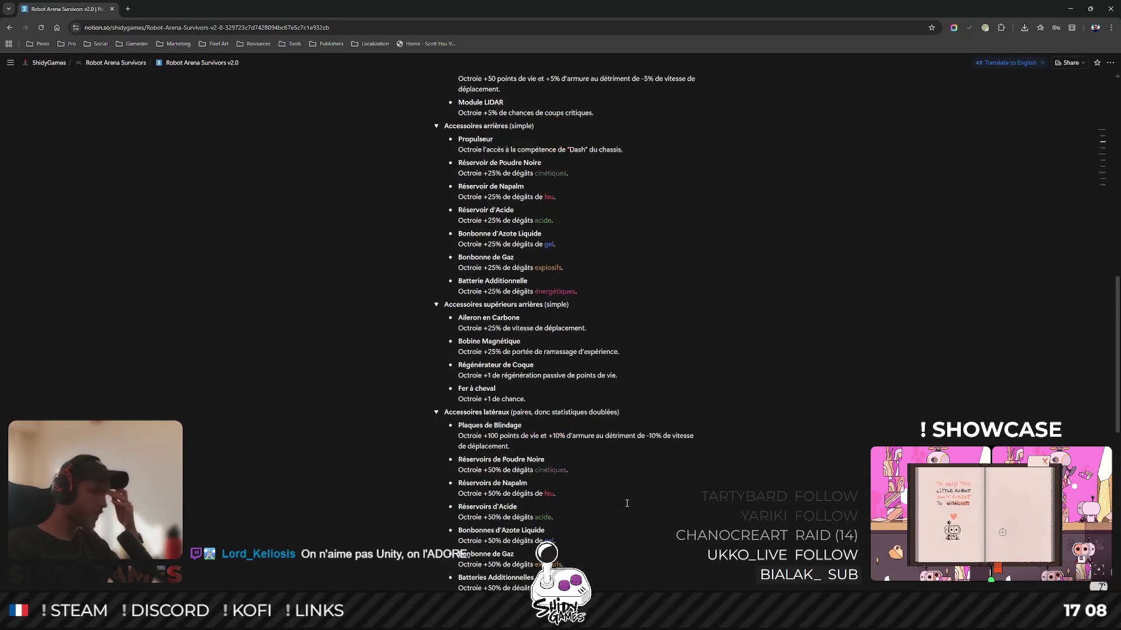
scroll(658, 457, "up", 4)
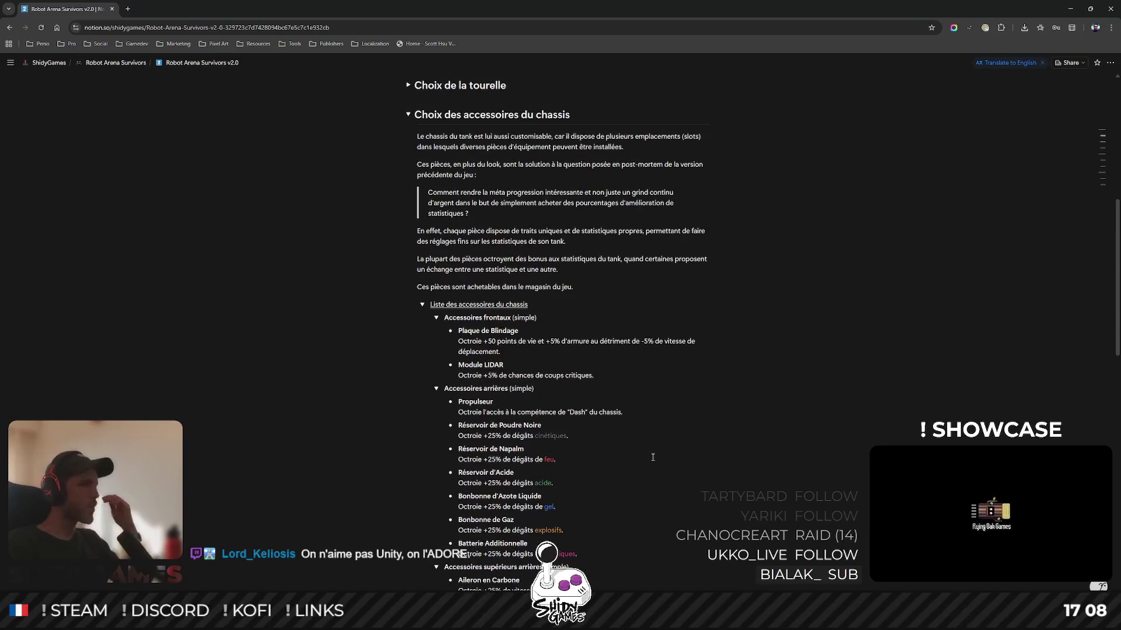
scroll(651, 456, "down", 3)
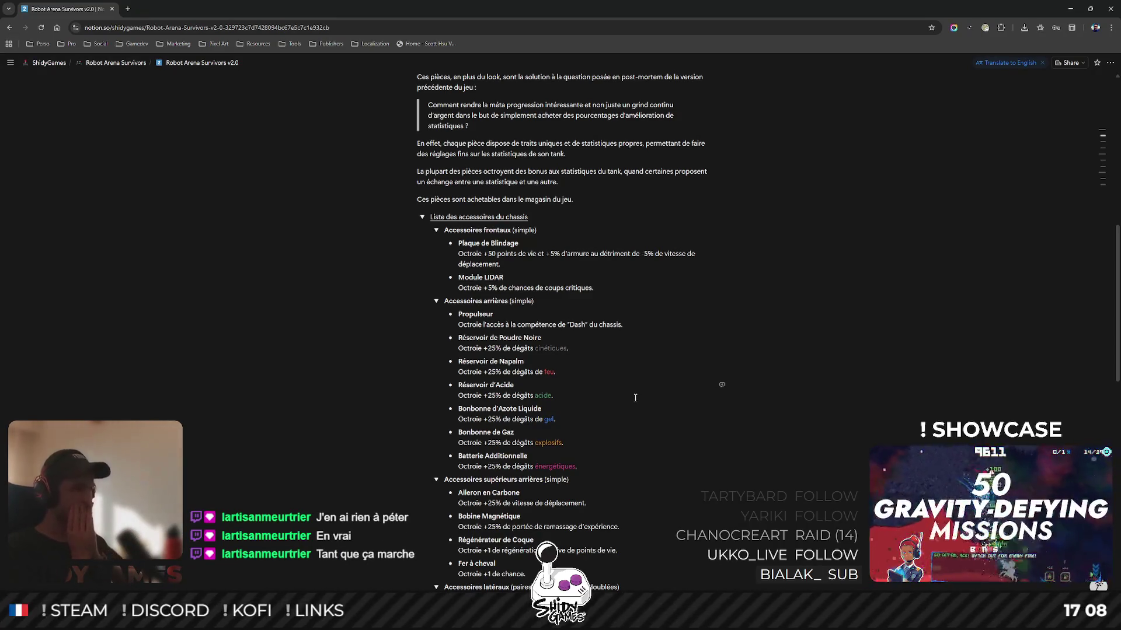
scroll(725, 296, "down", 5)
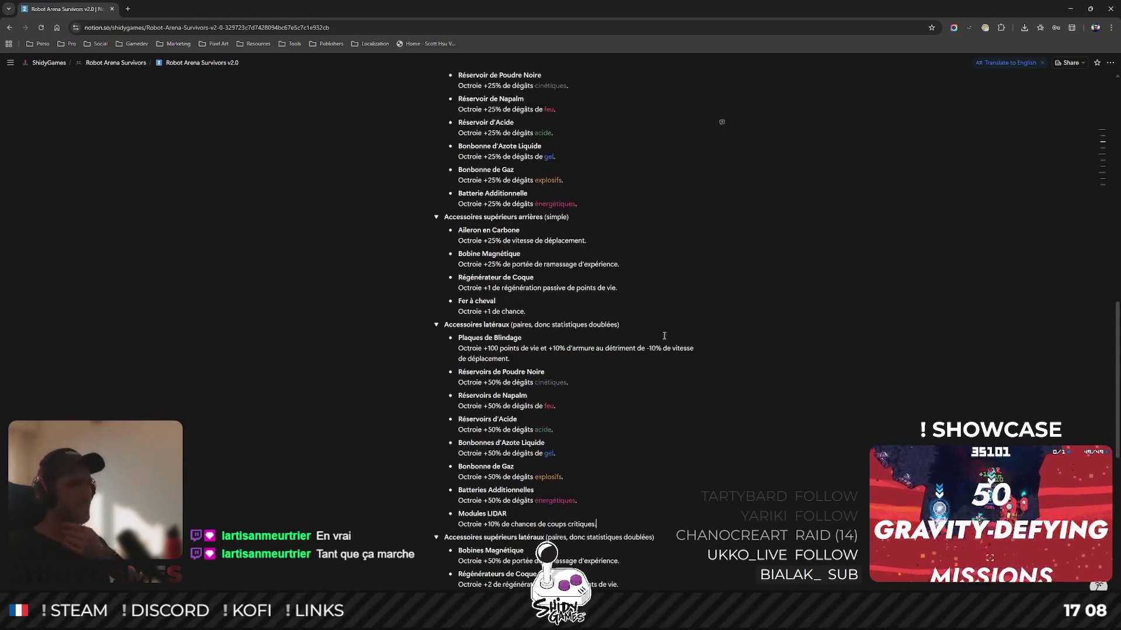
scroll(671, 333, "up", 3)
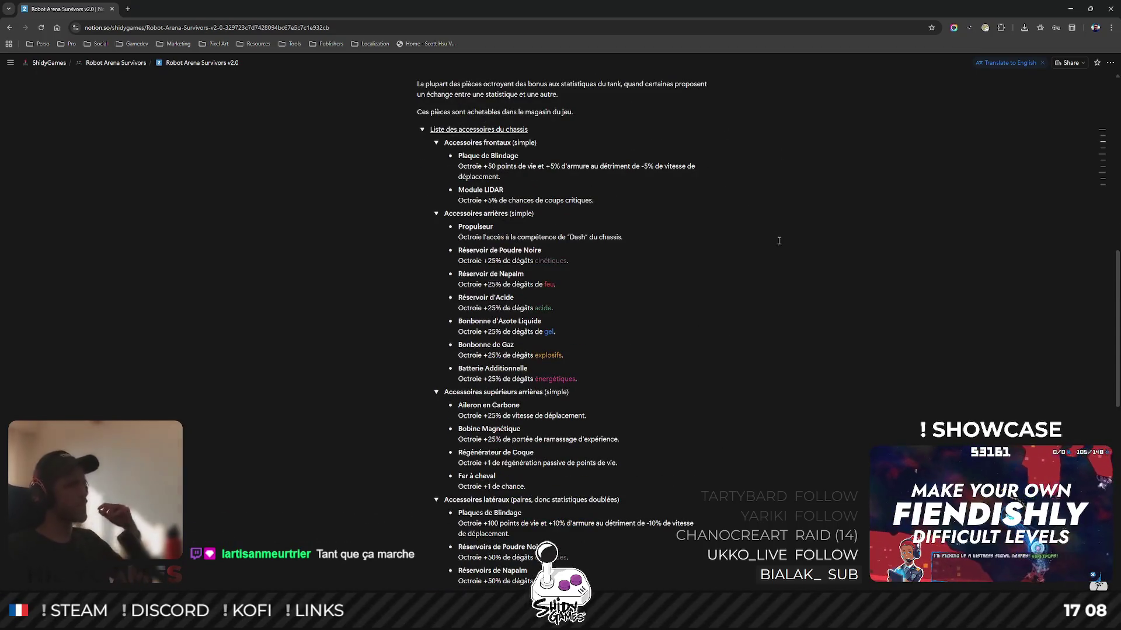
scroll(710, 241, "up", 3)
scroll(710, 241, "down", 1)
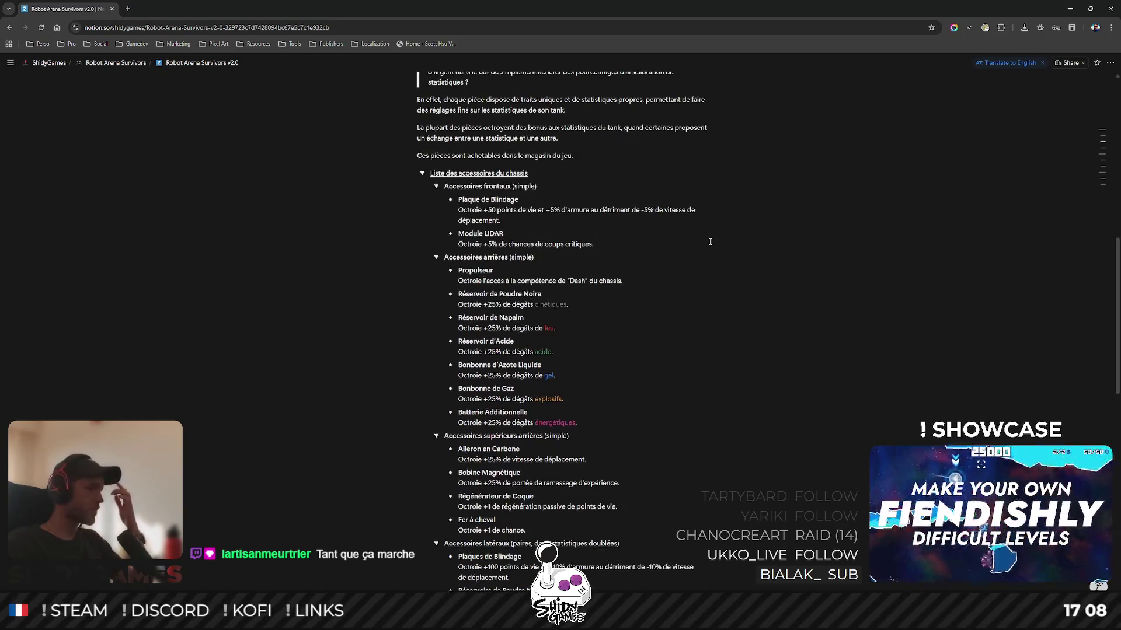
scroll(664, 289, "down", 1)
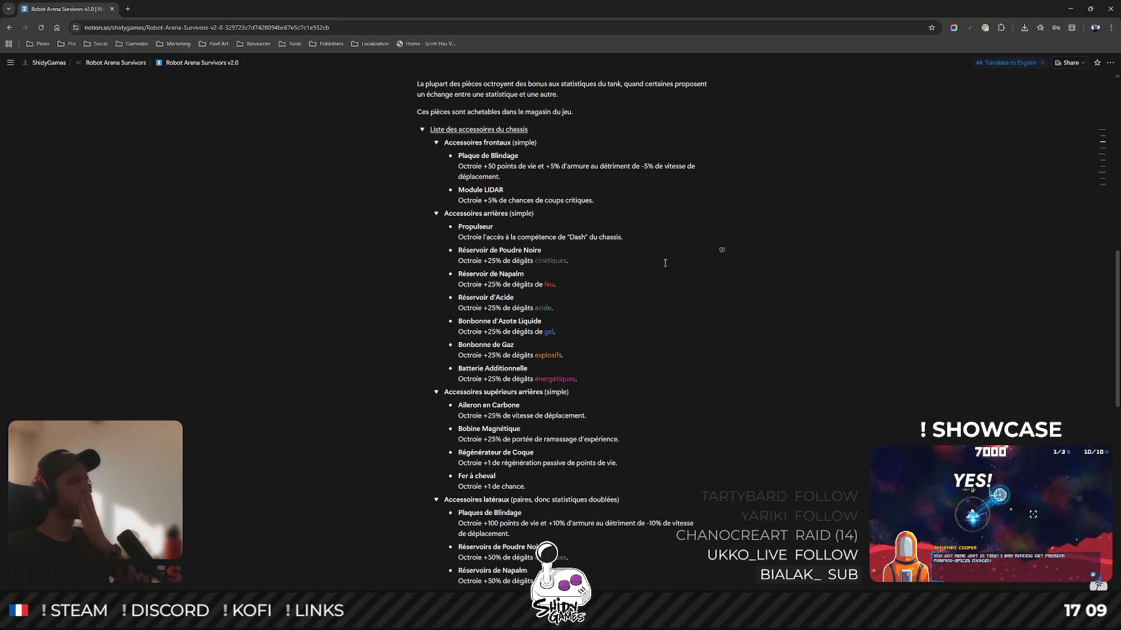
type("s")
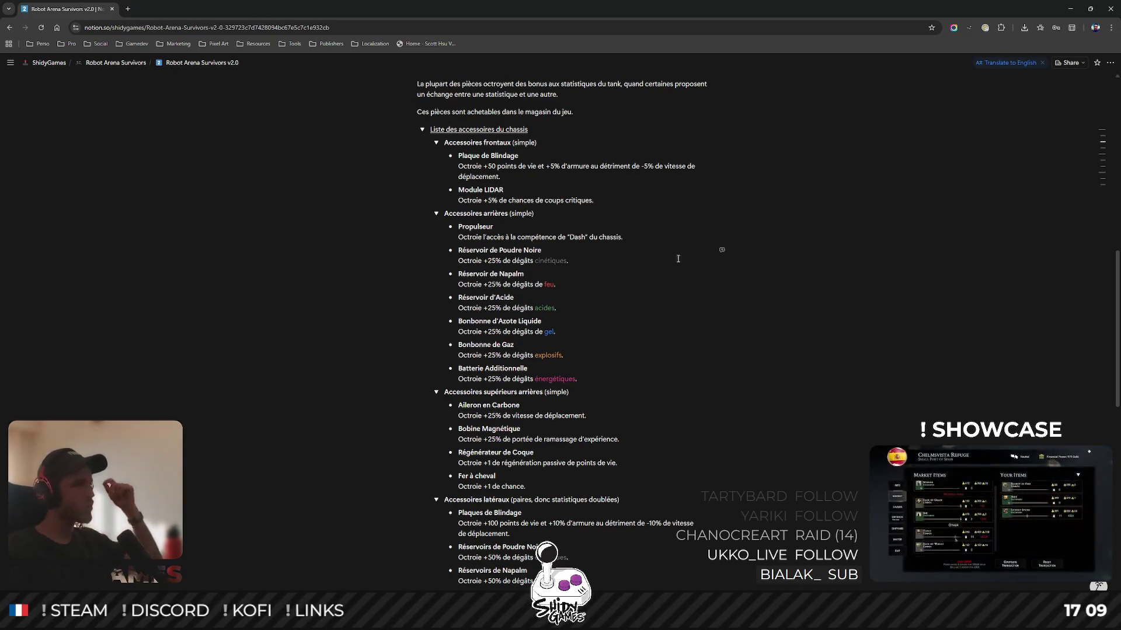
scroll(563, 414, "down", 1)
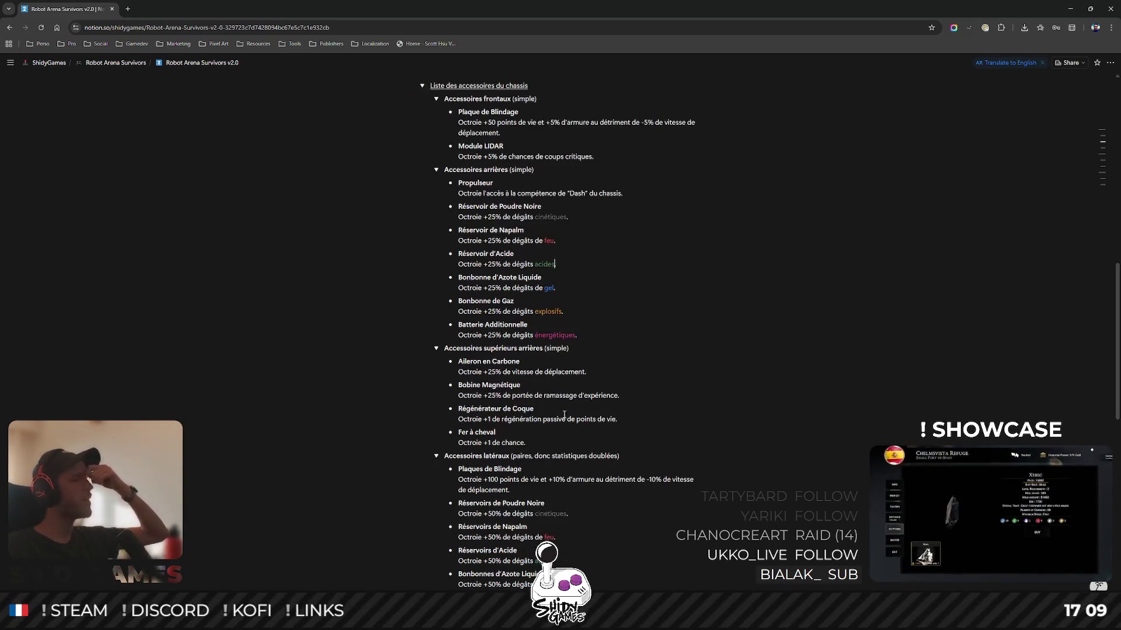
scroll(565, 412, "down", 4)
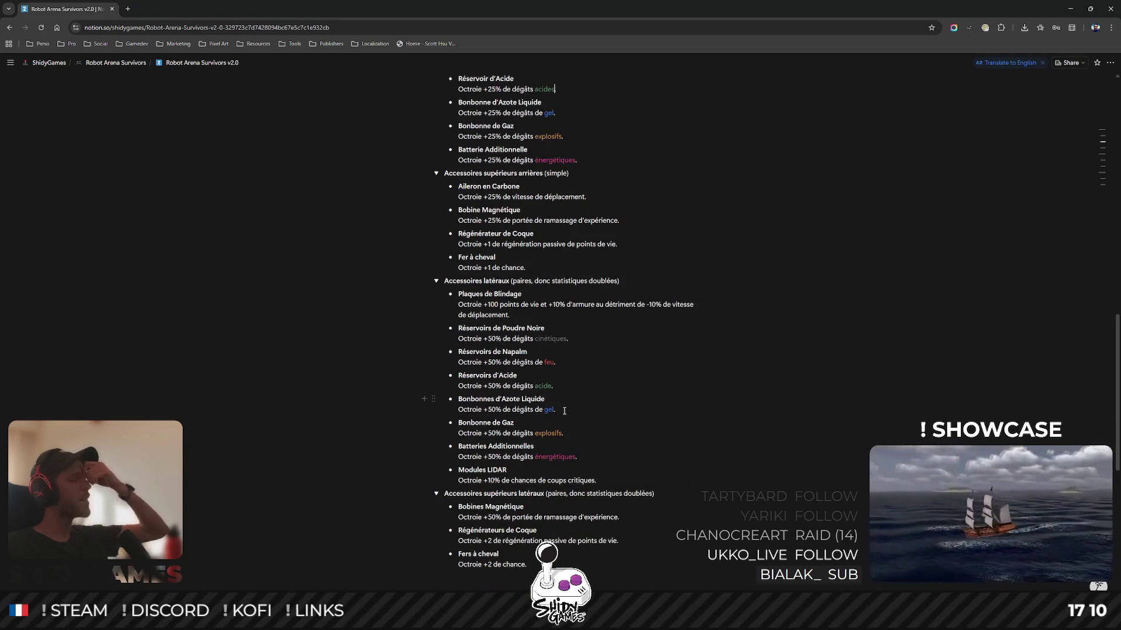
scroll(564, 411, "up", 7)
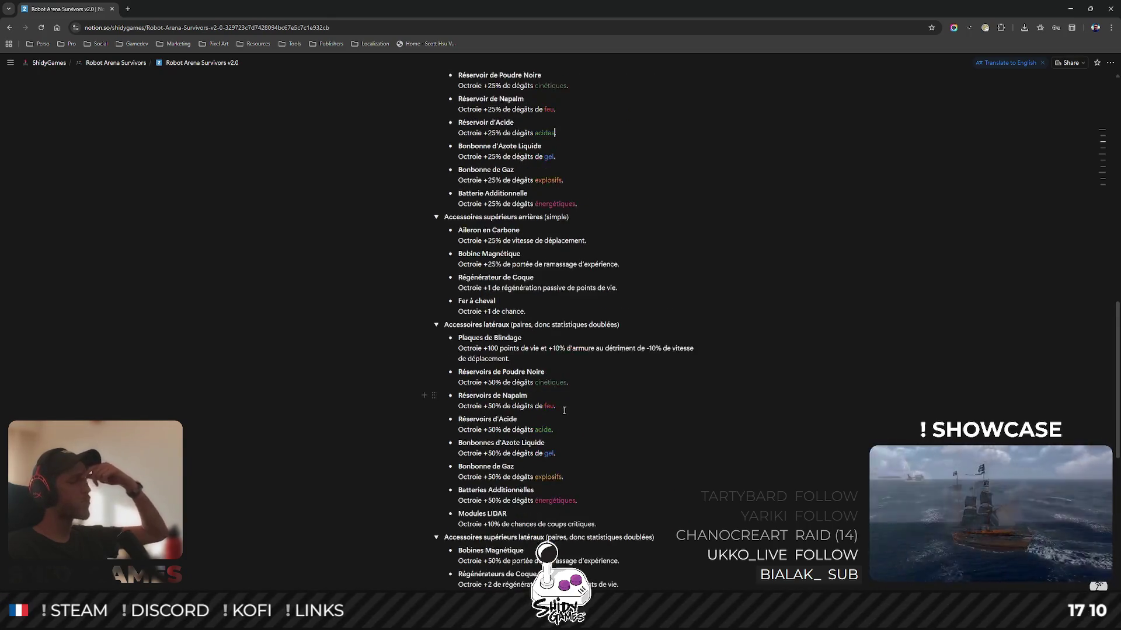
scroll(578, 405, "down", 8)
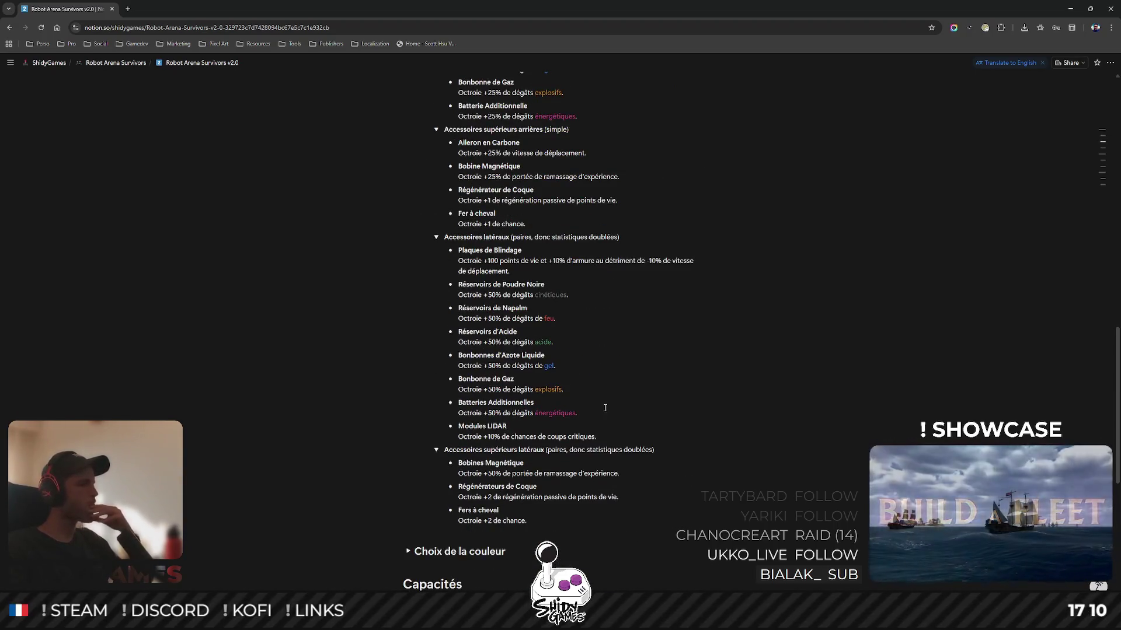
scroll(605, 408, "down", 1)
scroll(605, 407, "down", 1)
scroll(605, 408, "up", 3)
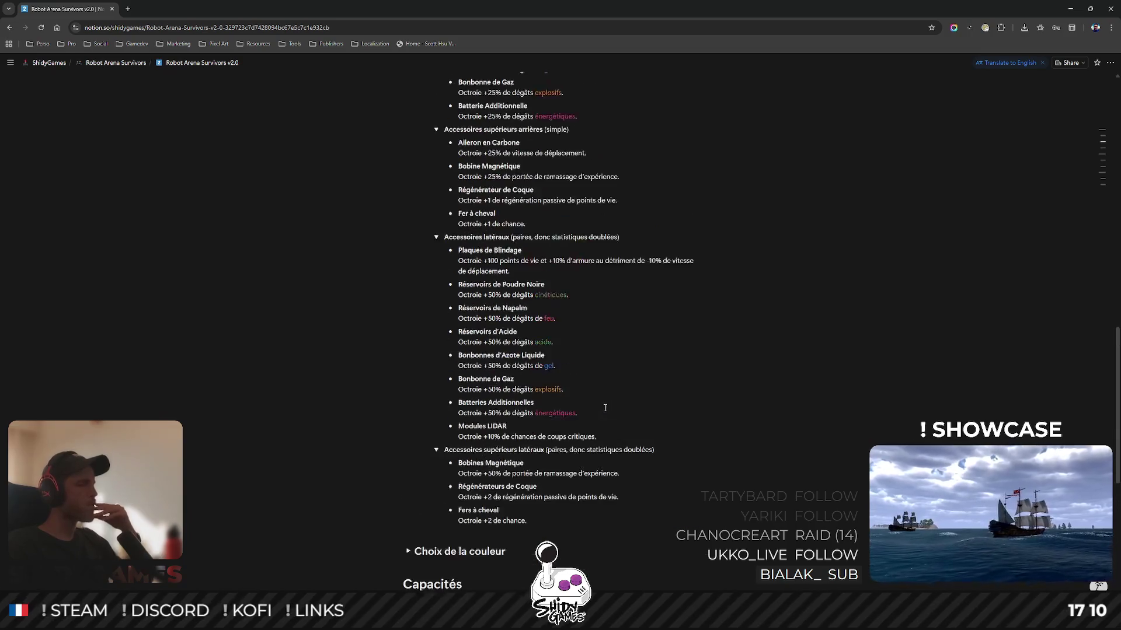
scroll(605, 407, "down", 2)
scroll(605, 407, "up", 1)
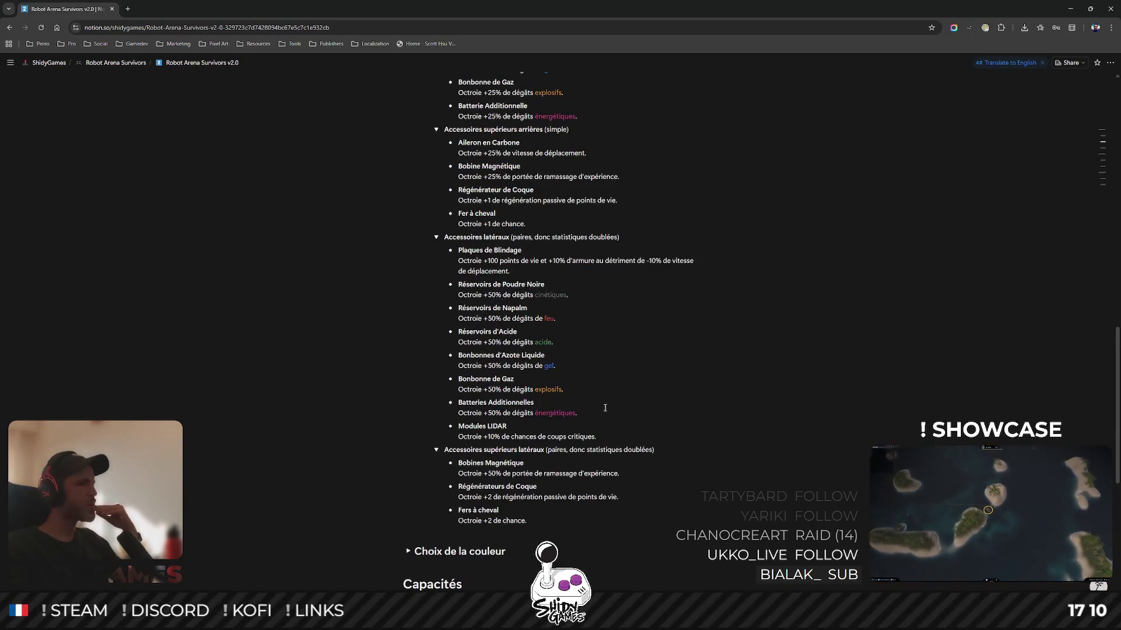
scroll(605, 408, "up", 8)
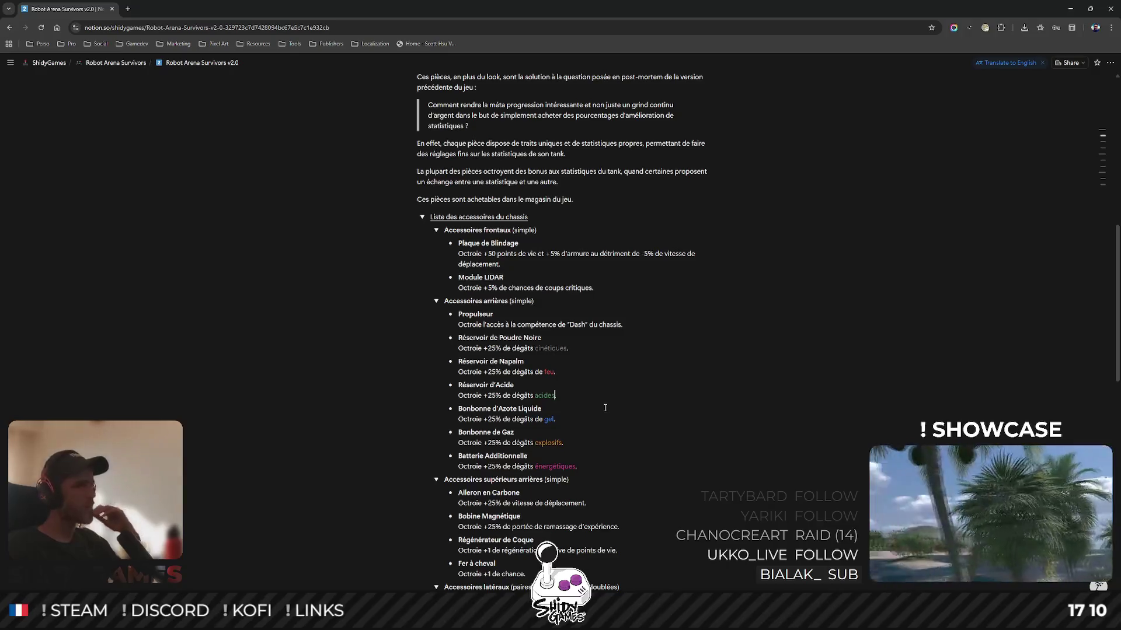
scroll(618, 408, "down", 5)
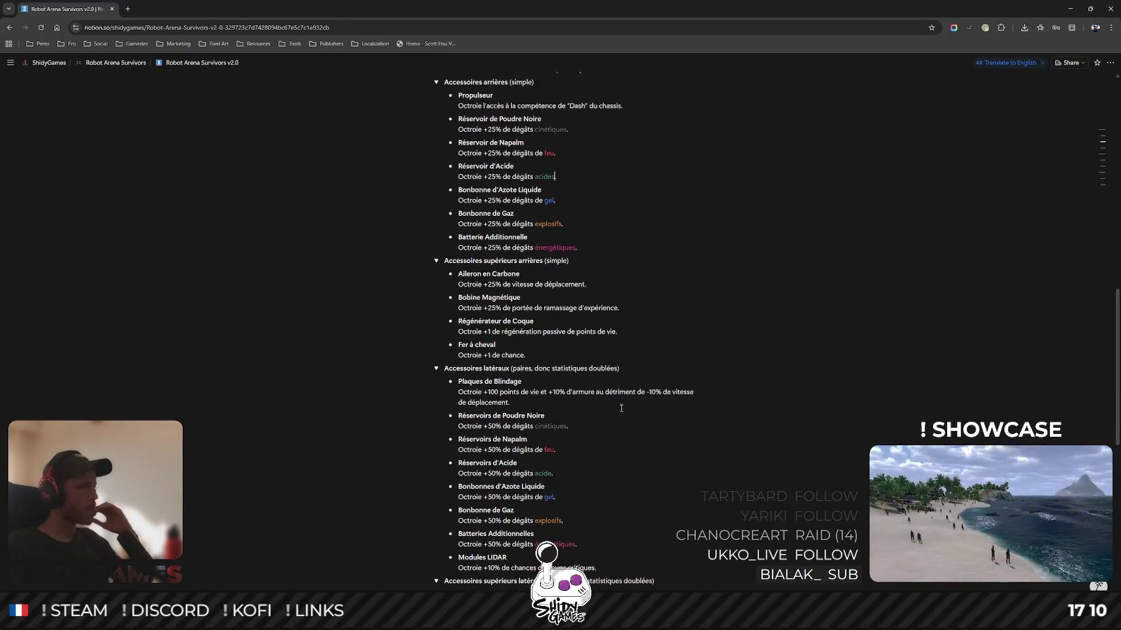
scroll(621, 408, "down", 3)
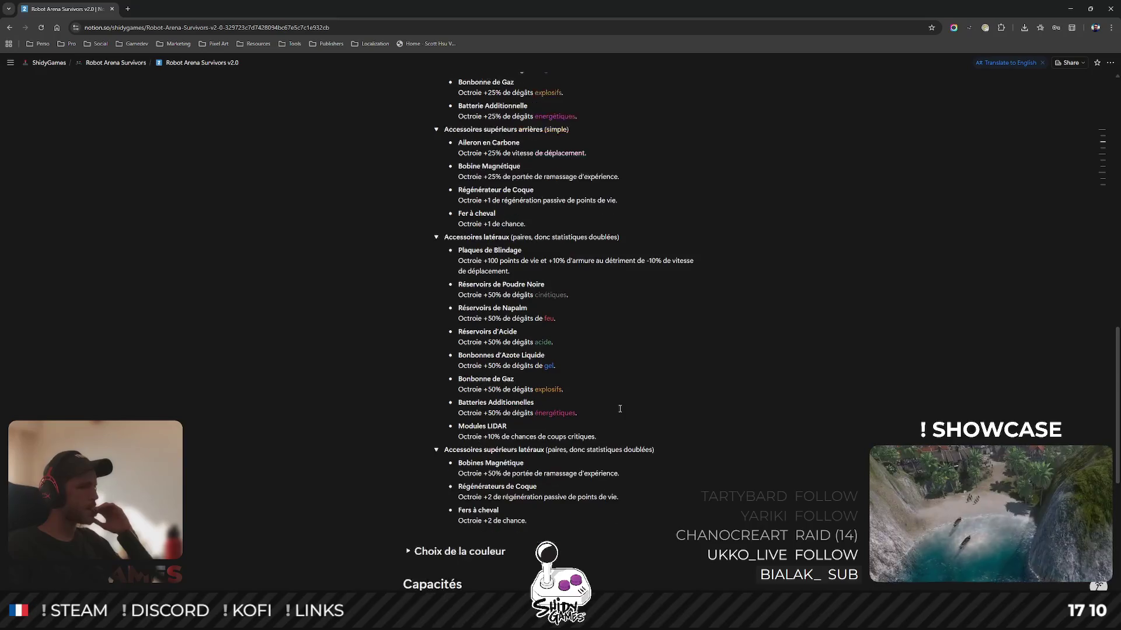
scroll(620, 409, "up", 4)
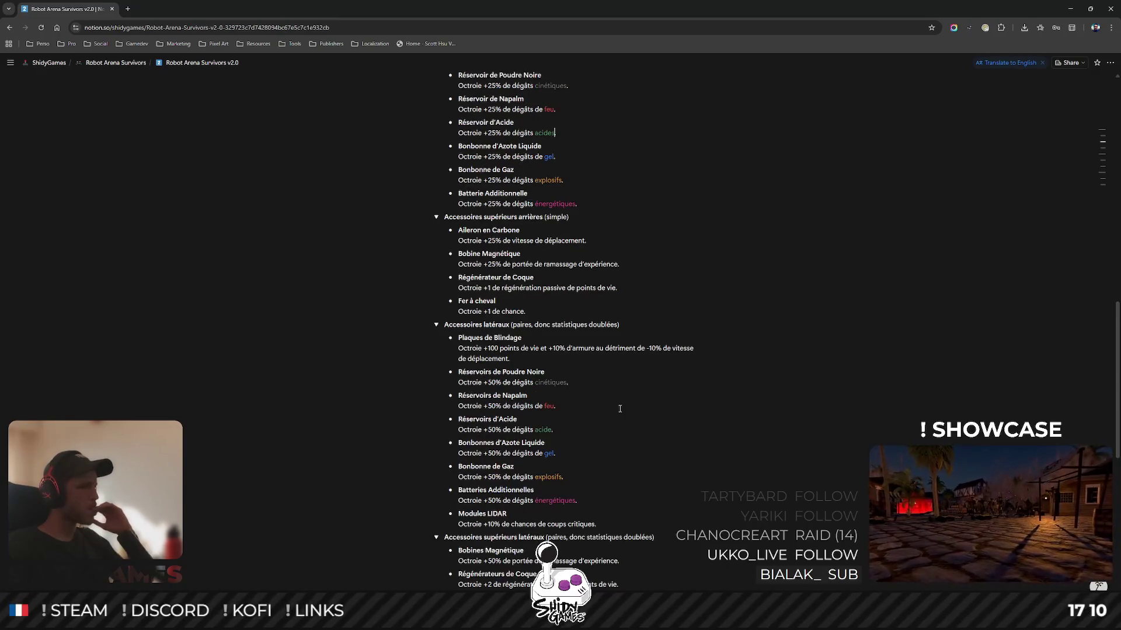
left_click(725, 395)
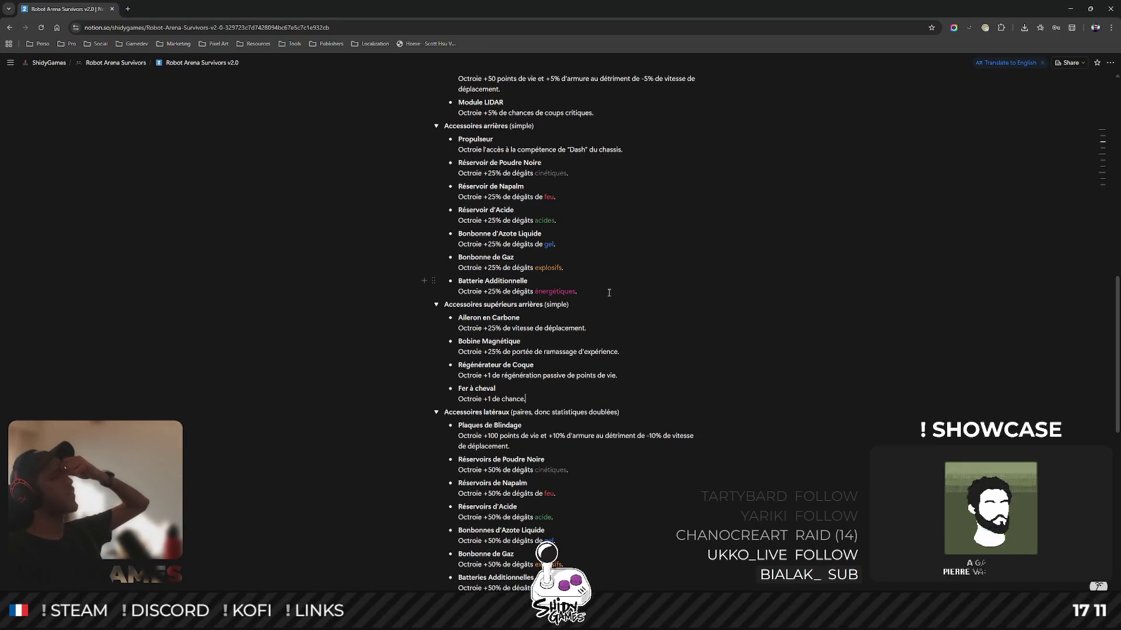
scroll(609, 292, "up", 3)
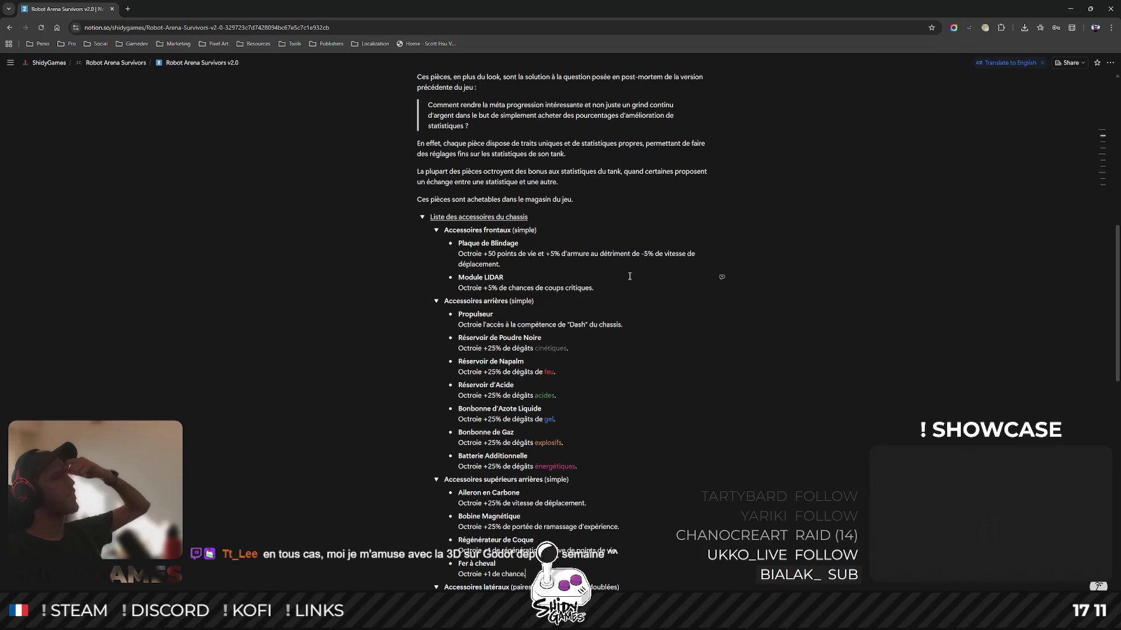
scroll(603, 241, "down", 1)
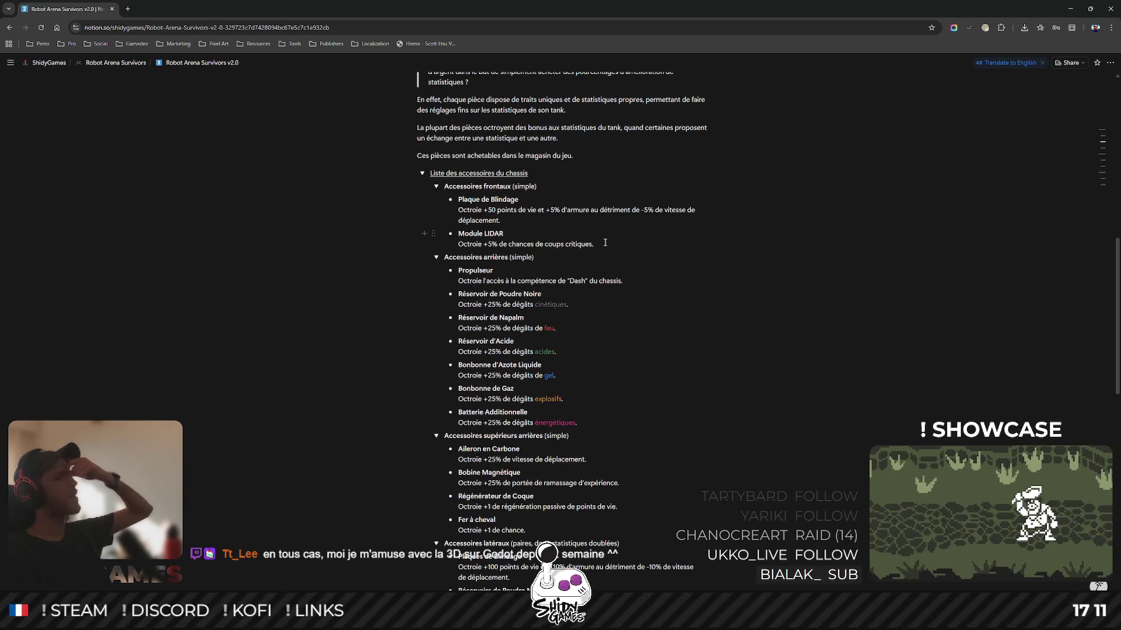
scroll(606, 243, "down", 2)
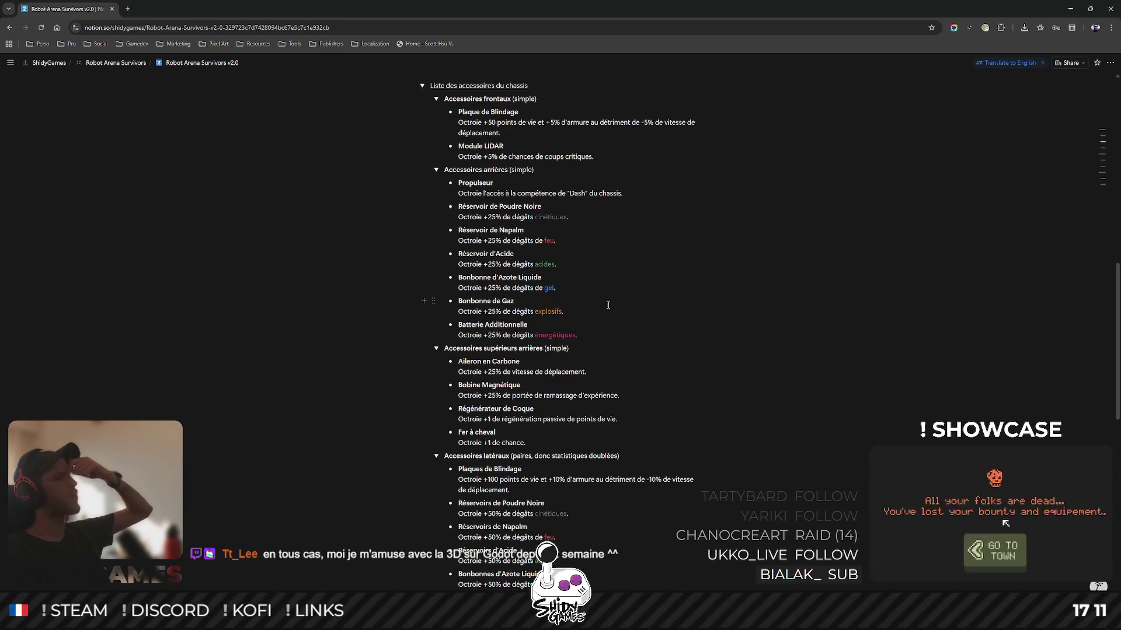
scroll(607, 304, "down", 1)
Duplicate the six Réservoir, Bonbonne and Batterie entries and move the outdented copies above Module LIDAR.
scroll(607, 304, "up", 1)
mouse_move(578, 335)
left_mouse_down()
mouse_move(461, 324)
mouse_move(458, 208)
mouse_move(435, 206)
left_mouse_up()
scroll(435, 249, "up", 1)
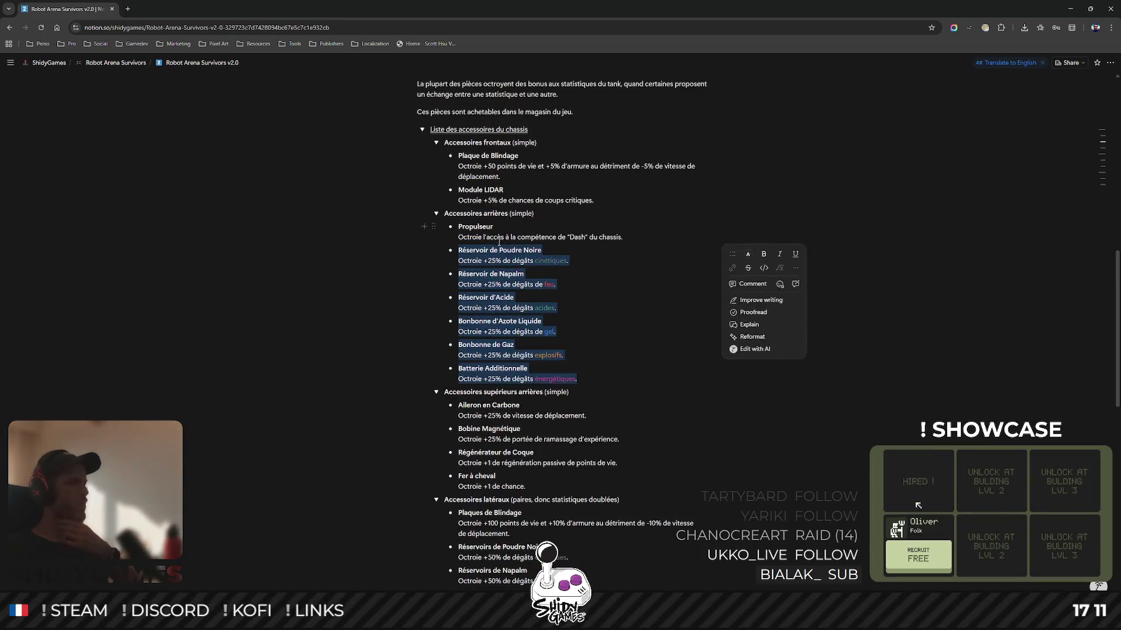
left_click(435, 250)
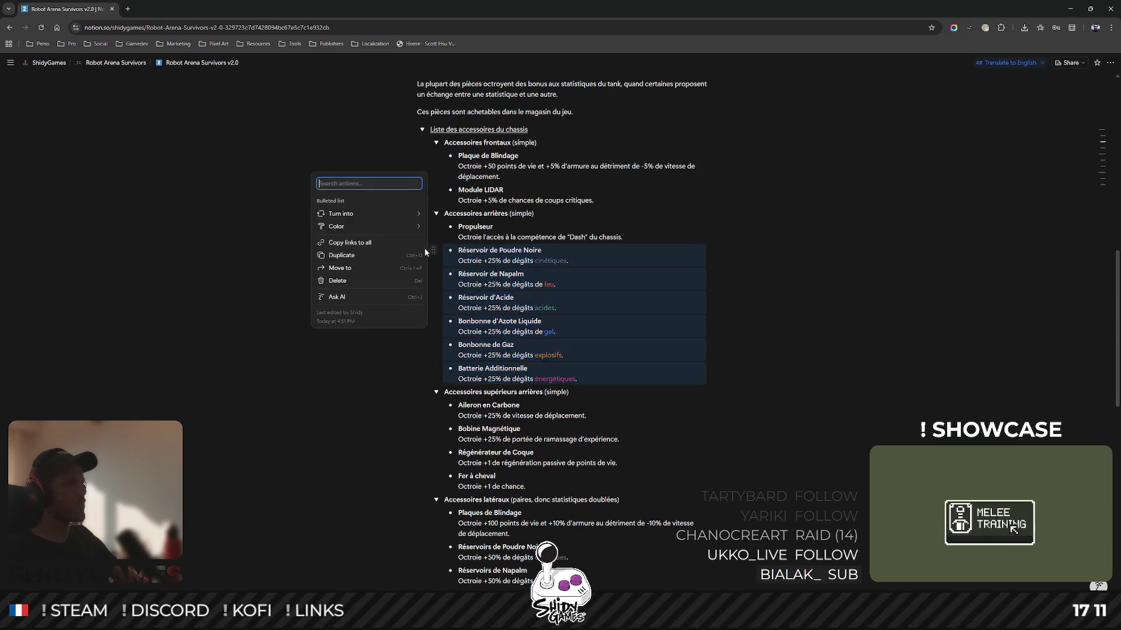
left_click(345, 242)
left_click_drag(432, 391, 470, 186)
key("shift+Tab")
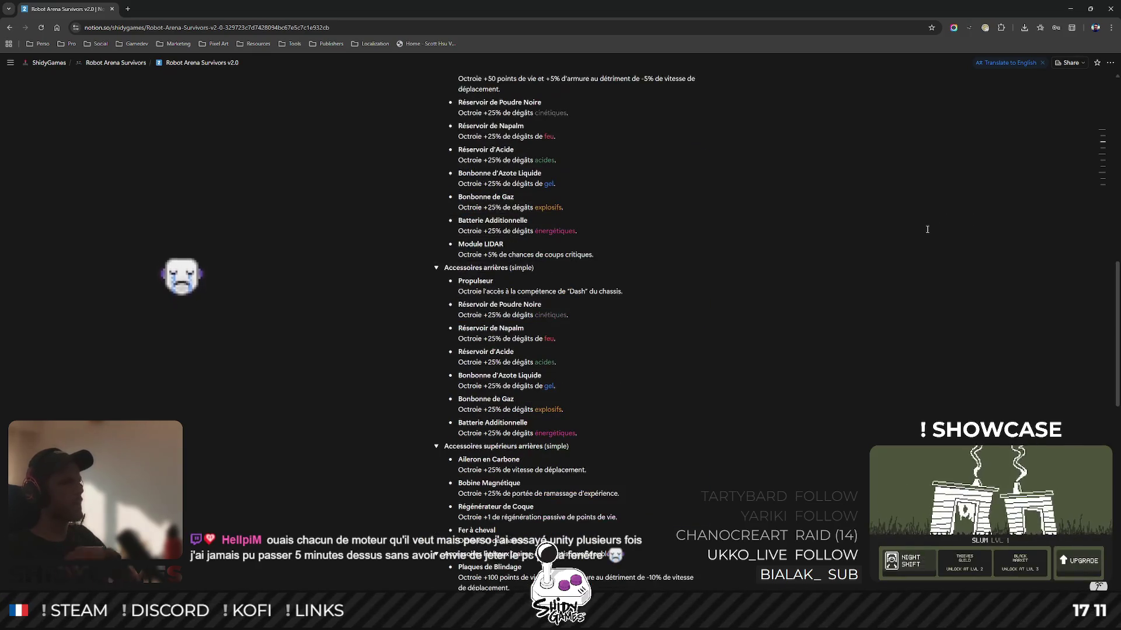
left_click(926, 230)
scroll(927, 229, "down", 3)
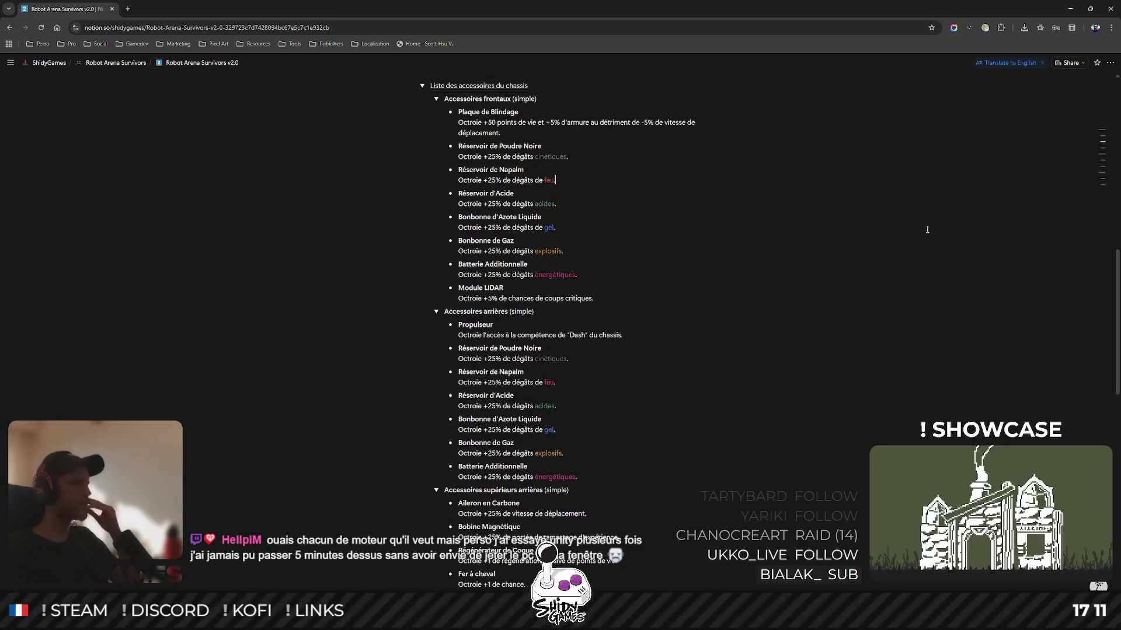
scroll(927, 229, "down", 3)
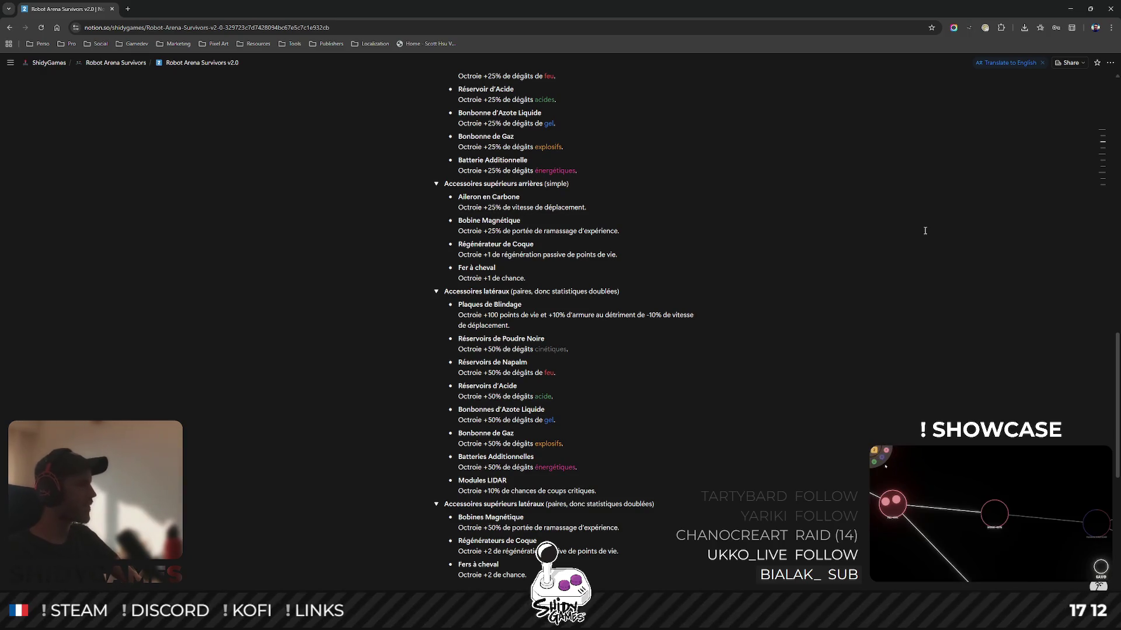
left_click(789, 429)
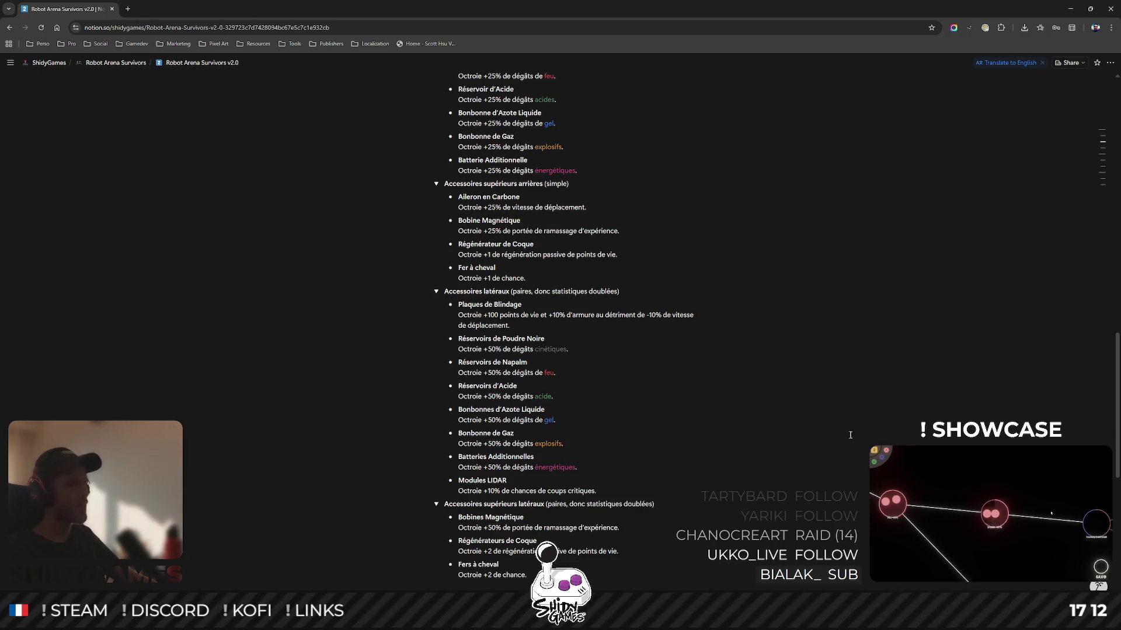
scroll(817, 429, "up", 1)
scroll(777, 430, "down", 1)
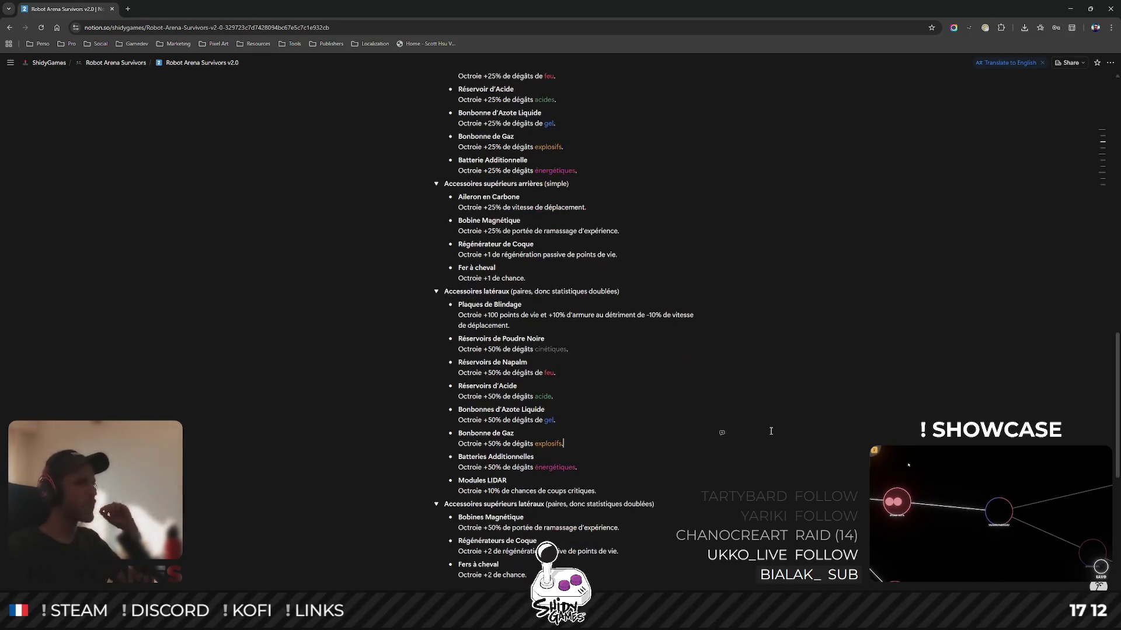
scroll(774, 427, "down", 1)
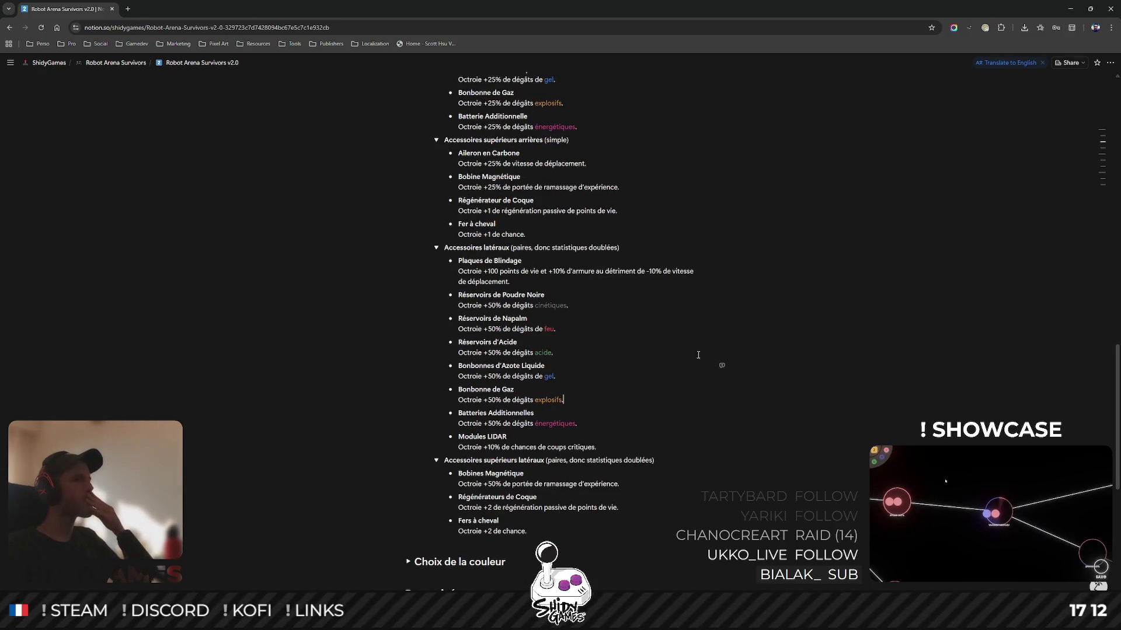
scroll(674, 424, "up", 3)
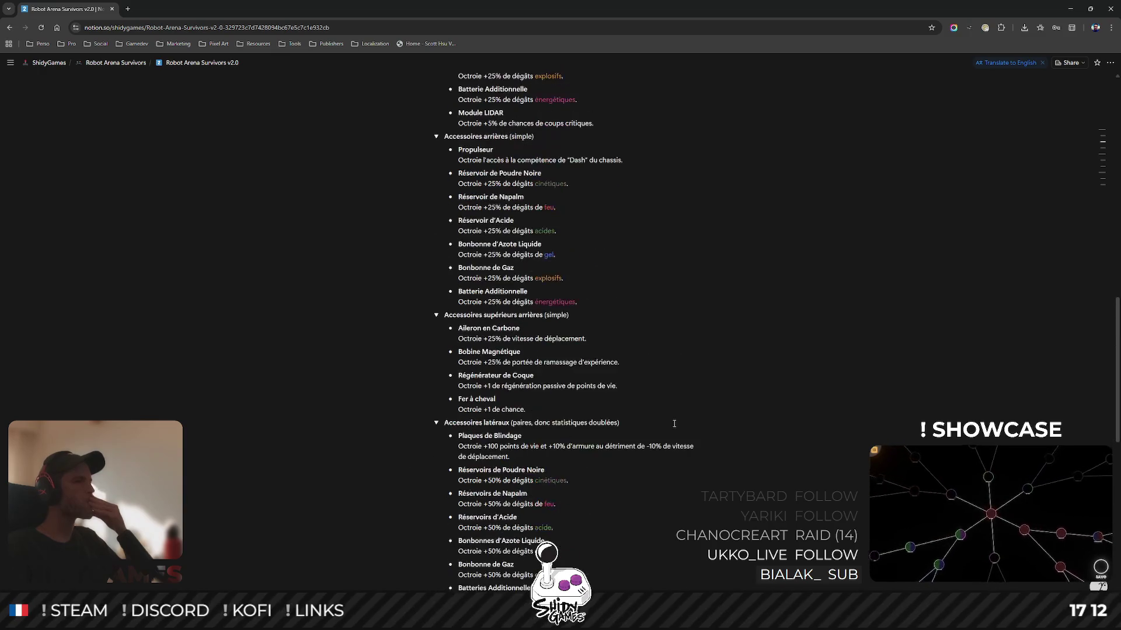
scroll(674, 424, "up", 4)
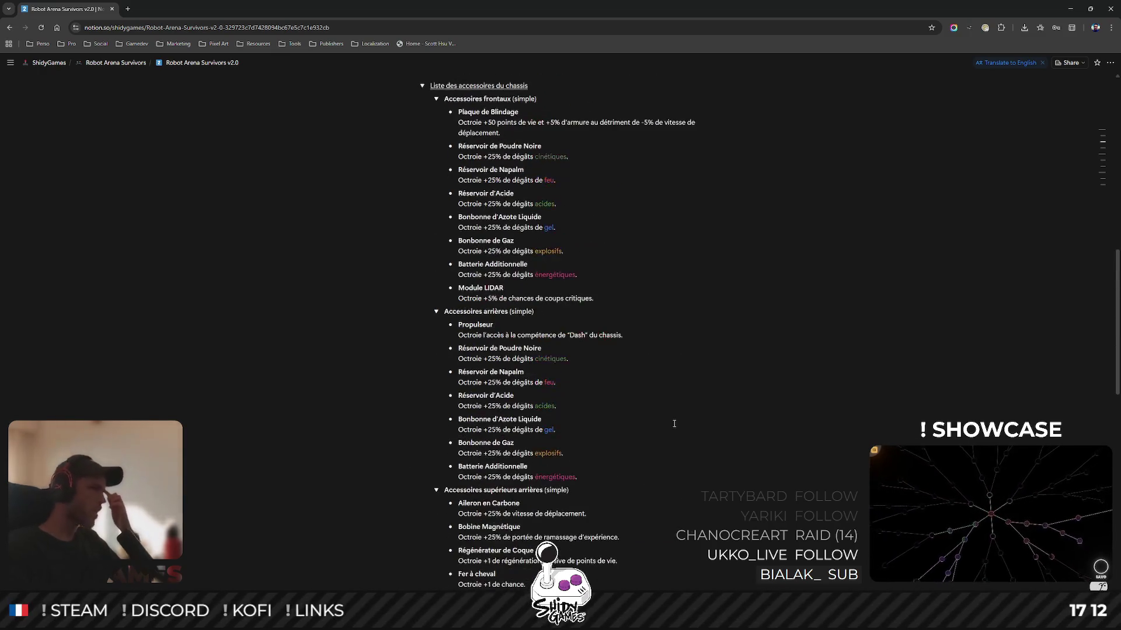
scroll(673, 425, "down", 5)
scroll(674, 426, "down", 2)
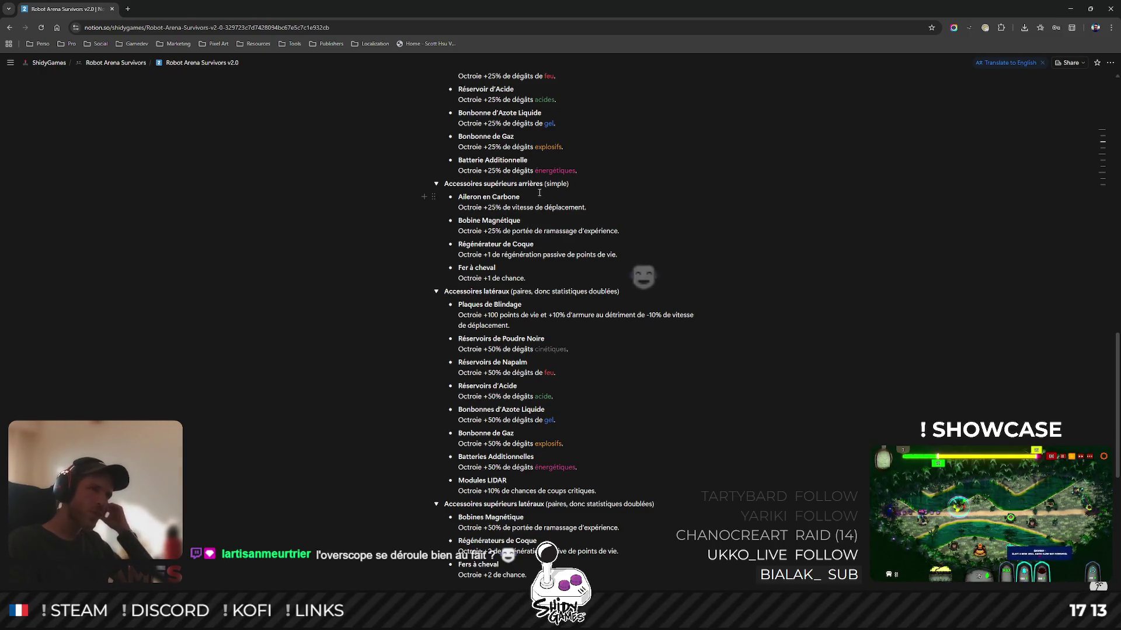
mouse_move(538, 266)
left_mouse_down()
mouse_move(461, 221)
mouse_move(455, 201)
left_mouse_up()
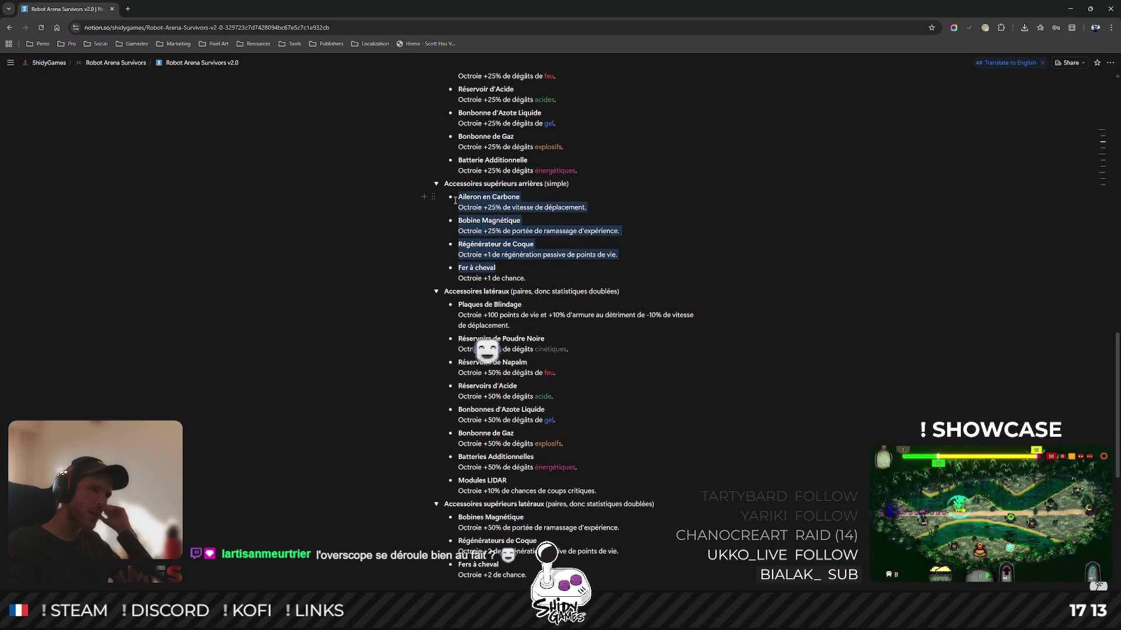
left_click_drag(529, 575, 458, 509)
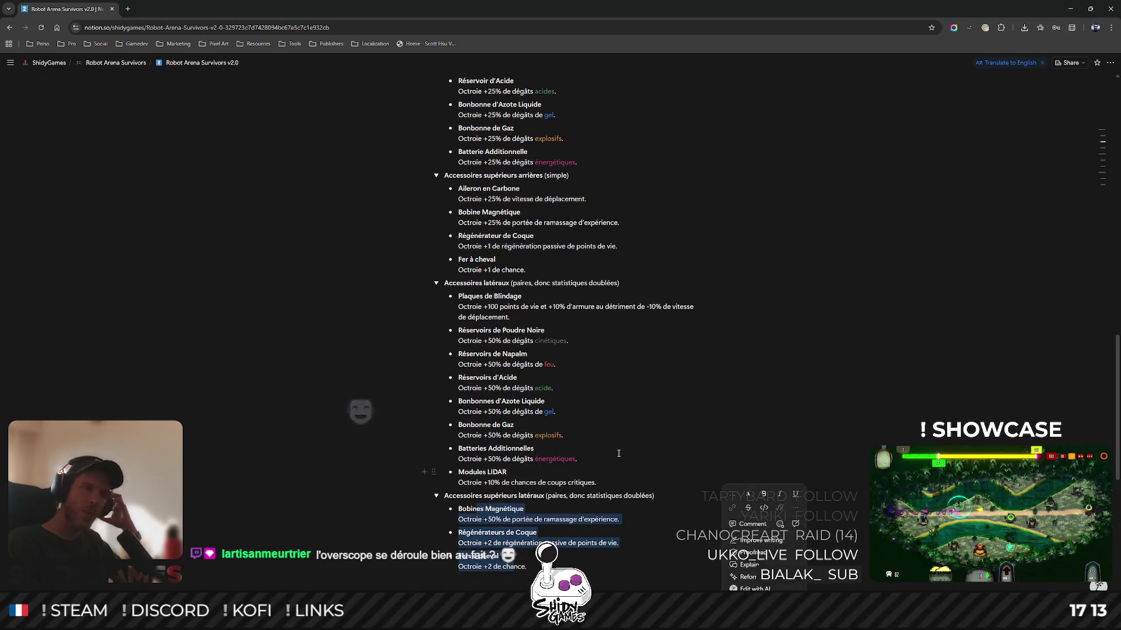
left_click(933, 356)
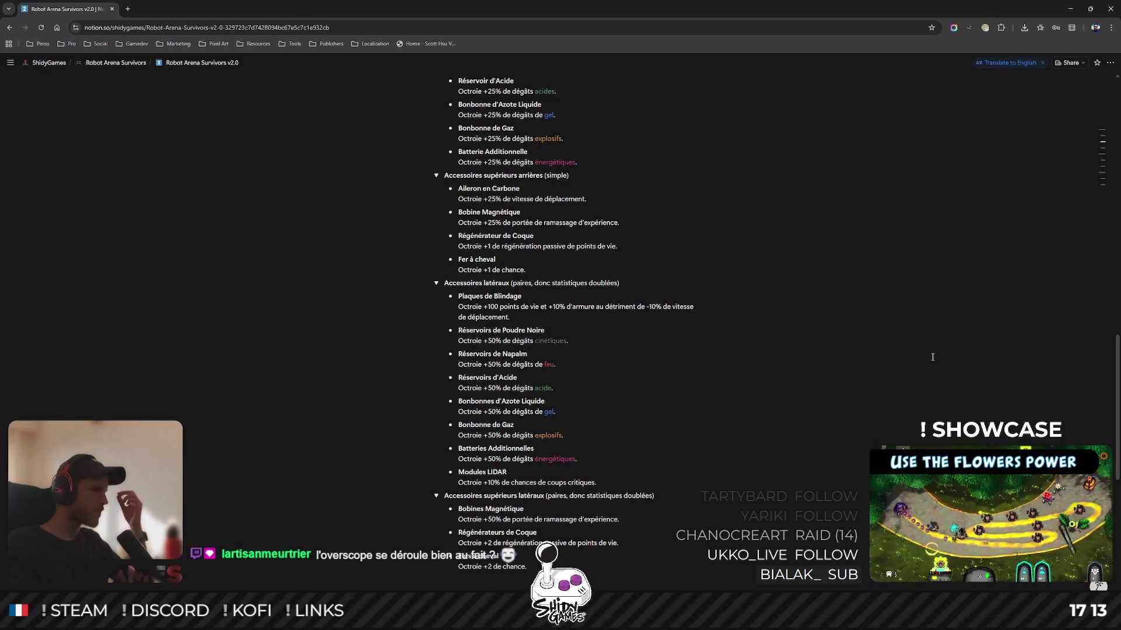
scroll(875, 353, "down", 1)
scroll(818, 349, "up", 1)
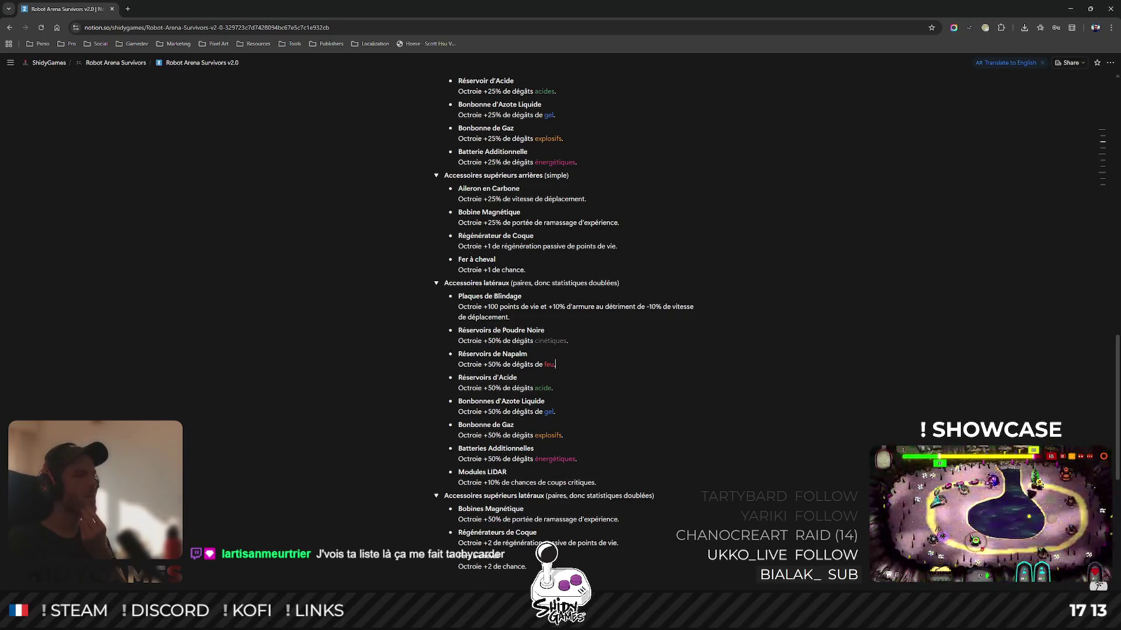
scroll(831, 433, "up", 1)
scroll(831, 432, "down", 1)
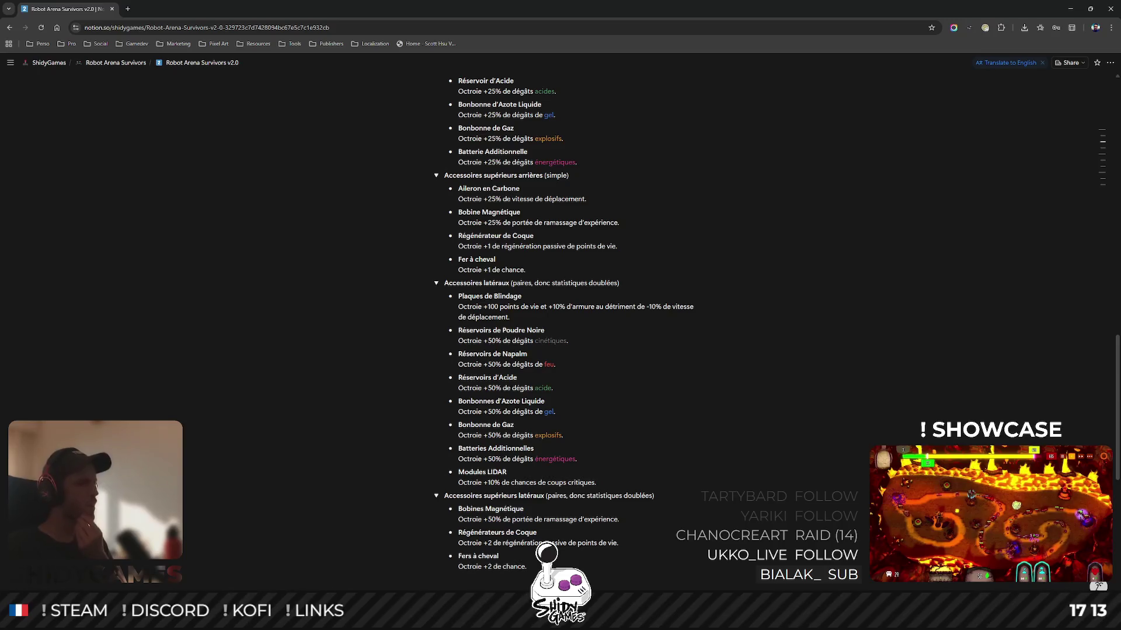
key("alt+Tab")
mouse_move(668, 349)
left_mouse_down()
mouse_move(615, 329)
mouse_move(648, 347)
left_mouse_up()
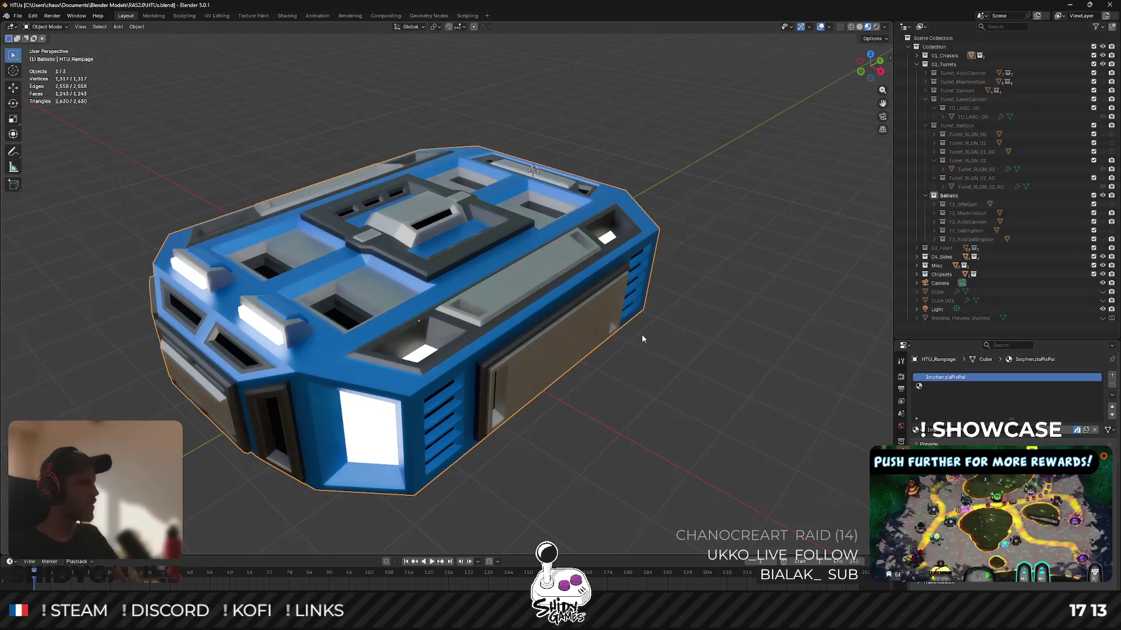
key("alt+Tab")
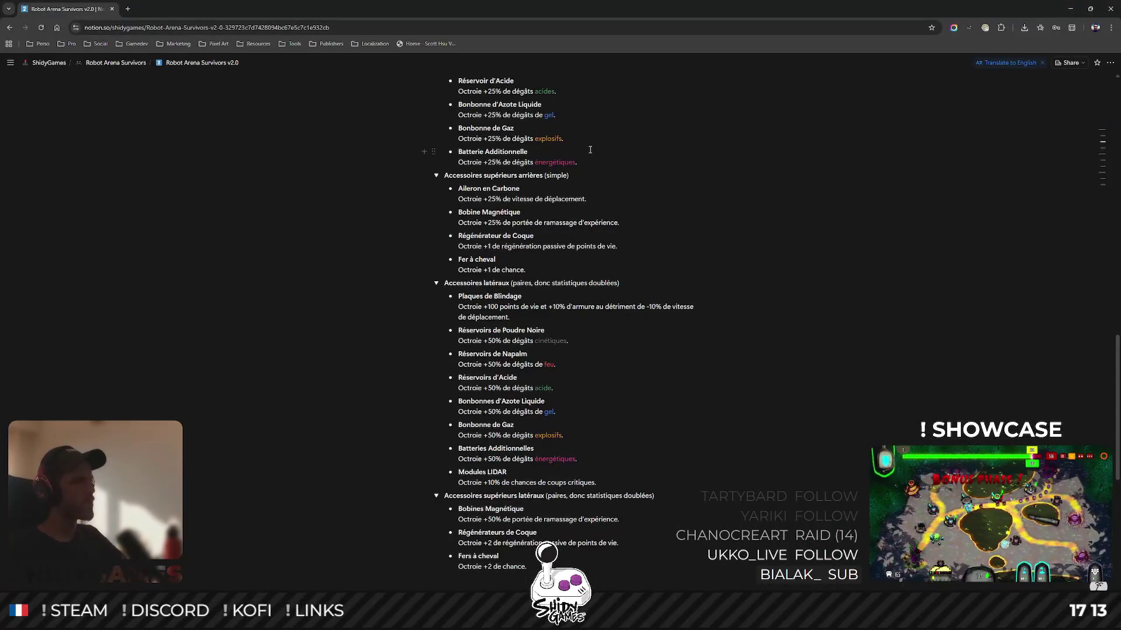
scroll(634, 298, "up", 3)
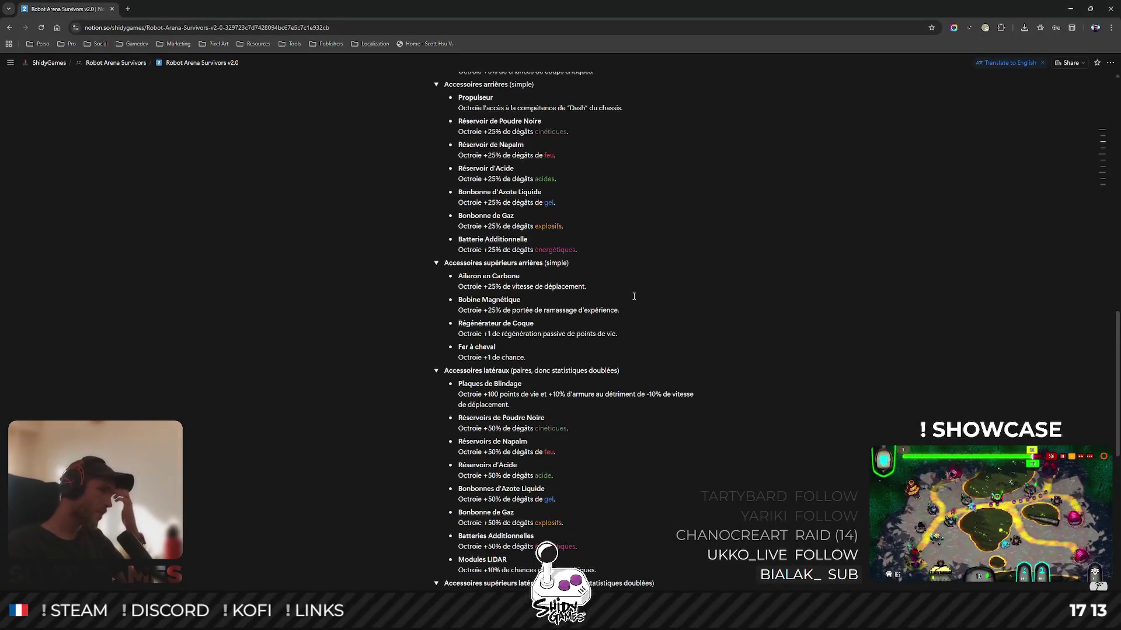
scroll(634, 295, "up", 5)
scroll(635, 284, "down", 15)
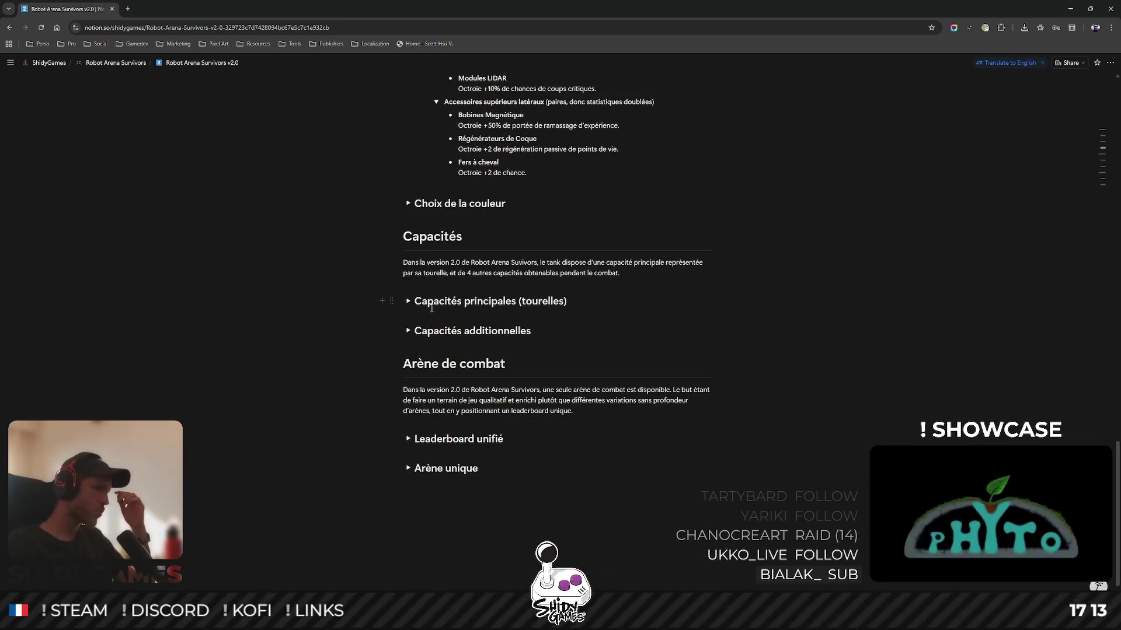
left_click(408, 300)
scroll(531, 286, "down", 3)
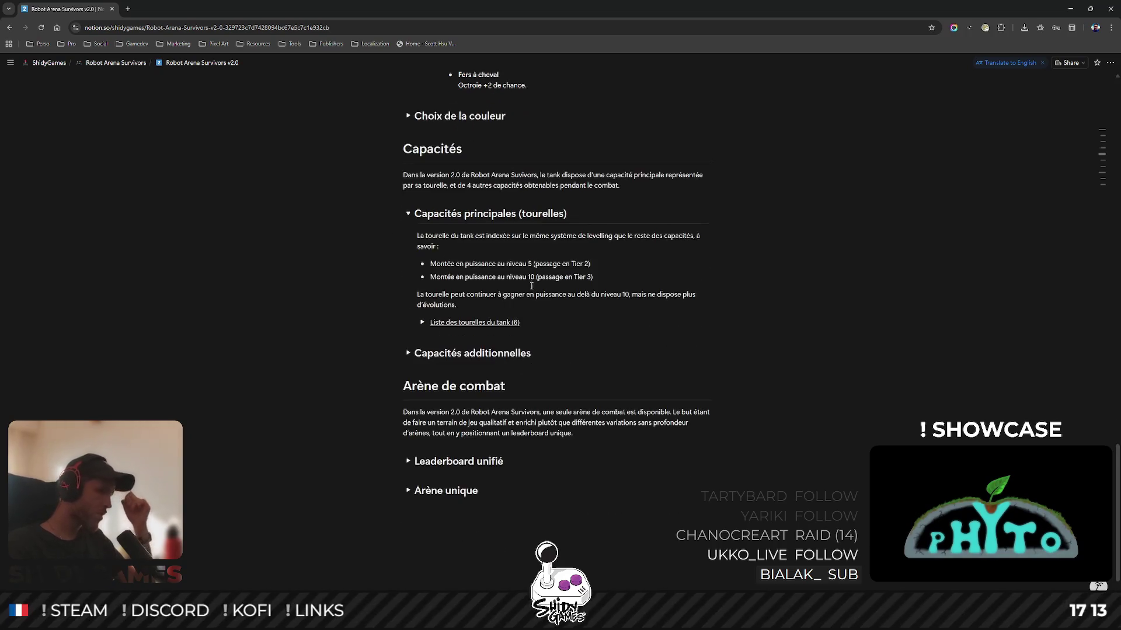
left_click(422, 323)
scroll(422, 323, "down", 2)
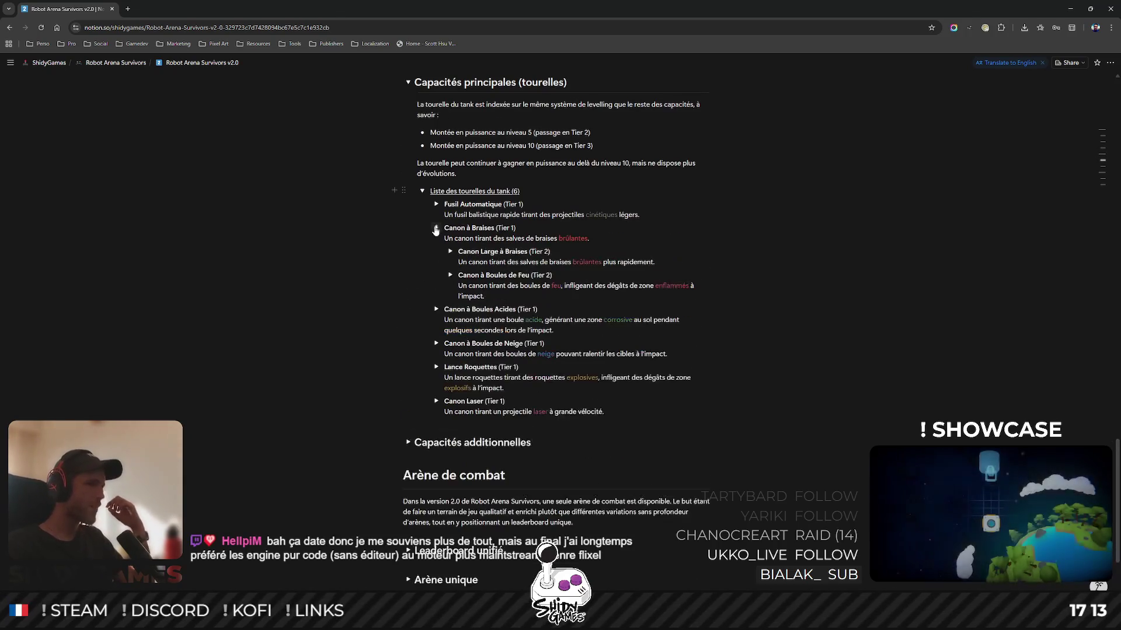
left_click(450, 251)
left_click(450, 251)
left_click(436, 228)
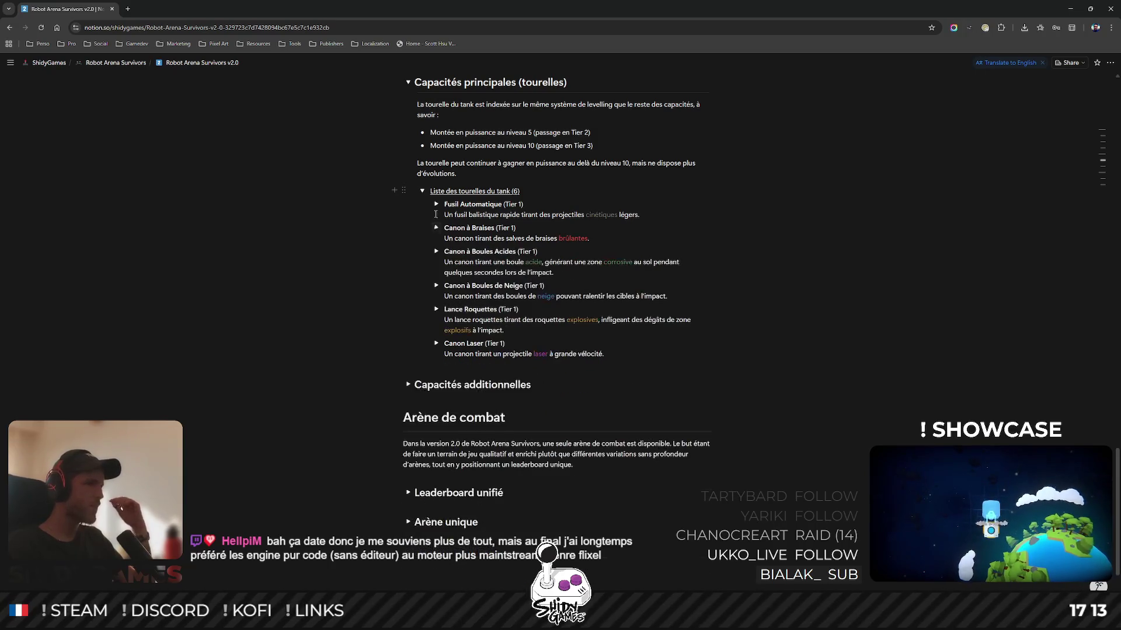
left_click(422, 191)
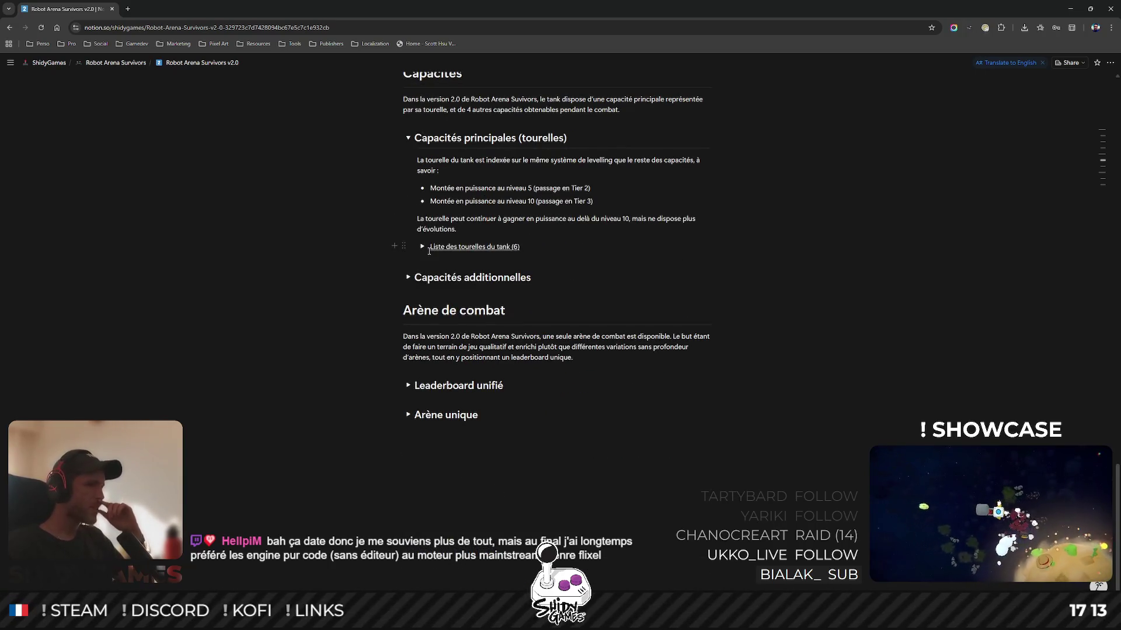
left_click(408, 277)
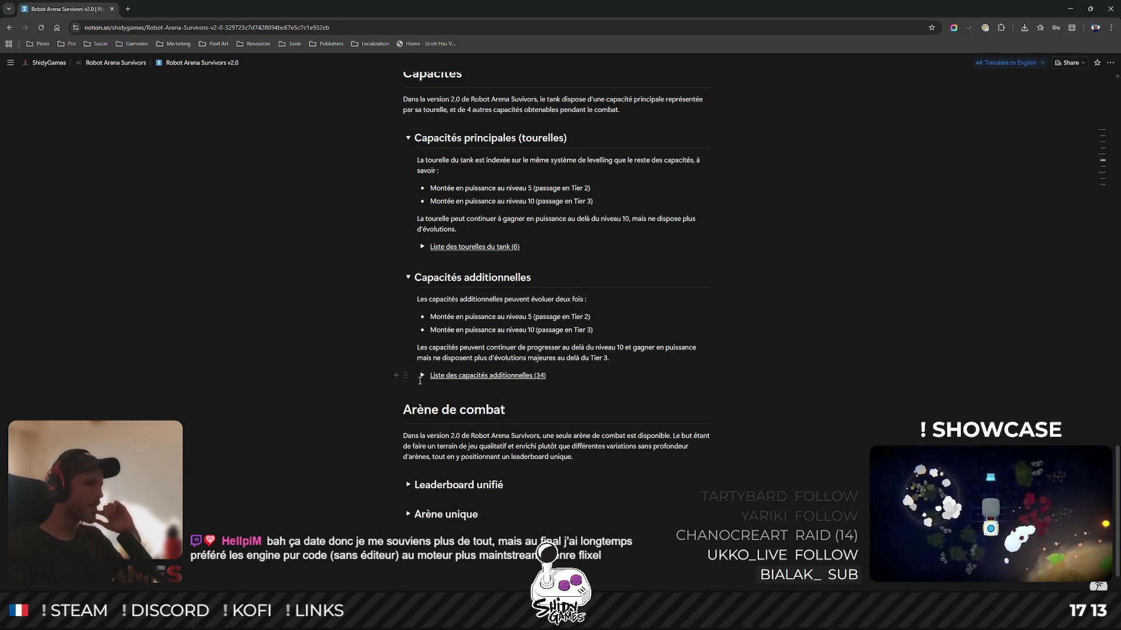
left_click(422, 375)
scroll(429, 327, "down", 3)
left_click(436, 256)
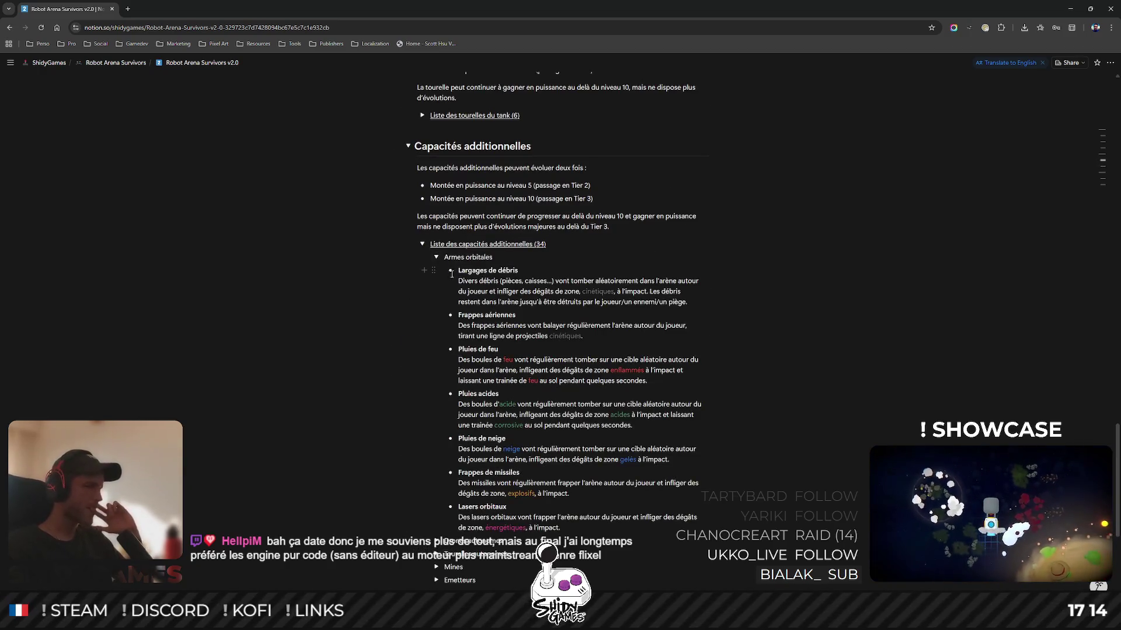
left_click(436, 256)
left_click(436, 283)
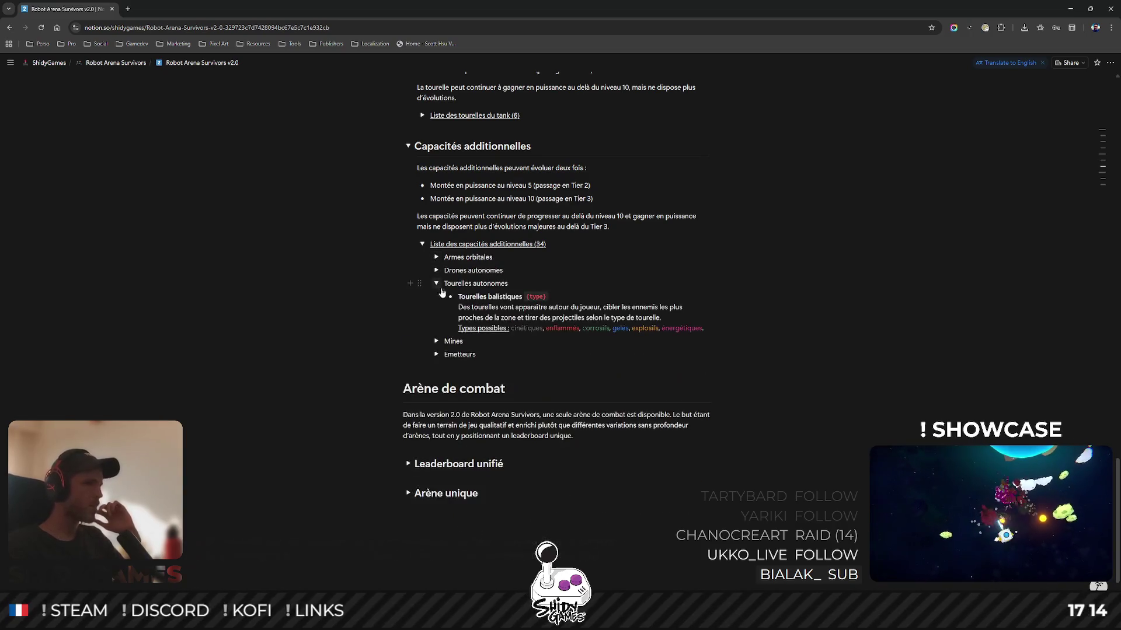
left_click(436, 340)
left_click(436, 409)
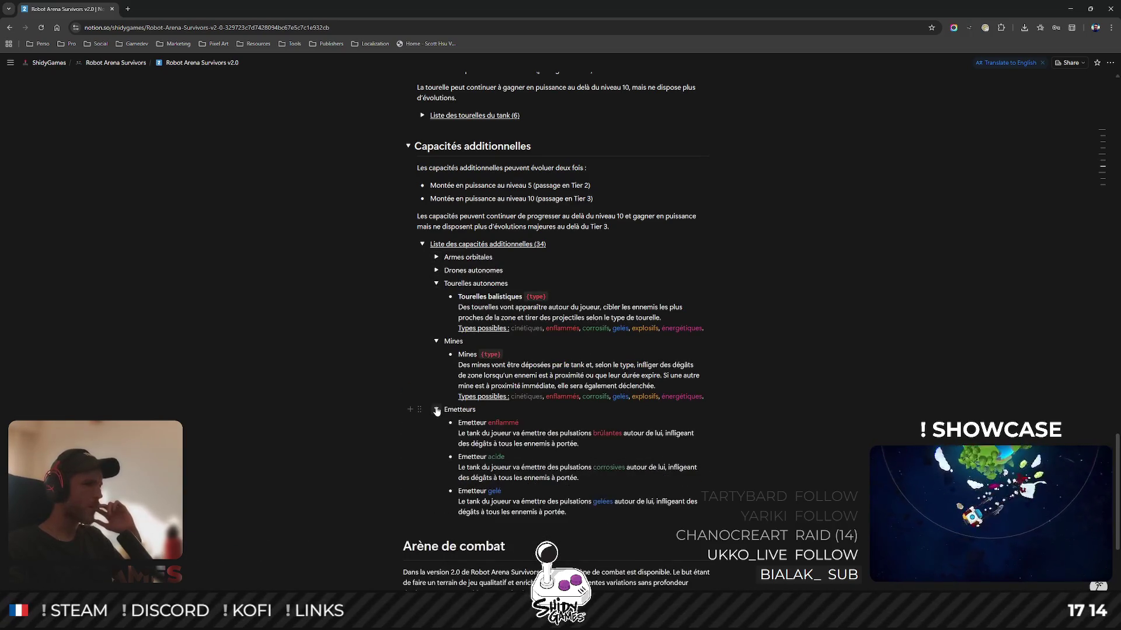
left_click(436, 409)
left_click(436, 341)
left_click(436, 283)
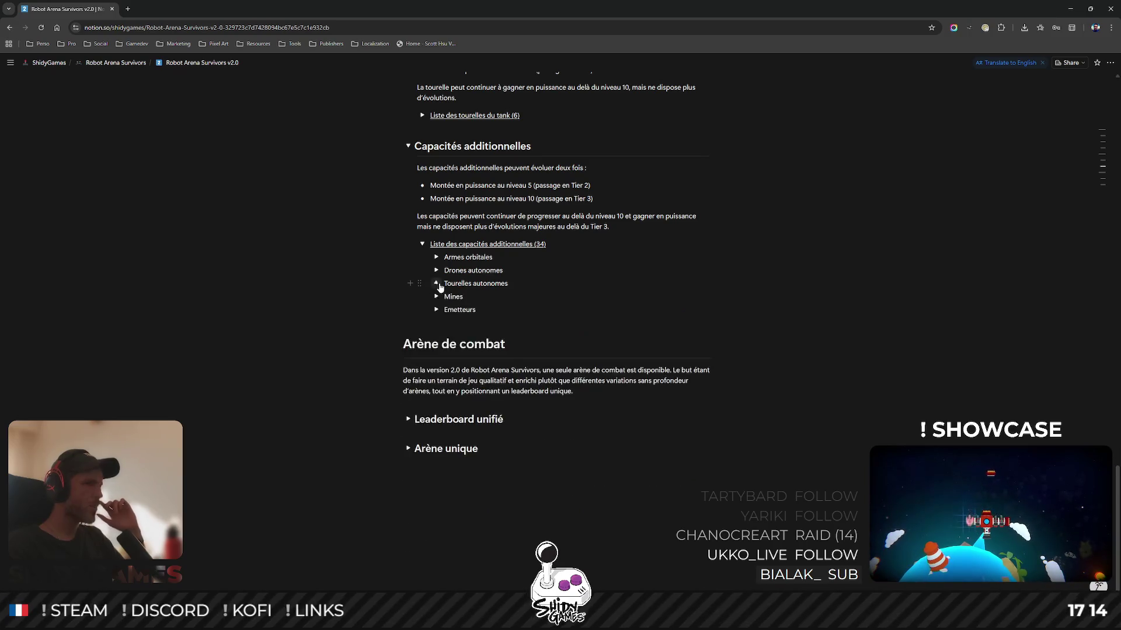
left_click(420, 244)
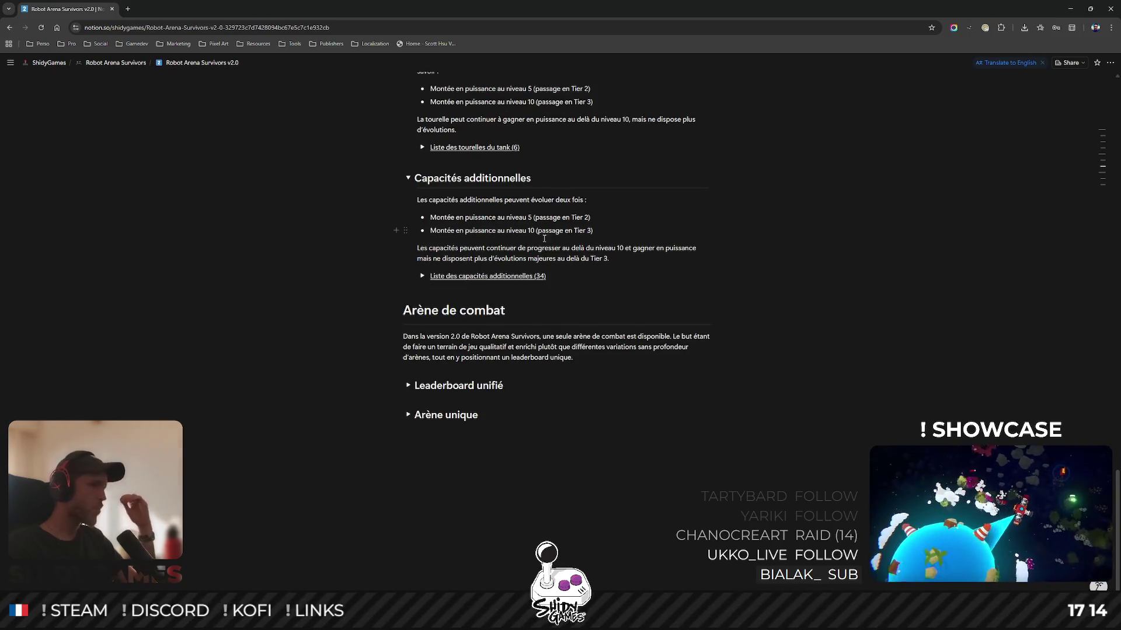
scroll(543, 292, "up", 5)
left_click(408, 440)
left_click(408, 302)
scroll(568, 361, "up", 2)
scroll(568, 361, "up", 2)
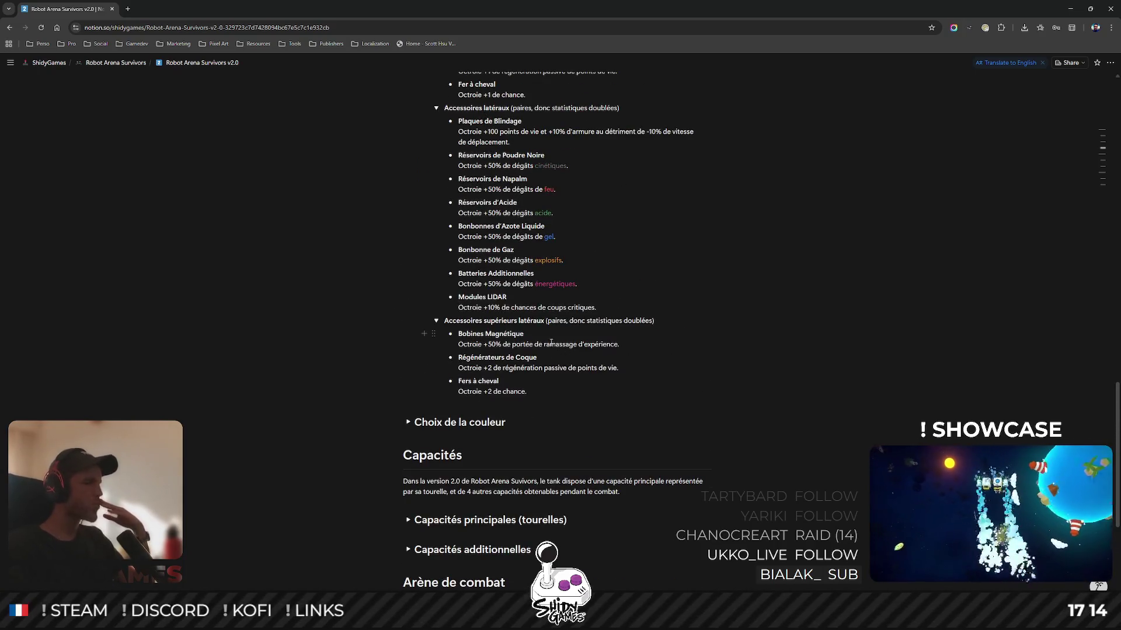
Scroll up and down through the chassis accessory lists to reread them, then return to Blender.
scroll(552, 340, "up", 12)
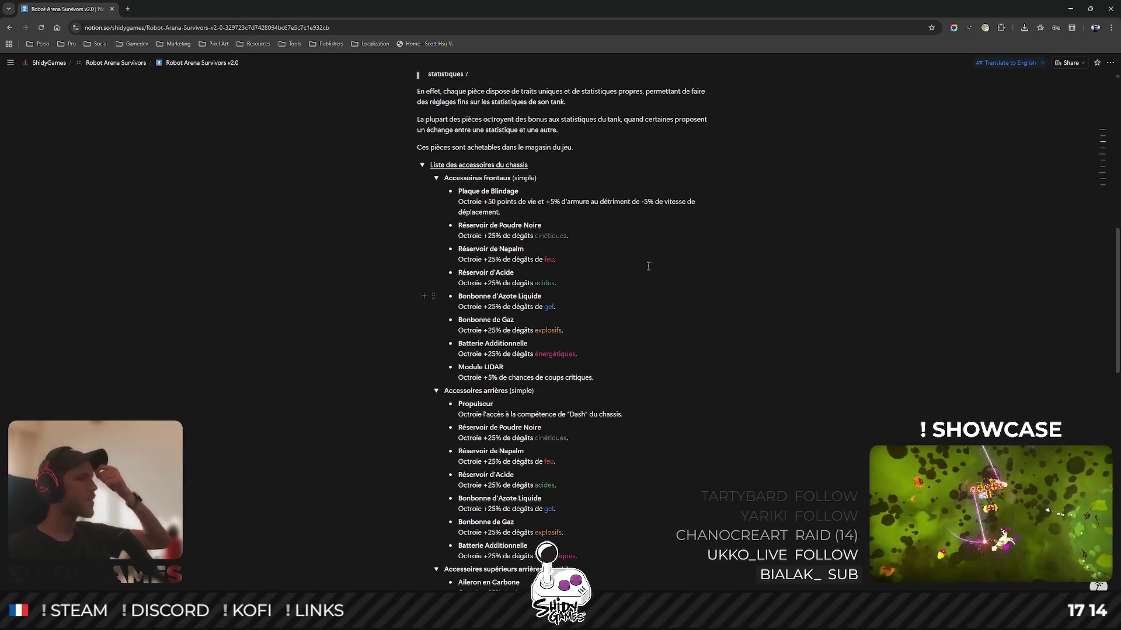
scroll(648, 297, "up", 2)
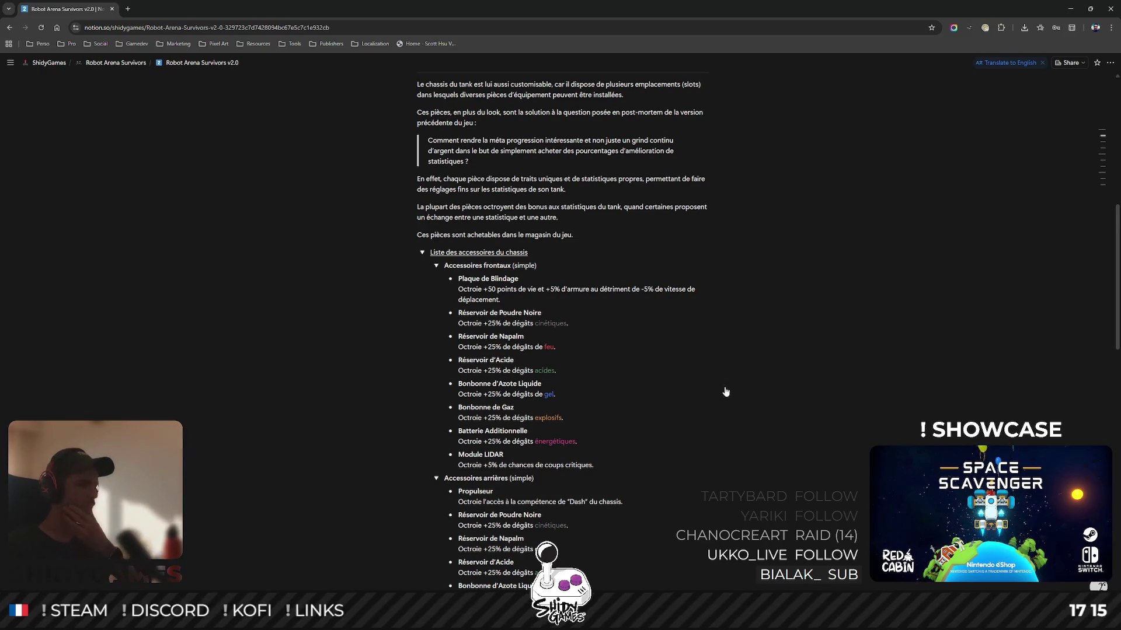
scroll(722, 390, "down", 3)
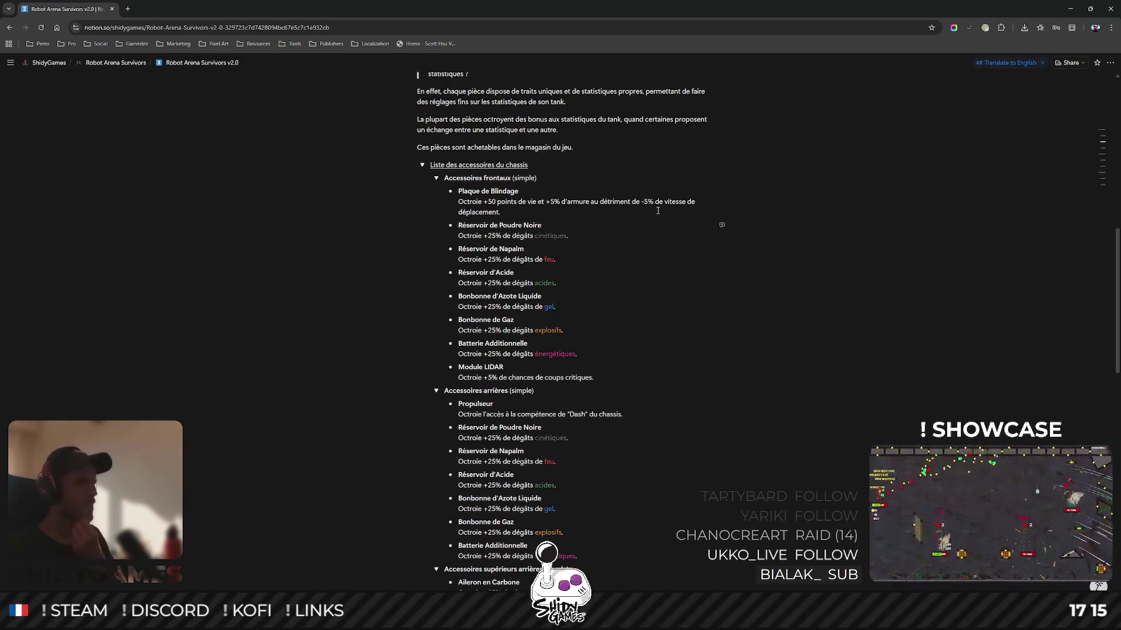
scroll(693, 247, "down", 1)
scroll(693, 247, "down", 1)
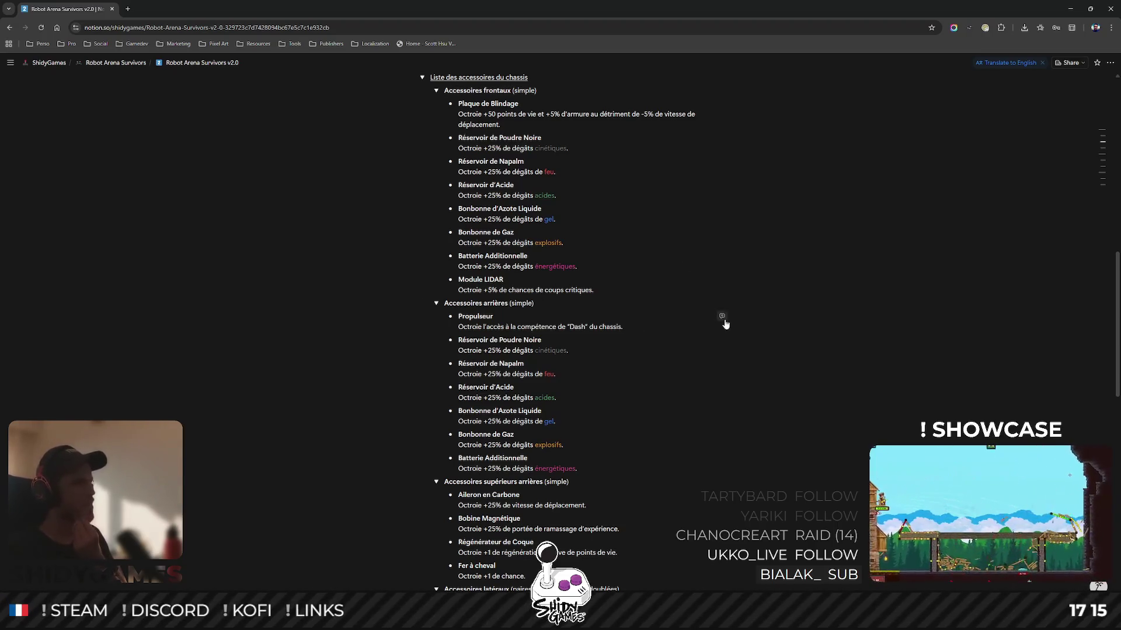
scroll(719, 313, "up", 3)
scroll(719, 312, "down", 7)
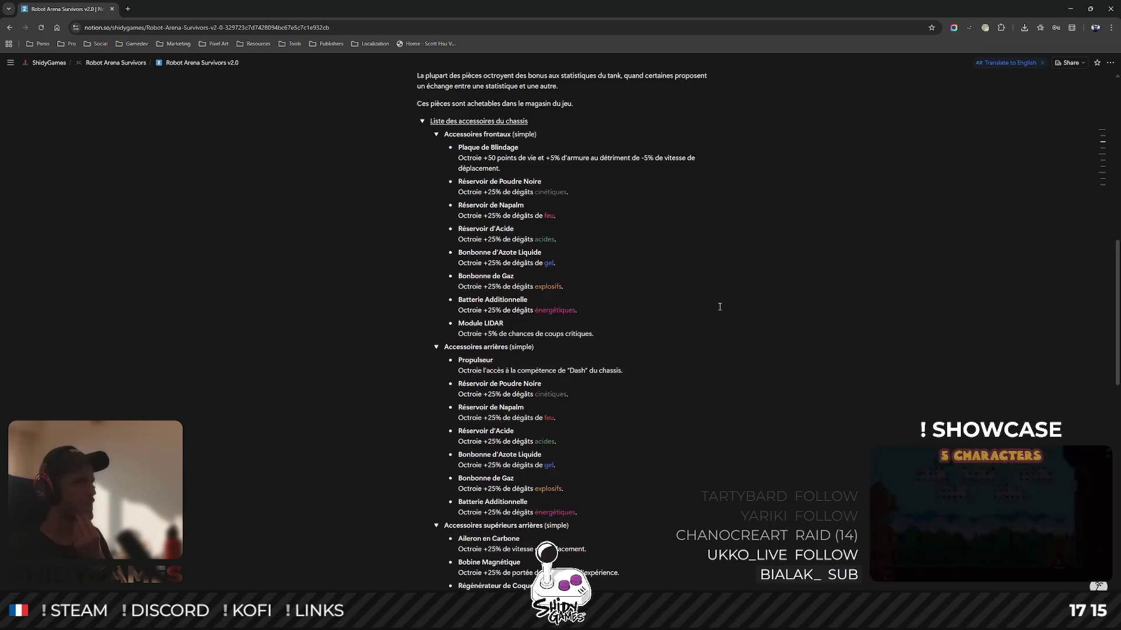
scroll(721, 297, "down", 4)
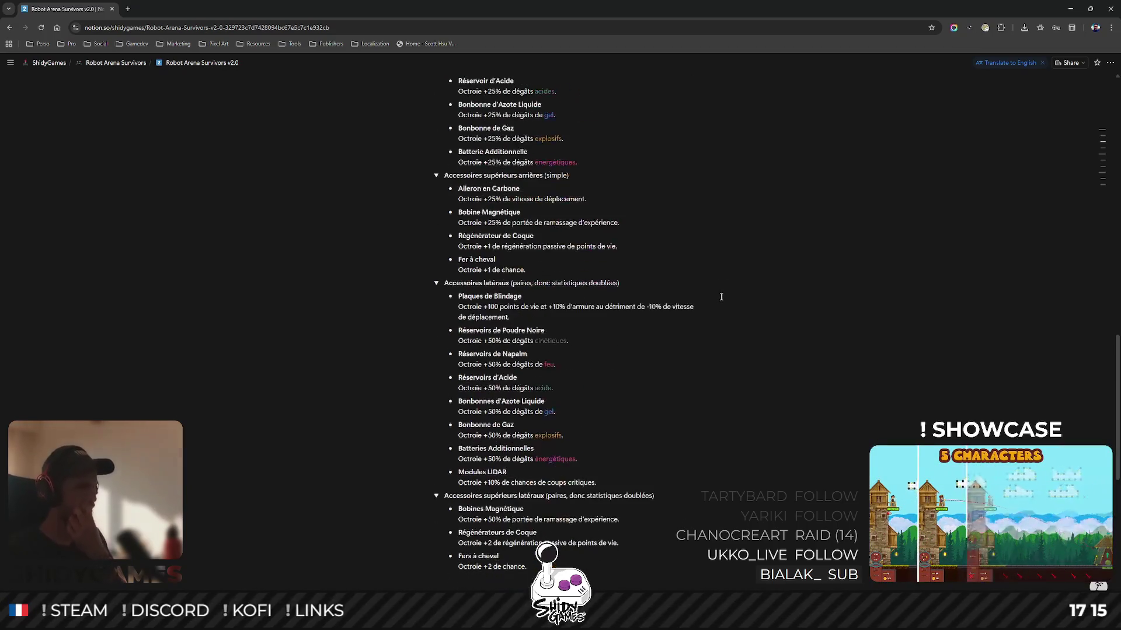
scroll(721, 296, "up", 2)
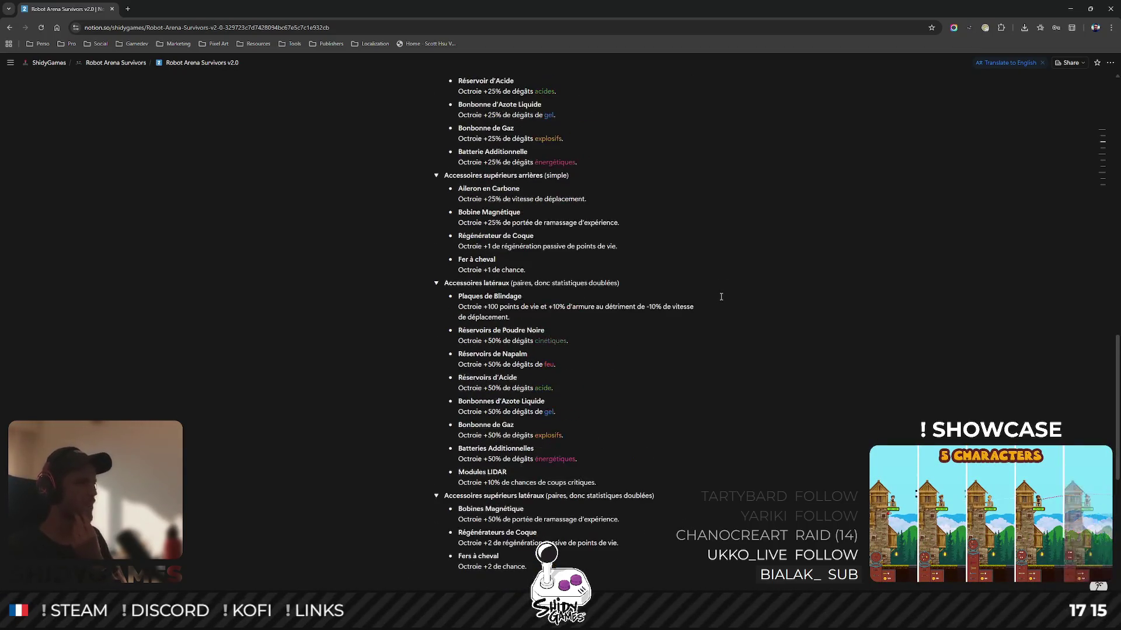
scroll(721, 296, "up", 2)
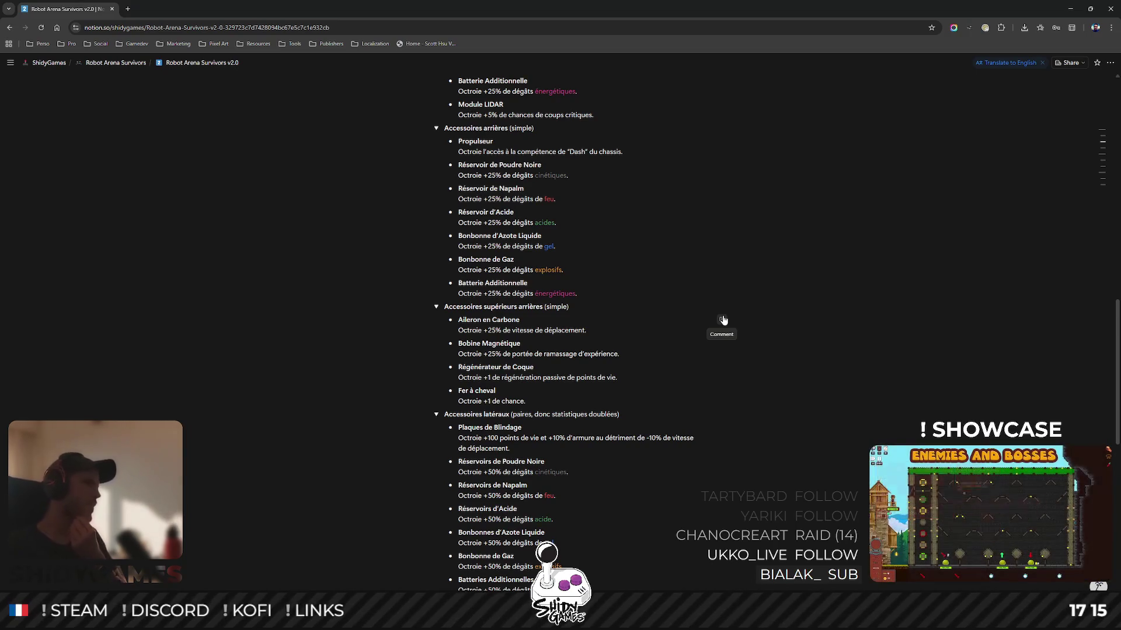
scroll(706, 327, "down", 4)
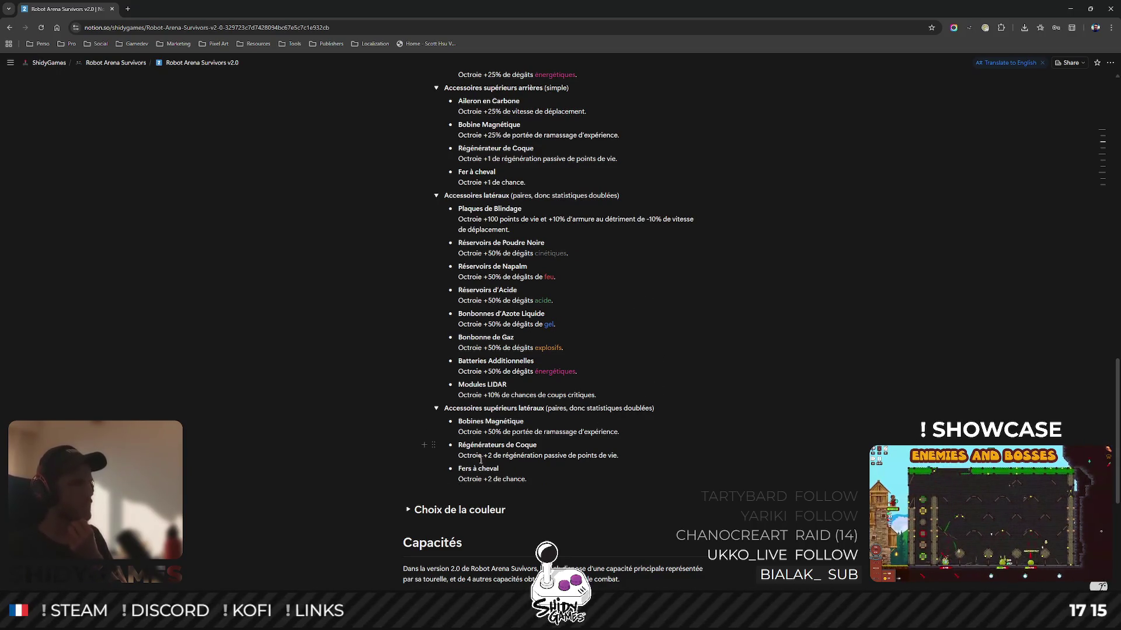
scroll(557, 324, "up", 1)
scroll(558, 325, "down", 1)
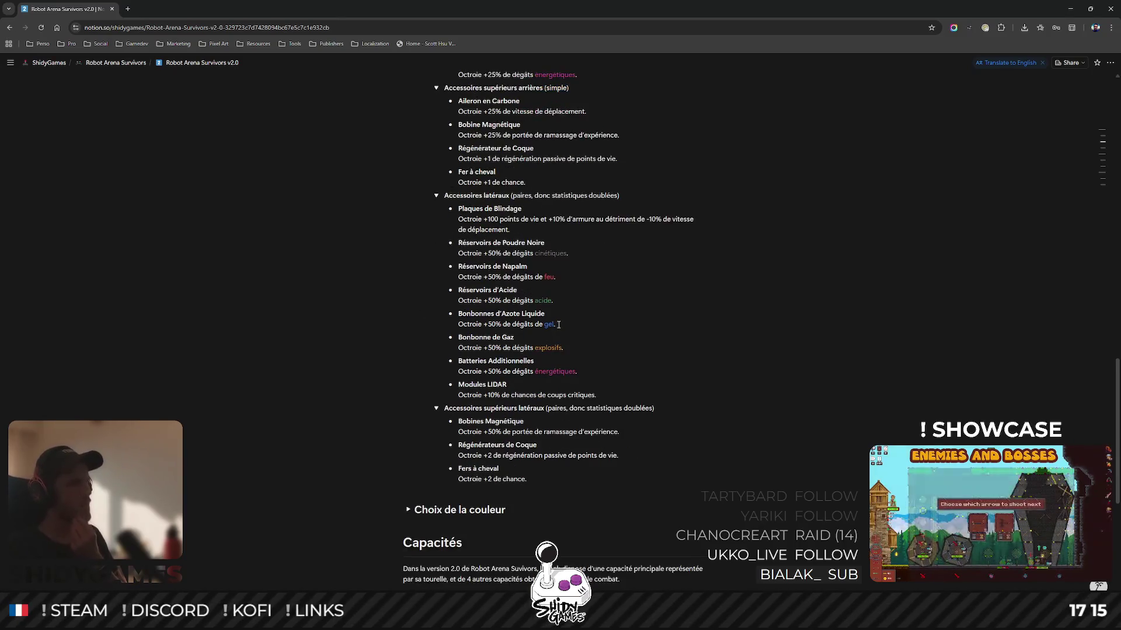
scroll(558, 324, "up", 2)
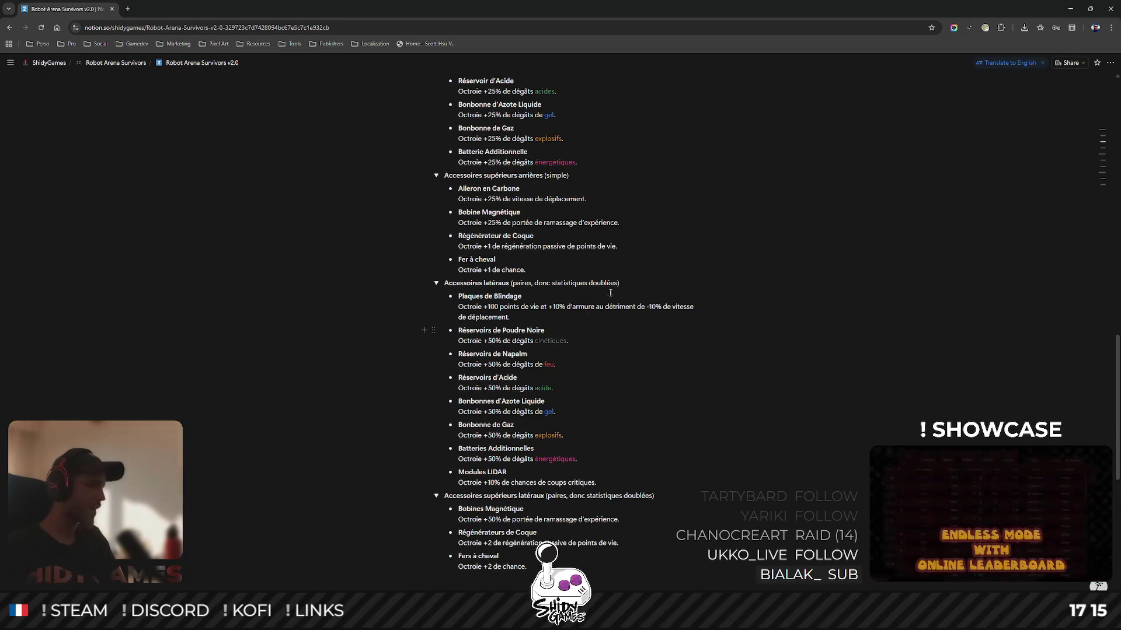
key("alt+Tab")
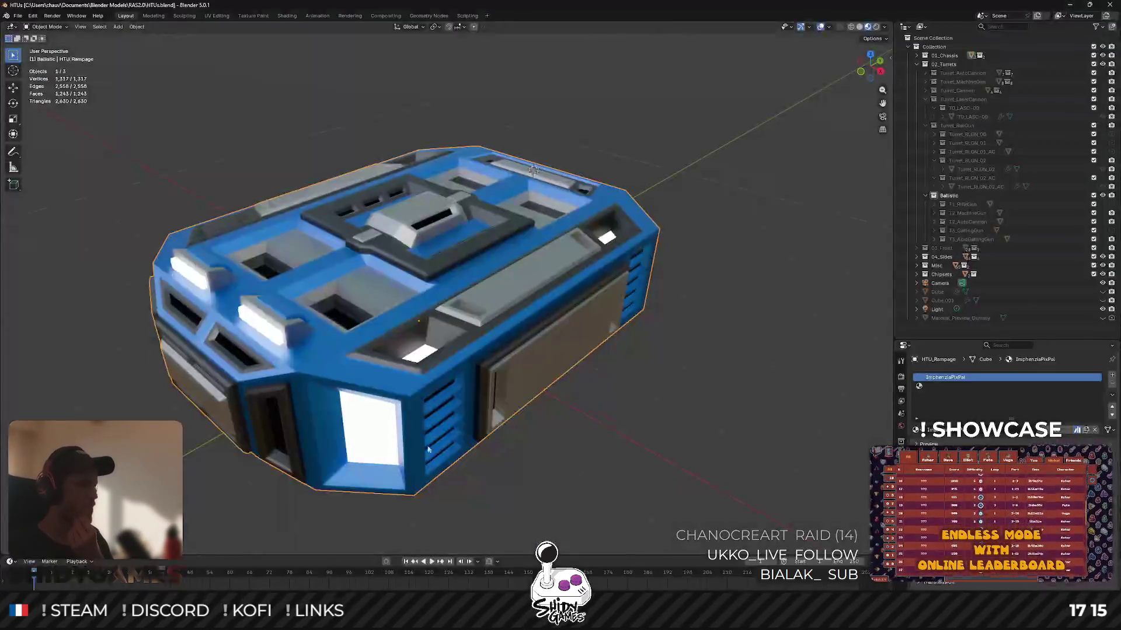
Orbit the chassis to a top-down view, then switch back to Notion.
mouse_move(405, 355)
left_mouse_down()
mouse_move(478, 332)
mouse_move(499, 301)
mouse_move(358, 309)
left_mouse_up()
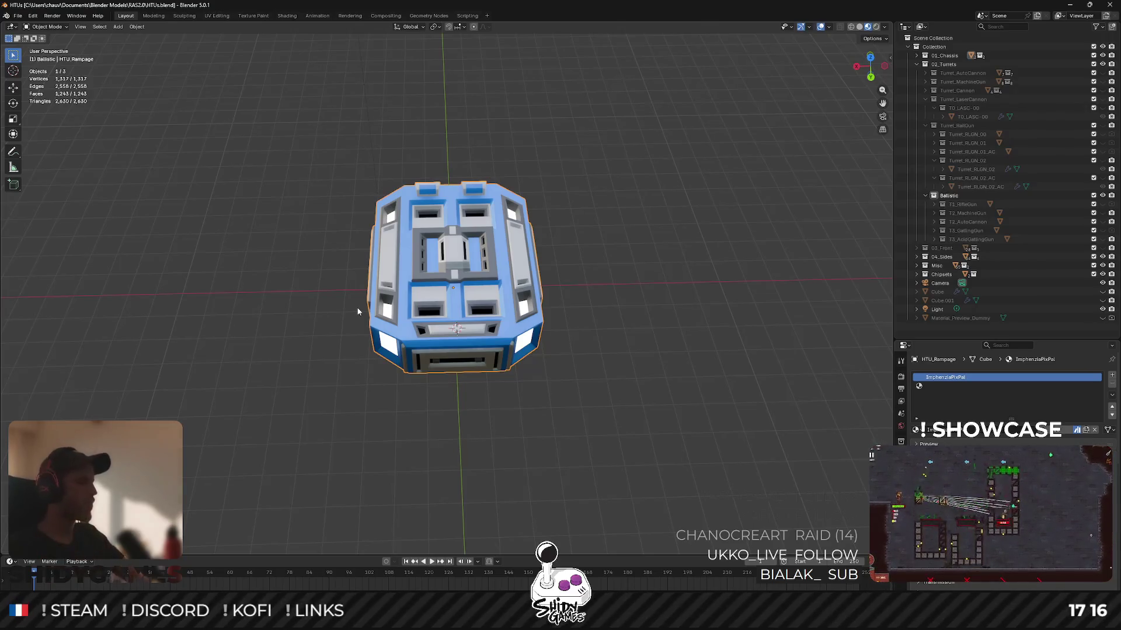
key("alt+Tab")
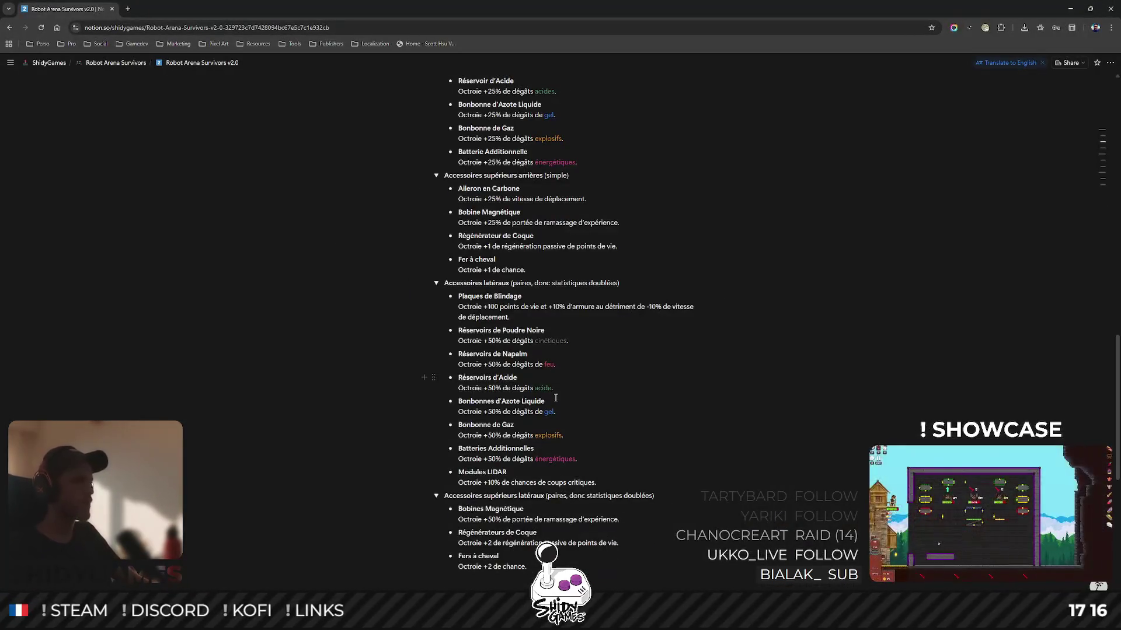
Scroll up to the front accessories and back down, then return to the Blender tank.
scroll(555, 397, "up", 6)
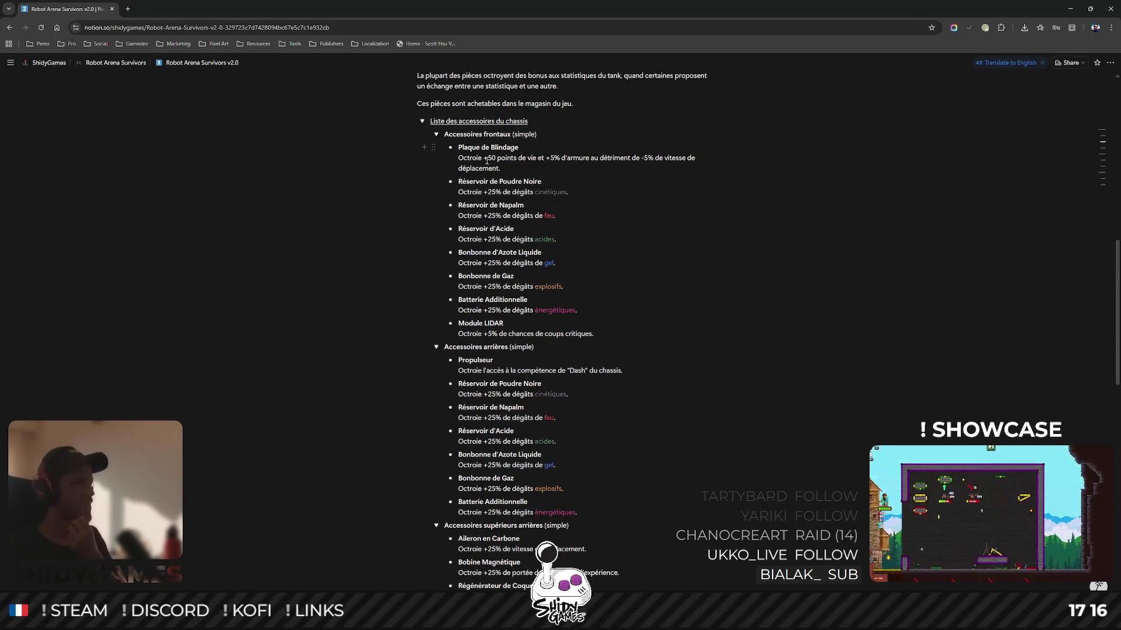
scroll(514, 164, "down", 1)
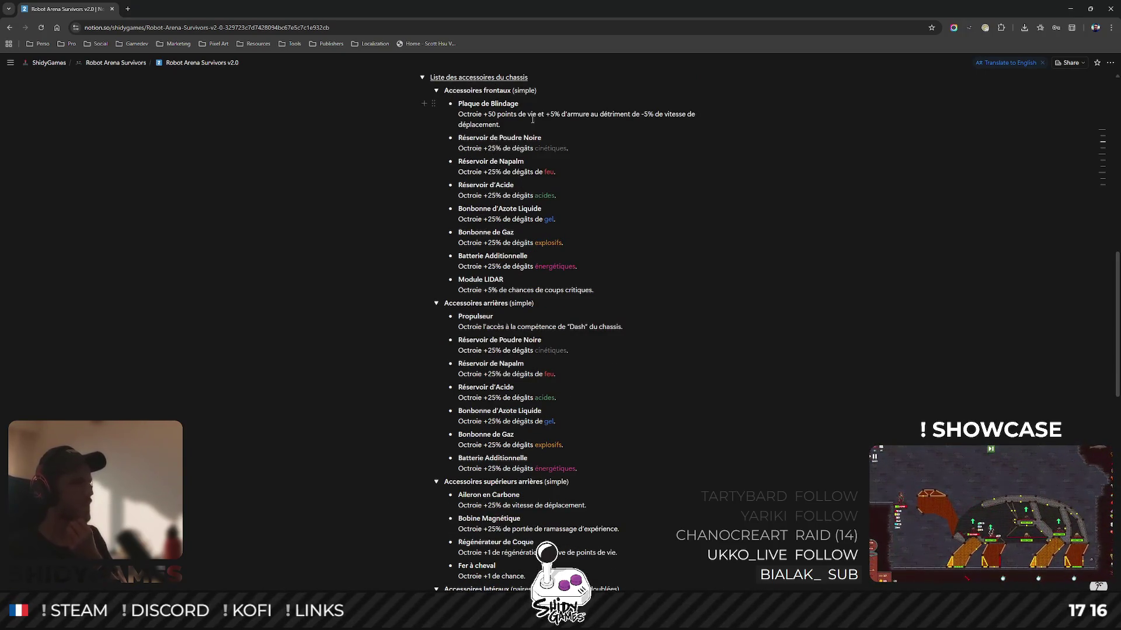
scroll(628, 116, "down", 7)
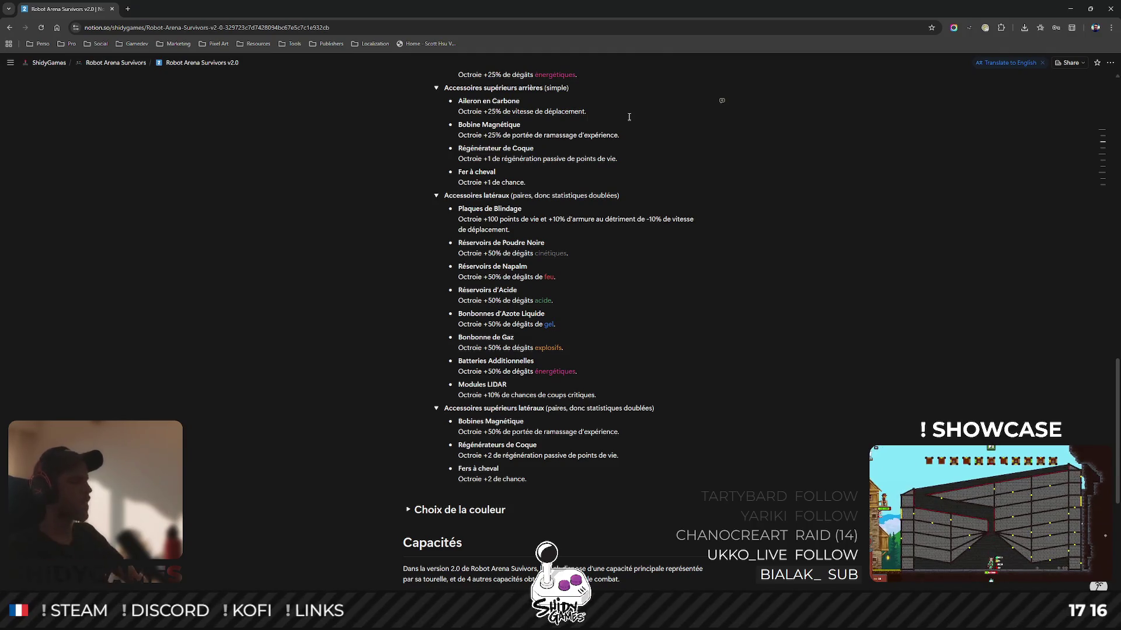
key("alt+Tab")
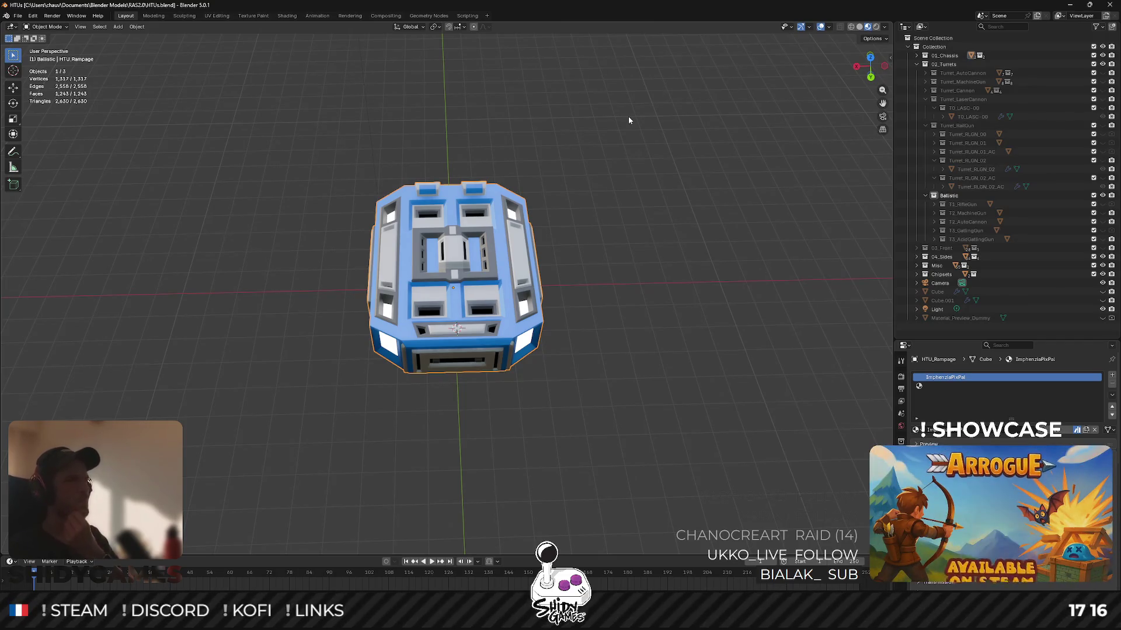
Toggle the T3_AcidGatlingGun turret, enter Edit Mode on the chassis and unhide the rear spoiler with Alt+H.
left_click_drag(443, 347, 608, 275)
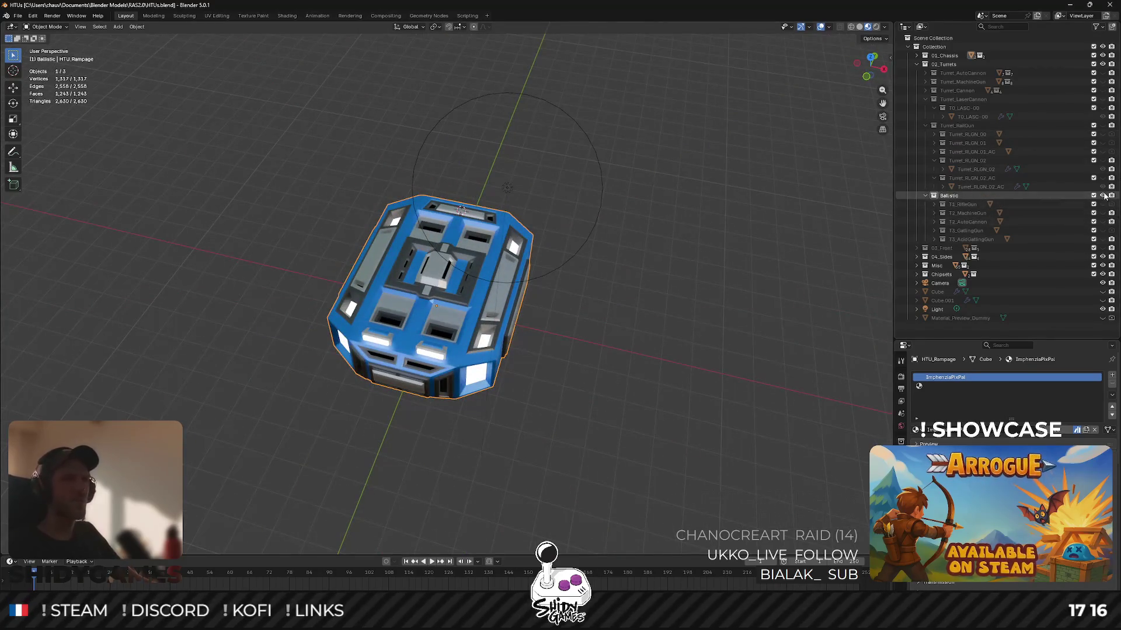
left_click(1102, 239)
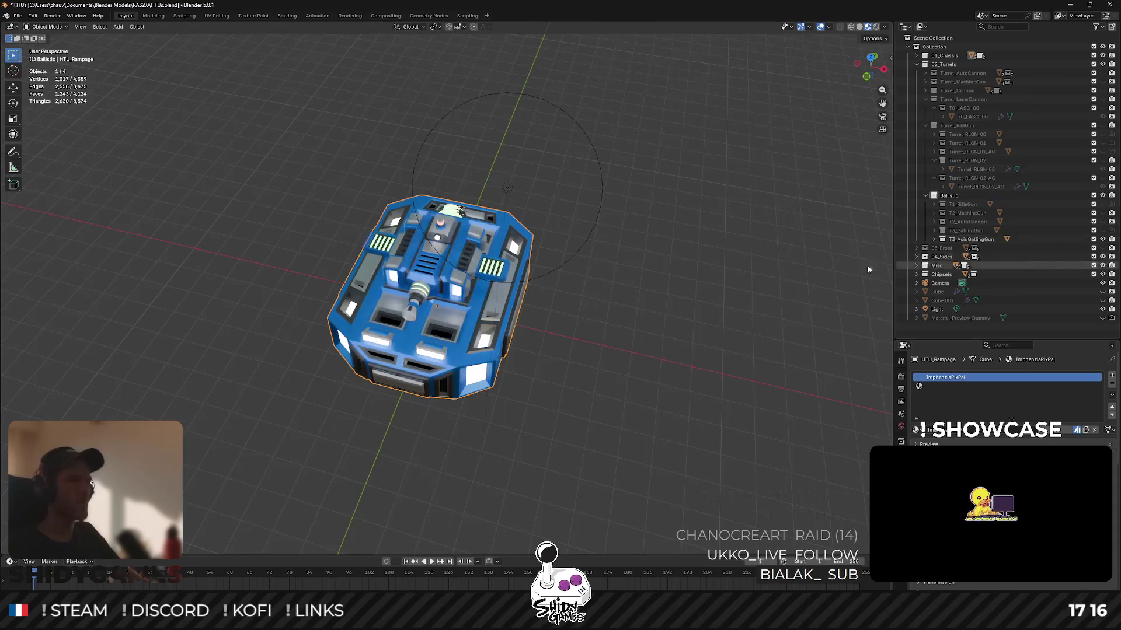
scroll(576, 243, "up", 3)
left_click_drag(576, 274, 576, 244)
scroll(576, 244, "up", 2)
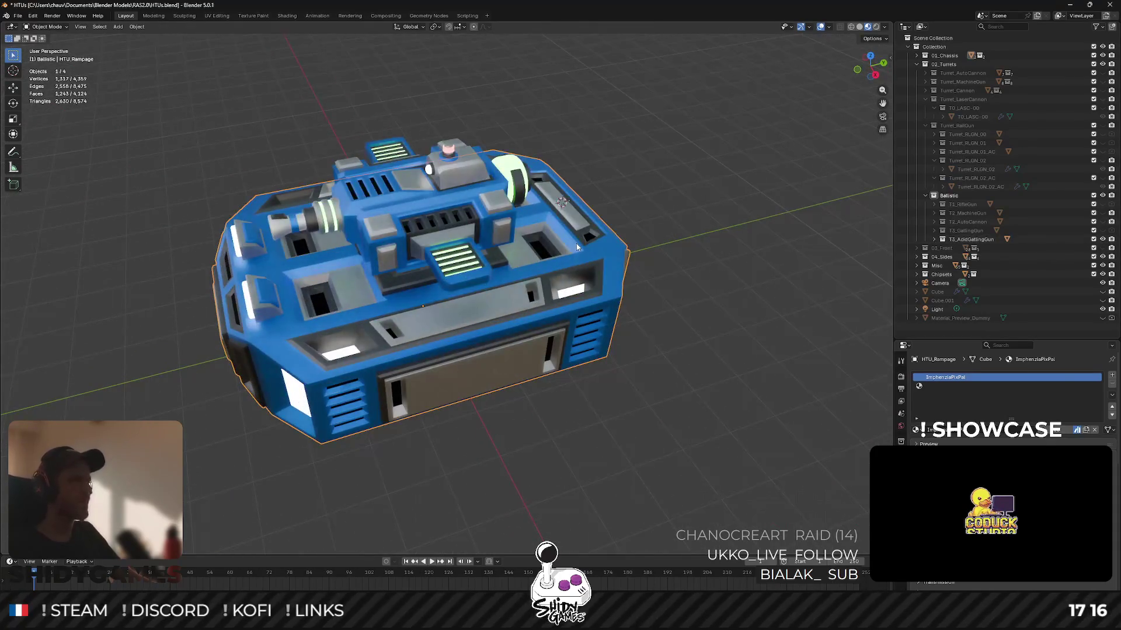
key("ctrl+z")
key("Tab")
key("alt+h")
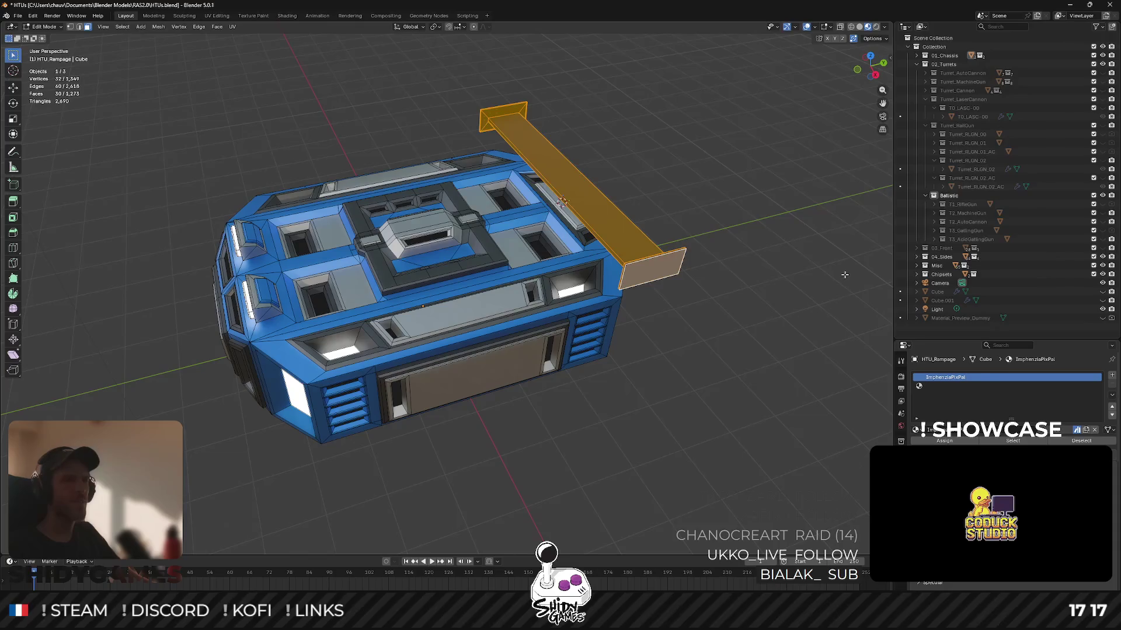
Show the gatling turret again and re-enter chassis Edit Mode in right orthographic view.
left_click(1103, 240)
key("Tab")
mouse_move(734, 272)
left_mouse_down()
mouse_move(622, 248)
mouse_move(628, 292)
mouse_move(642, 250)
mouse_move(676, 230)
mouse_move(551, 219)
left_mouse_up()
scroll(623, 248, "down", 4)
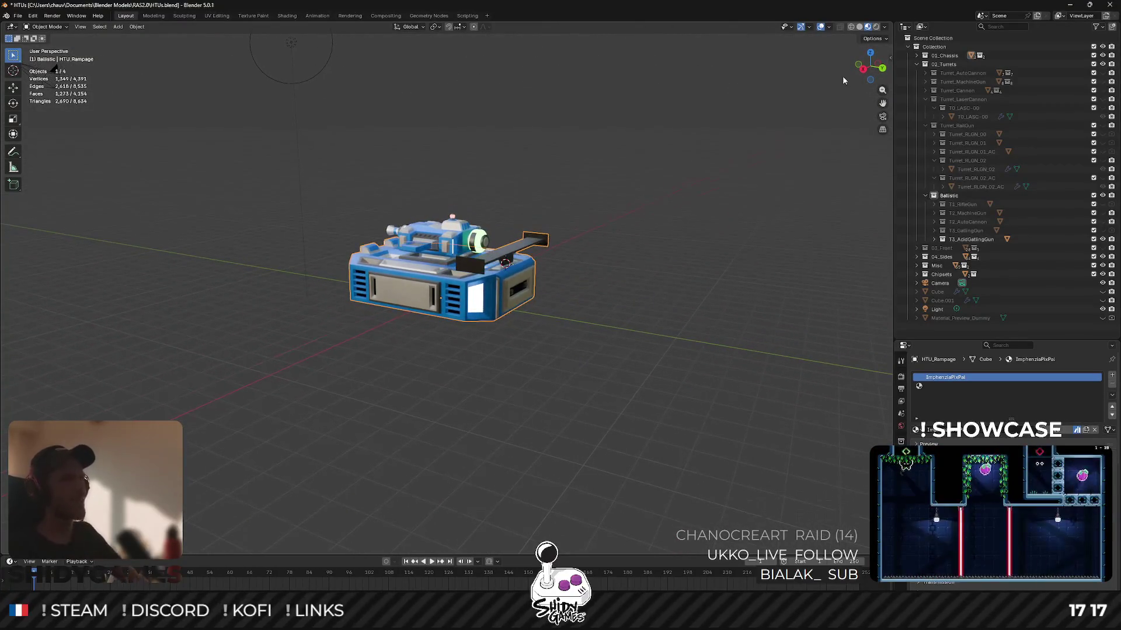
left_click(862, 69)
key("Tab")
scroll(595, 132, "up", 5)
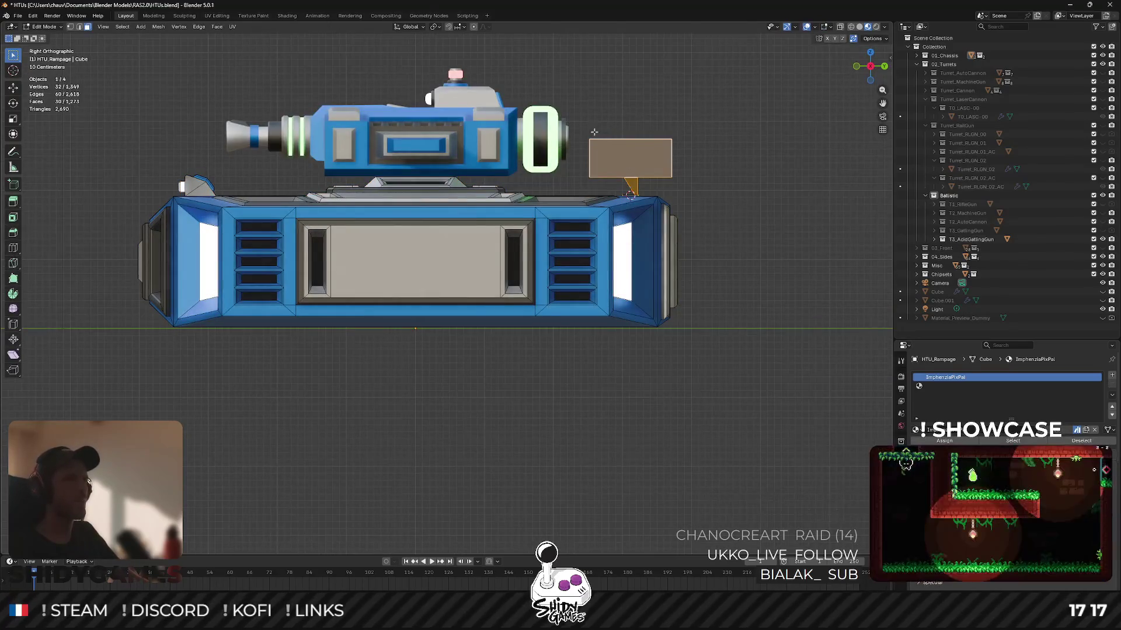
With X-ray on, select the spoiler plate and its stem face and move them back along Y.
mouse_move(584, 131)
left_mouse_down()
mouse_move(713, 199)
mouse_move(711, 181)
left_mouse_up()
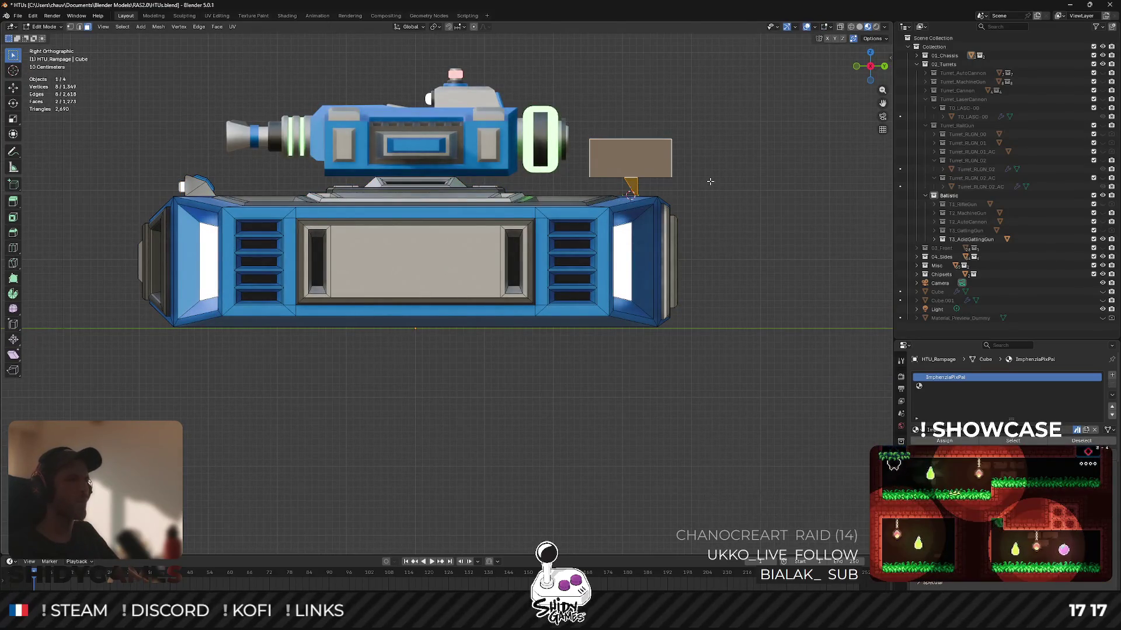
key("alt+z")
left_click_drag(581, 127, 698, 180)
scroll(435, 279, "up", 4)
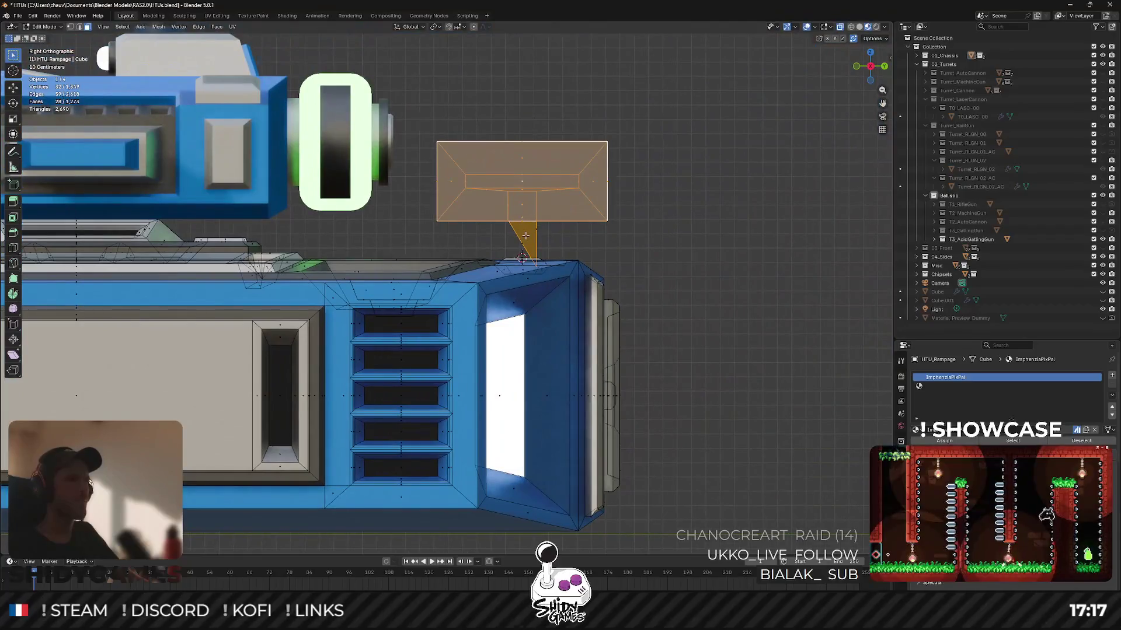
left_click(526, 235, "shift")
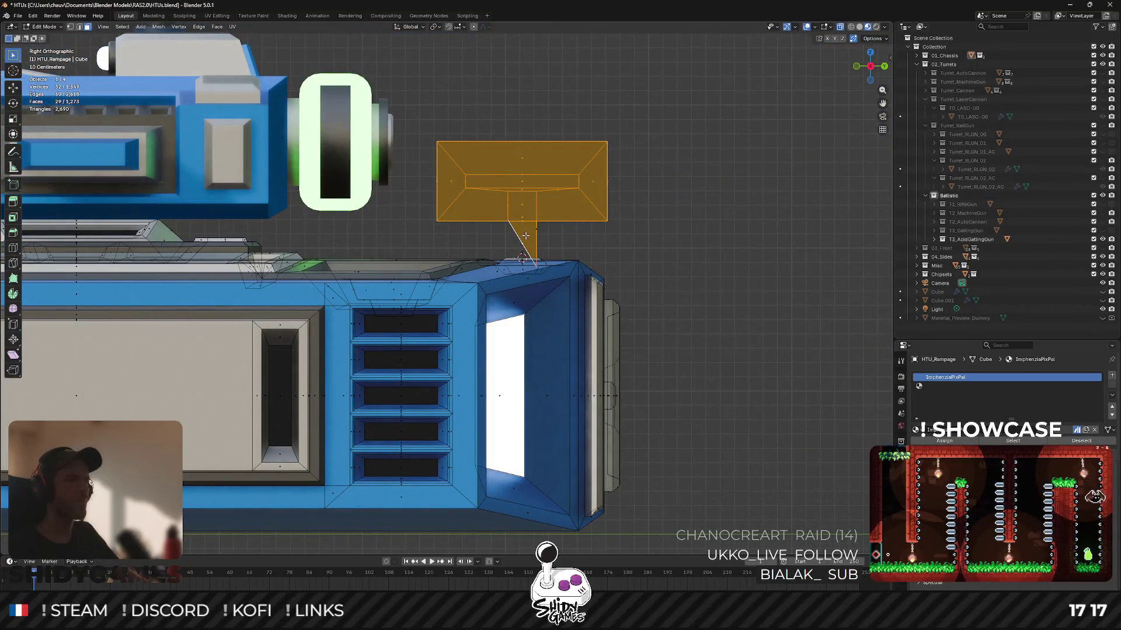
left_click(526, 235, "shift")
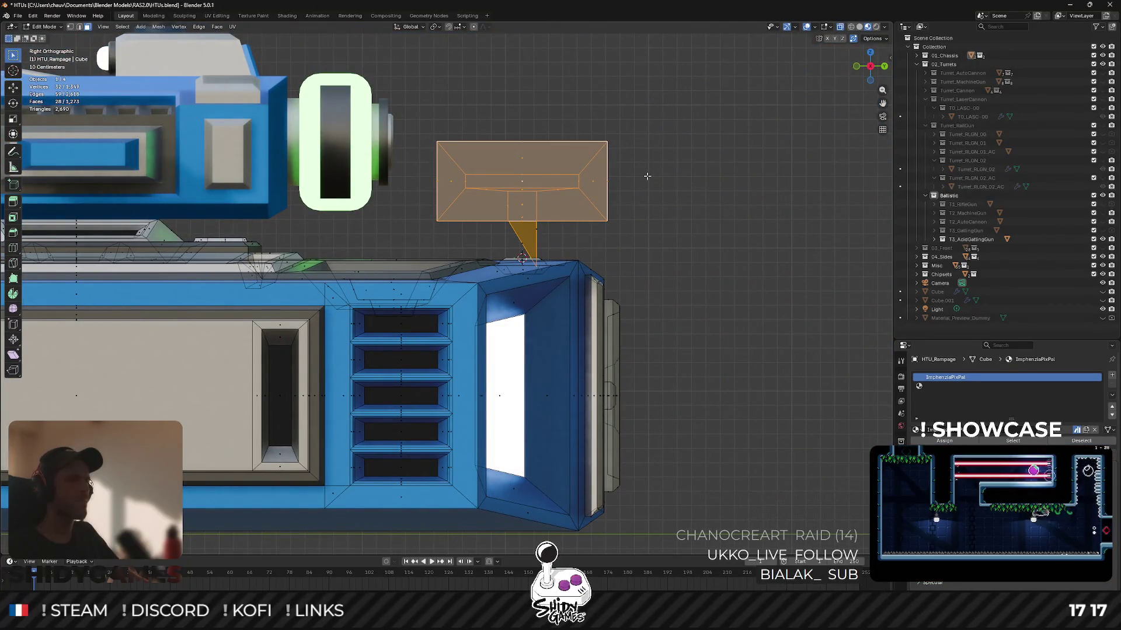
key("g")
key("y")
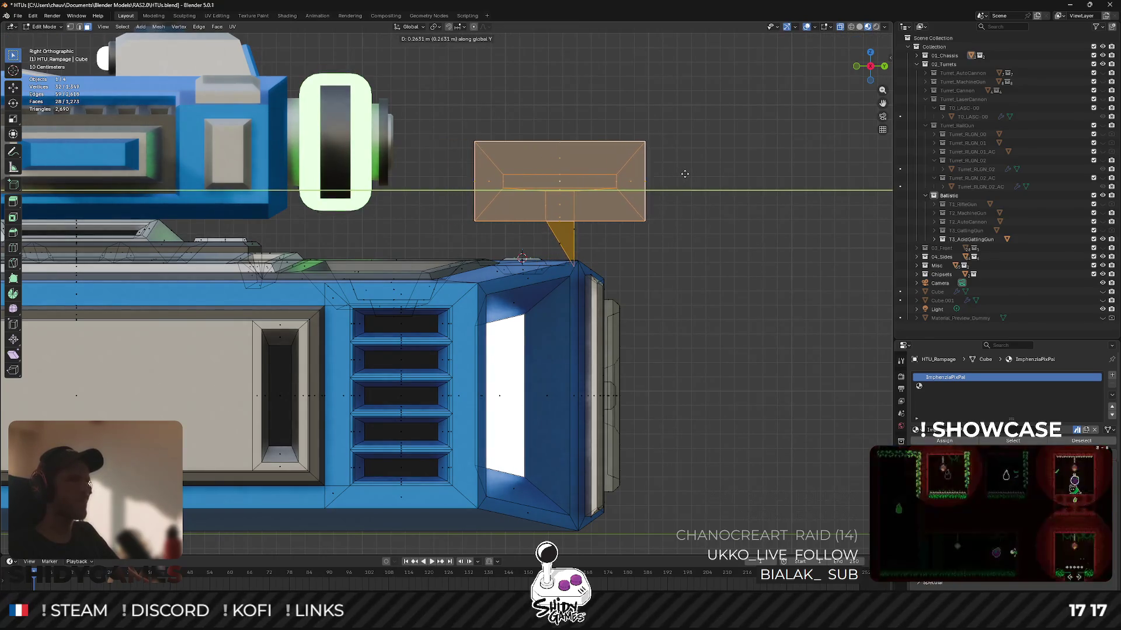
left_click(691, 177)
Select two edges at the strut's base and move them along Y in right orthographic view.
left_click_drag(691, 177, 563, 218)
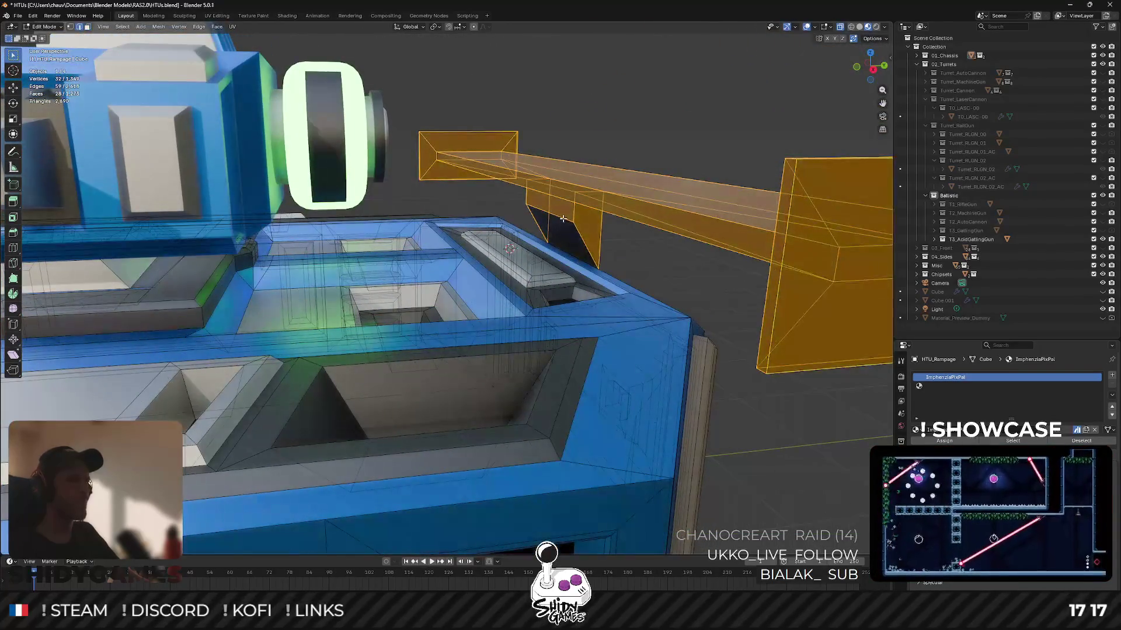
left_click(563, 219)
left_click(575, 253, "shift")
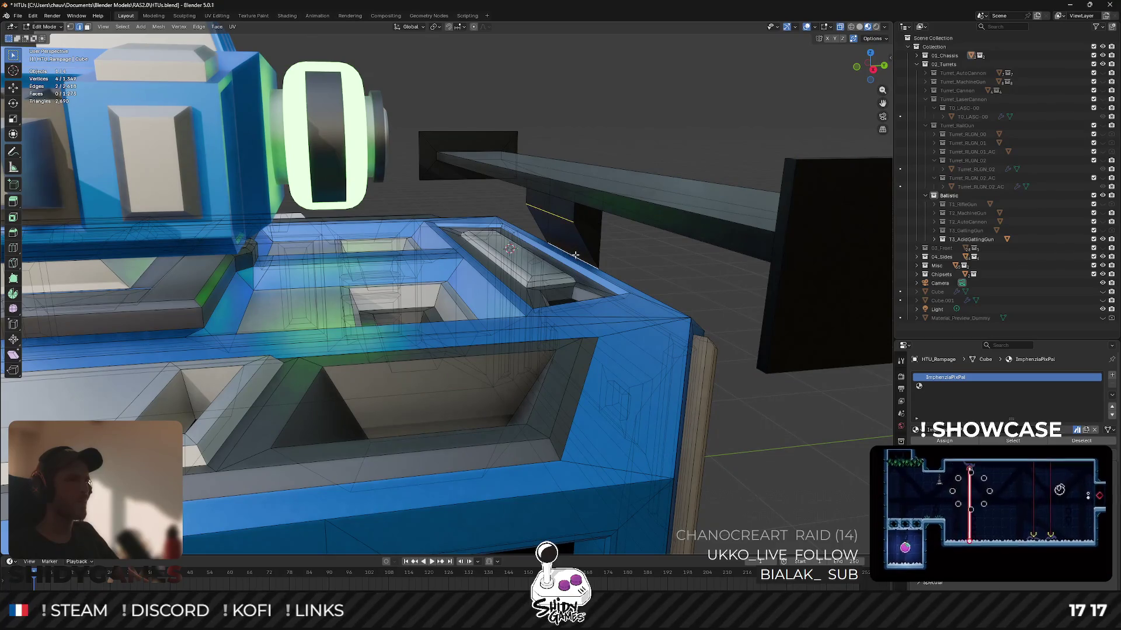
left_click(872, 69)
key("g")
key("y")
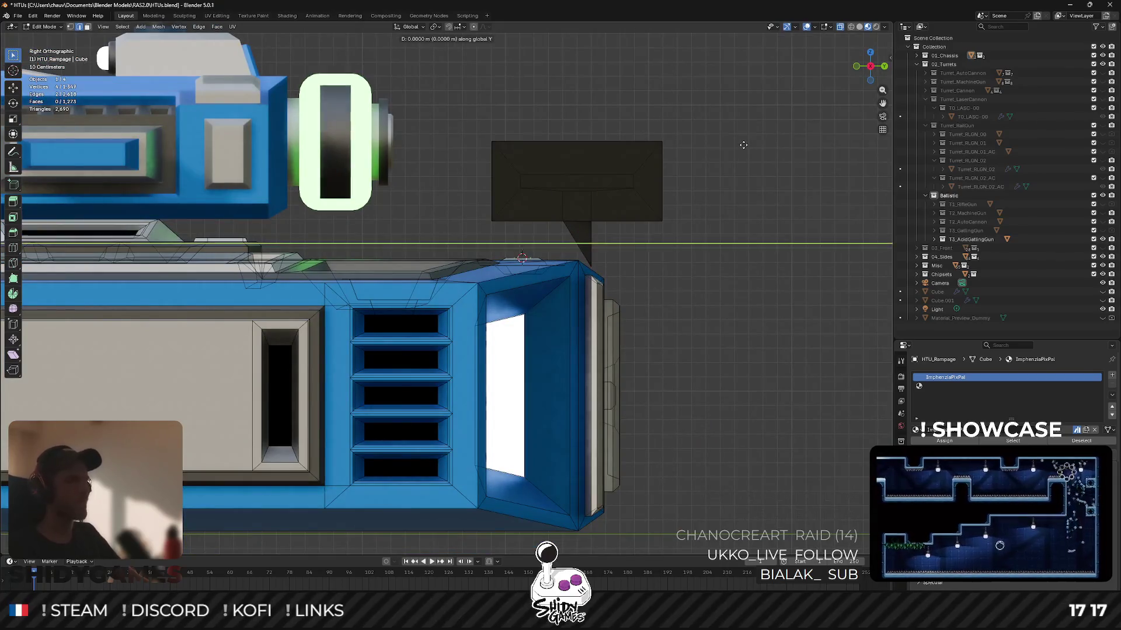
left_click(674, 151)
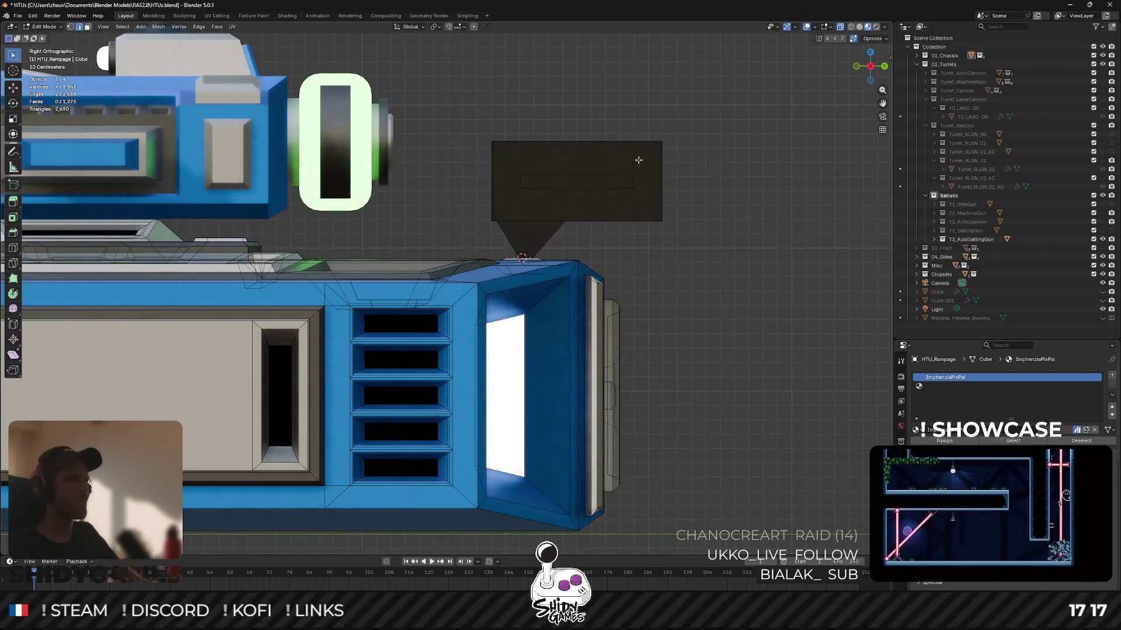
Turn off X-ray, slide an edge down the slanted strut and nudge a strut face.
left_click_drag(640, 157, 503, 222)
left_click(503, 220)
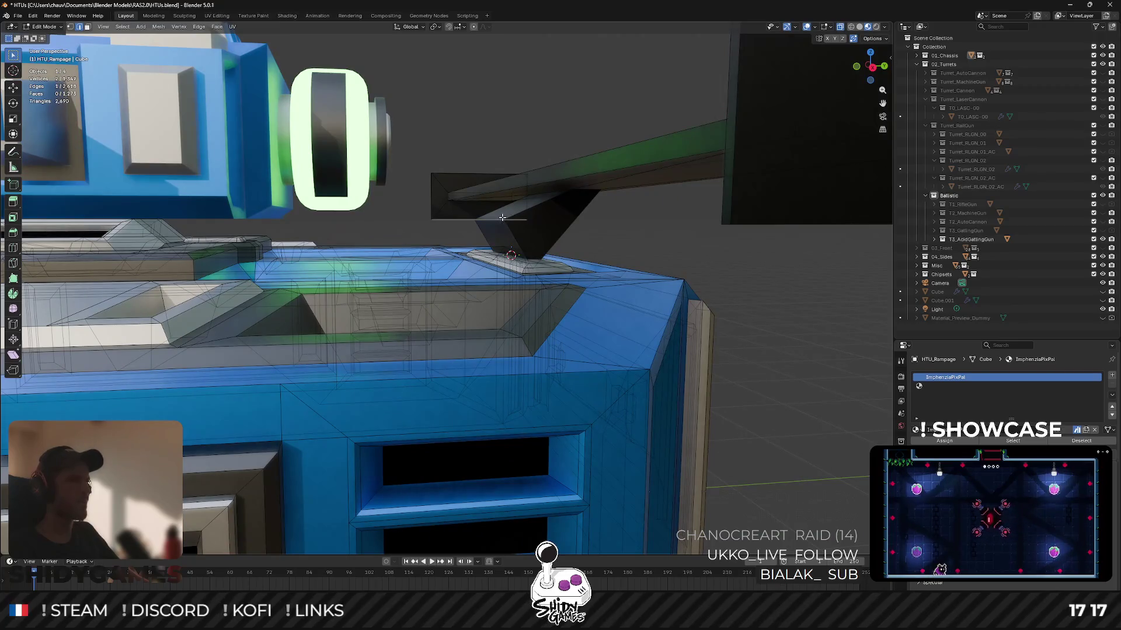
key("alt+z")
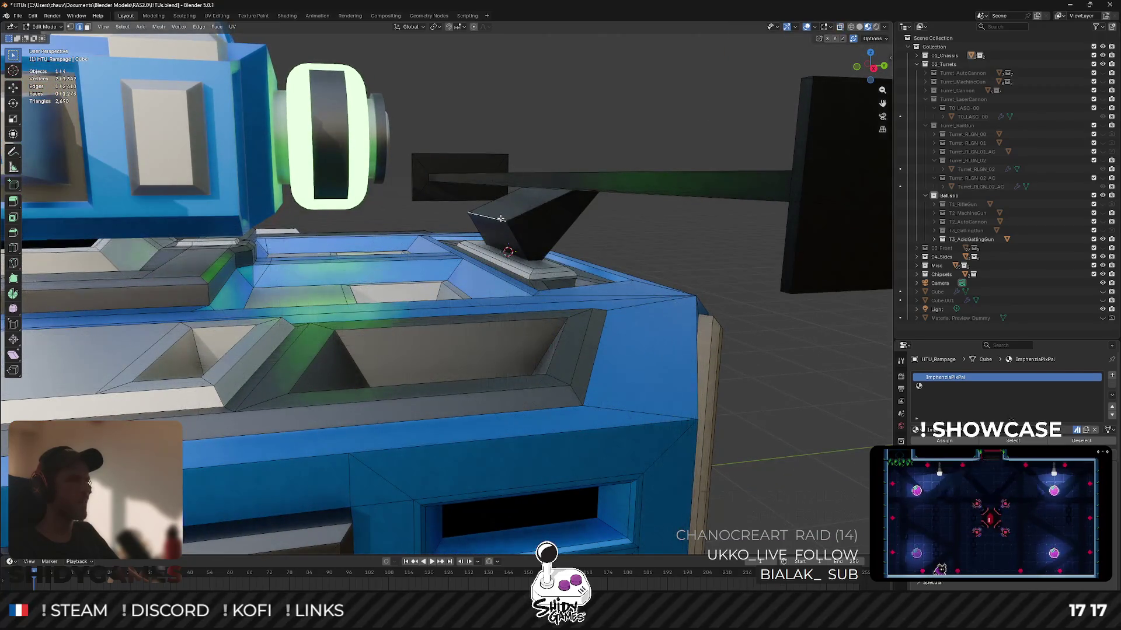
key("g")
key("g")
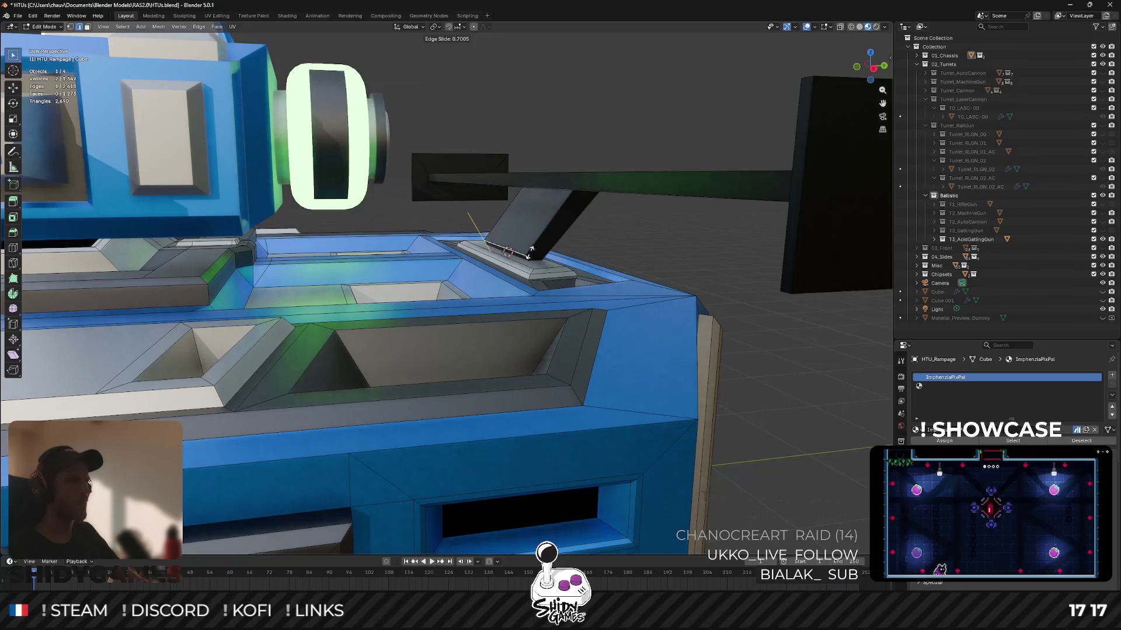
left_click(531, 250)
key("3")
left_click(524, 253)
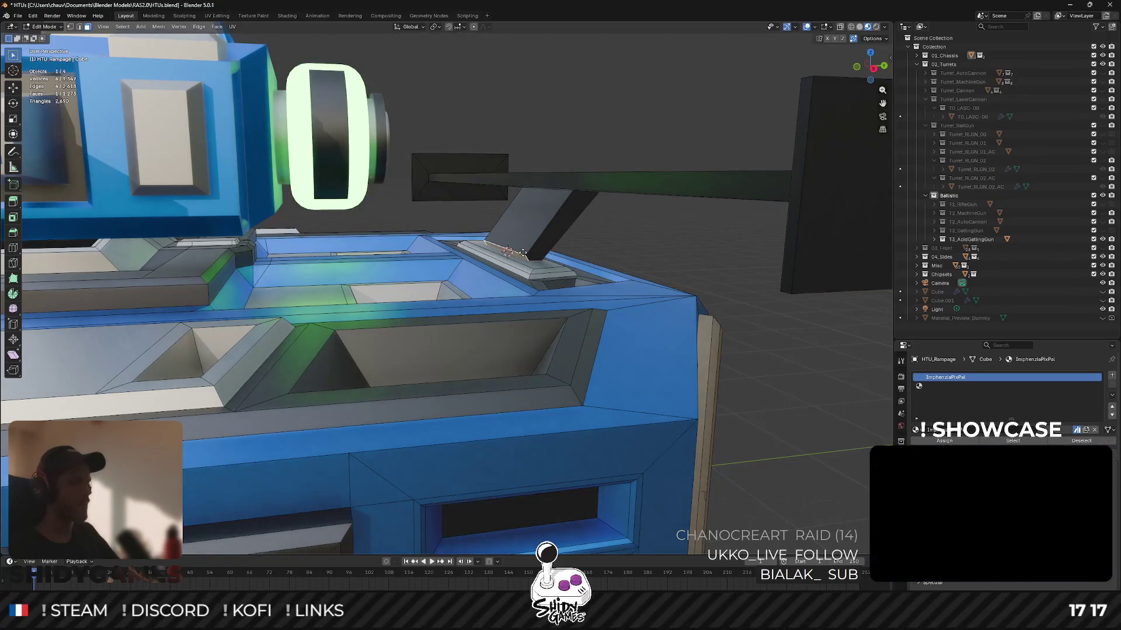
key("g")
left_click(515, 258)
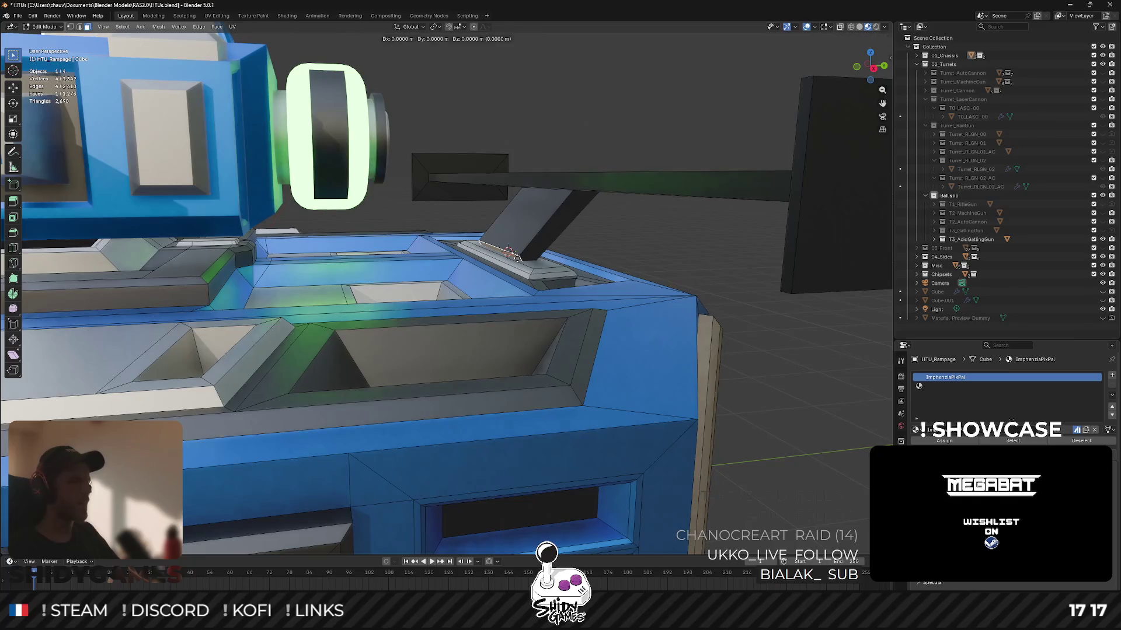
Leave Edit Mode and orbit out to view the whole tank.
key("Tab")
scroll(605, 195, "up", 3)
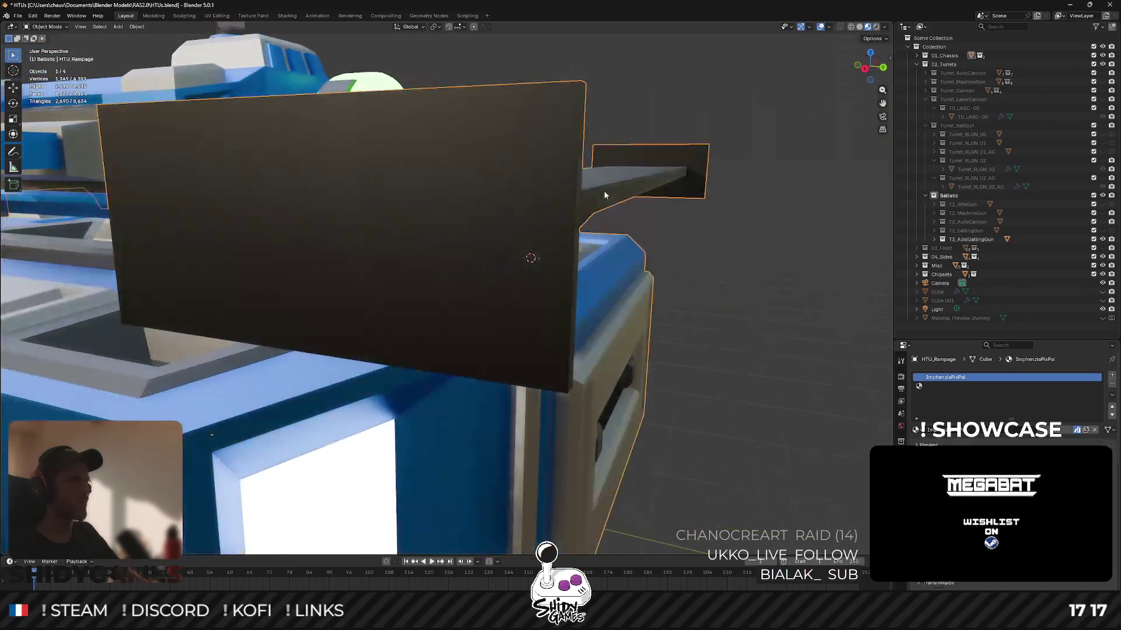
scroll(691, 188, "down", 5)
mouse_move(536, 199)
left_mouse_down()
mouse_move(548, 254)
mouse_move(508, 211)
mouse_move(562, 191)
mouse_move(523, 218)
mouse_move(425, 172)
mouse_move(365, 170)
mouse_move(513, 175)
left_mouse_up()
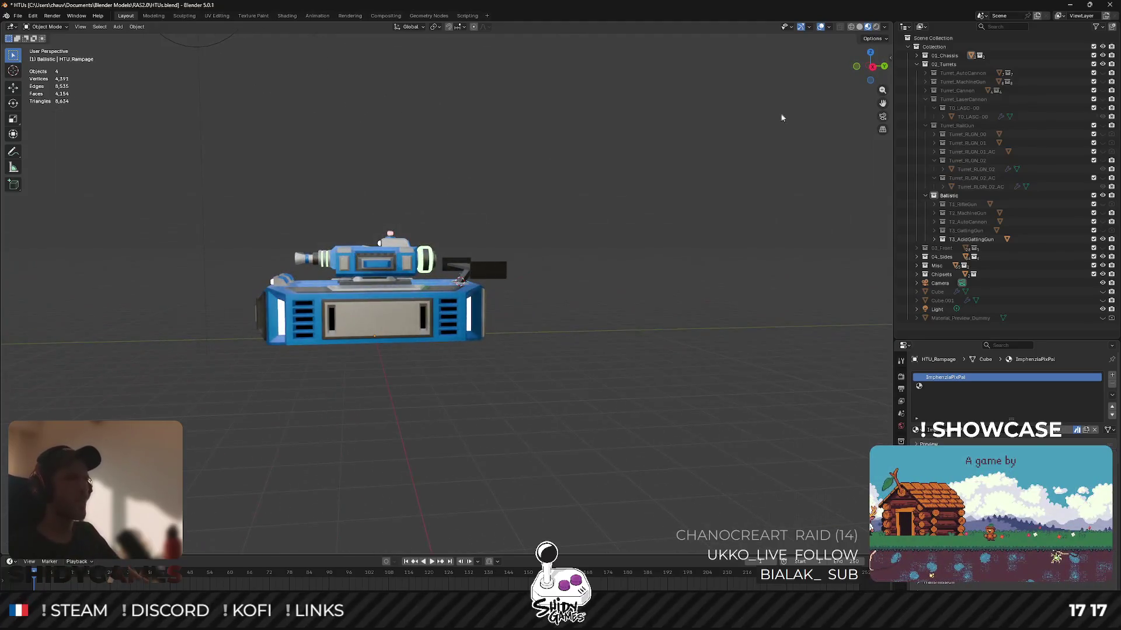
In right orthographic view with X-ray, enter Edit Mode and select just the spoiler wing.
left_click(873, 68)
key("Tab")
scroll(543, 214, "up", 4)
key("alt+z")
left_click_drag(455, 203, 571, 264)
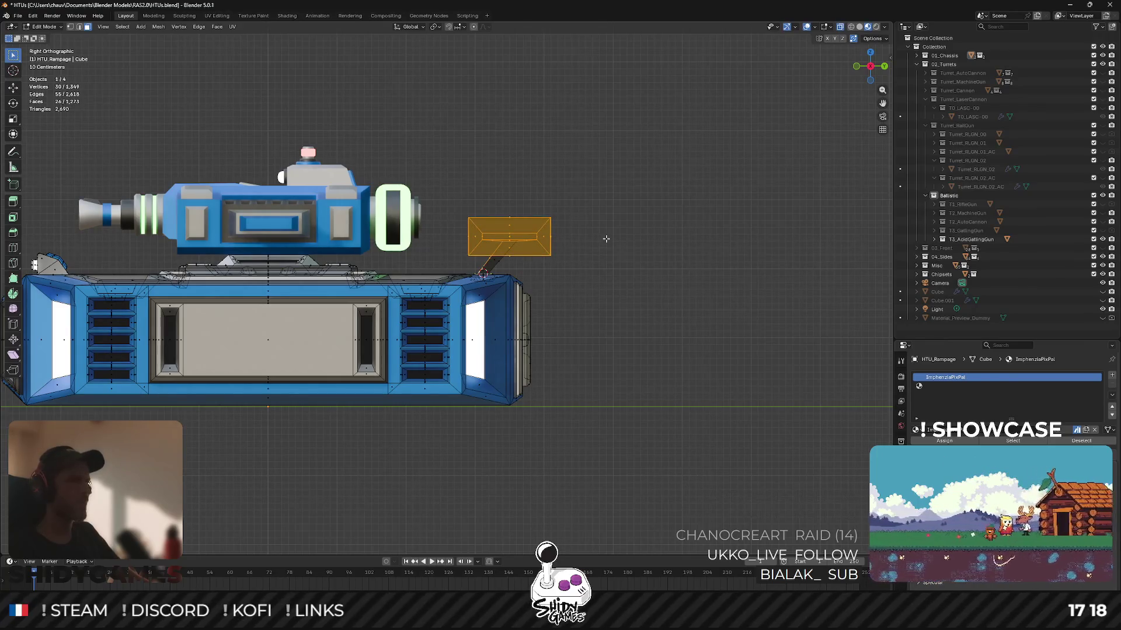
scroll(605, 239, "up", 4)
left_click_drag(464, 125, 678, 226)
Move the spoiler wing vertically along Z, exit Edit Mode, and orbit to view the tank.
key("g")
key("z")
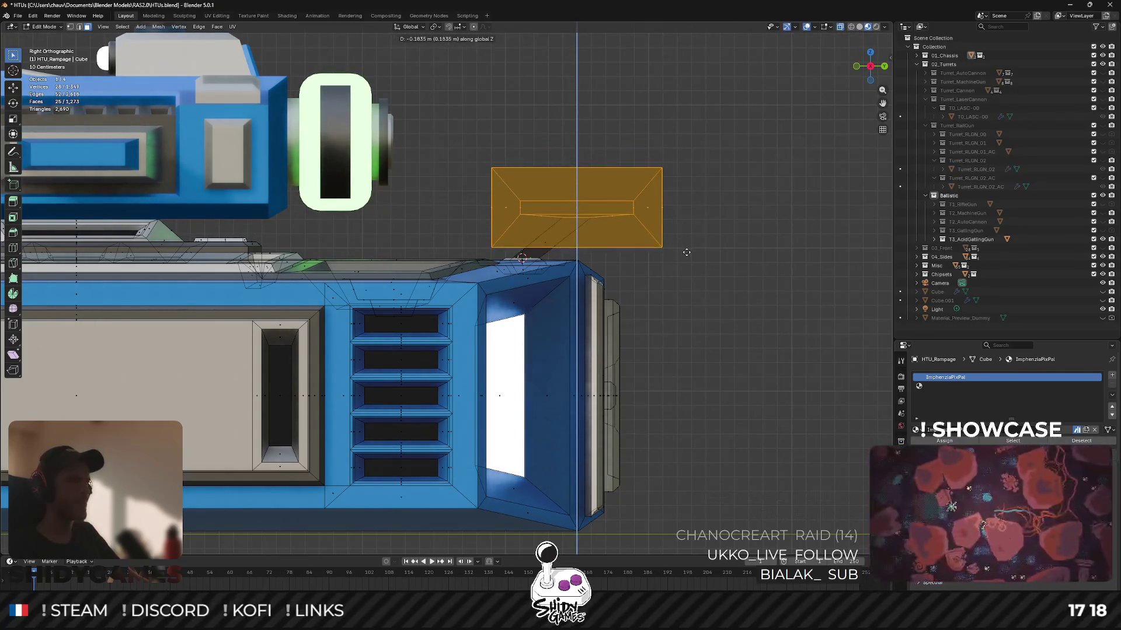
left_click(686, 252)
key("Tab")
scroll(674, 244, "down", 5)
mouse_move(577, 263)
left_mouse_down()
mouse_move(628, 210)
mouse_move(687, 217)
left_mouse_up()
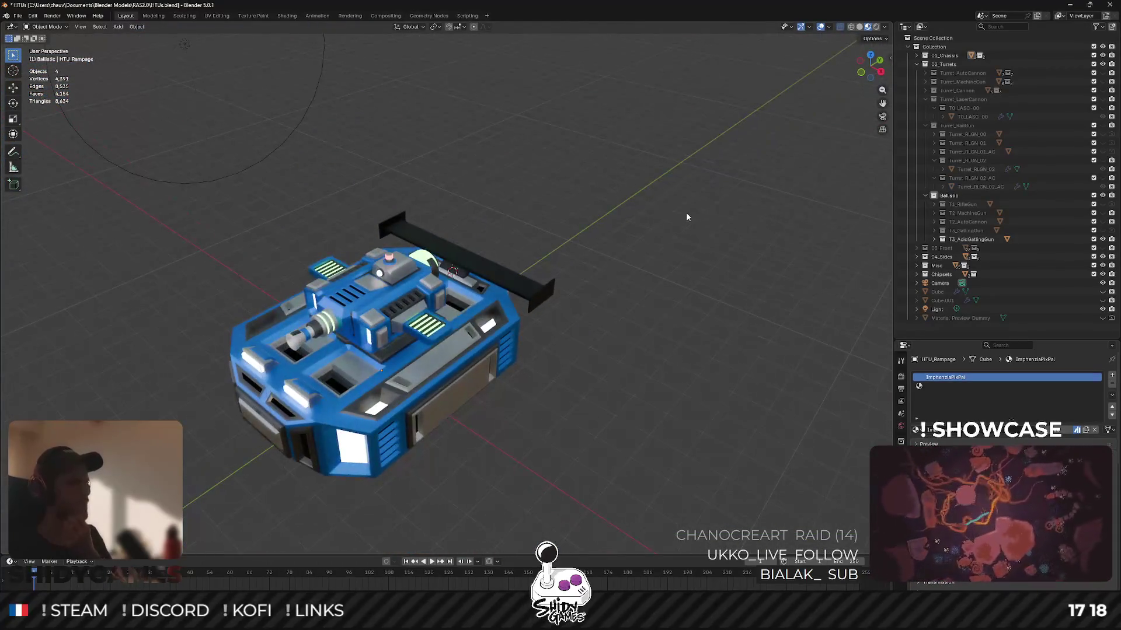
Inspect the HTU_Rampage tank from side, top and low angles, then switch to the Notion page.
left_click_drag(569, 215, 573, 195)
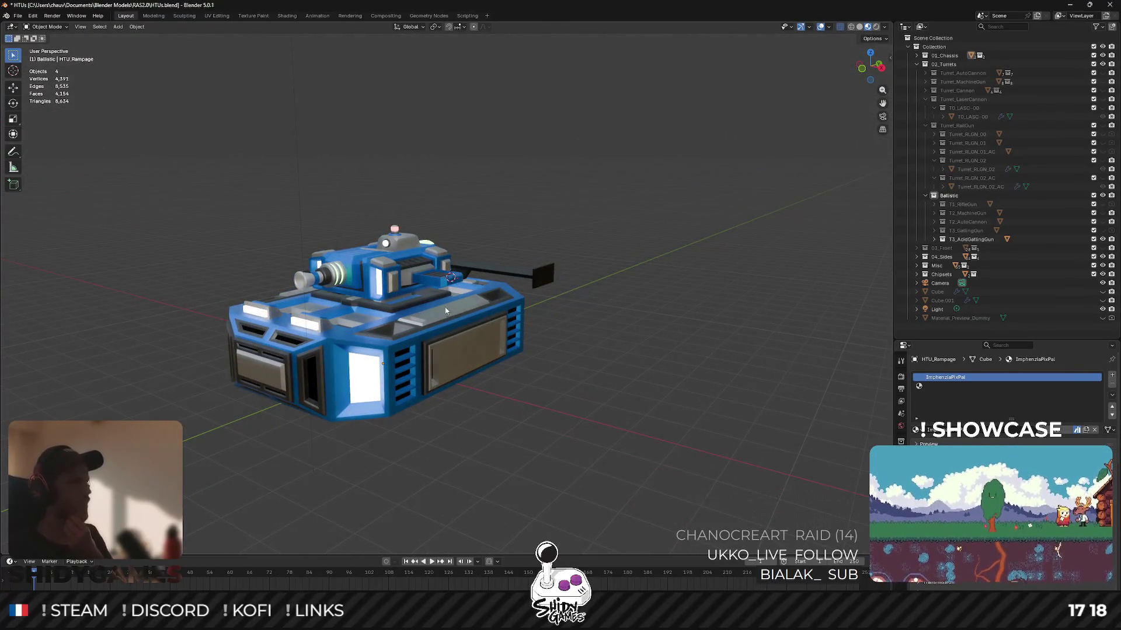
mouse_move(406, 324)
left_mouse_down()
mouse_move(416, 306)
mouse_move(489, 309)
left_mouse_up()
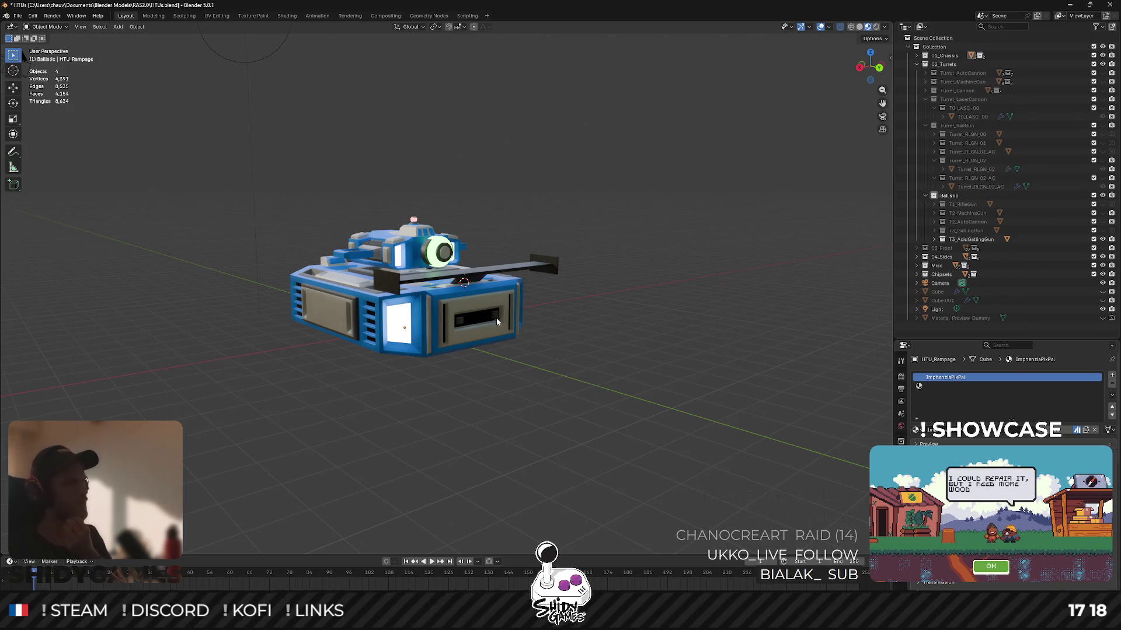
mouse_move(458, 328)
left_mouse_down()
mouse_move(390, 291)
mouse_move(208, 269)
mouse_move(226, 243)
mouse_move(468, 264)
mouse_move(487, 238)
mouse_move(569, 253)
mouse_move(524, 246)
mouse_move(279, 278)
mouse_move(312, 300)
mouse_move(397, 268)
mouse_move(468, 216)
mouse_move(468, 258)
mouse_move(413, 272)
left_mouse_up()
mouse_move(331, 265)
left_mouse_down()
mouse_move(392, 224)
mouse_move(489, 226)
mouse_move(444, 239)
left_mouse_up()
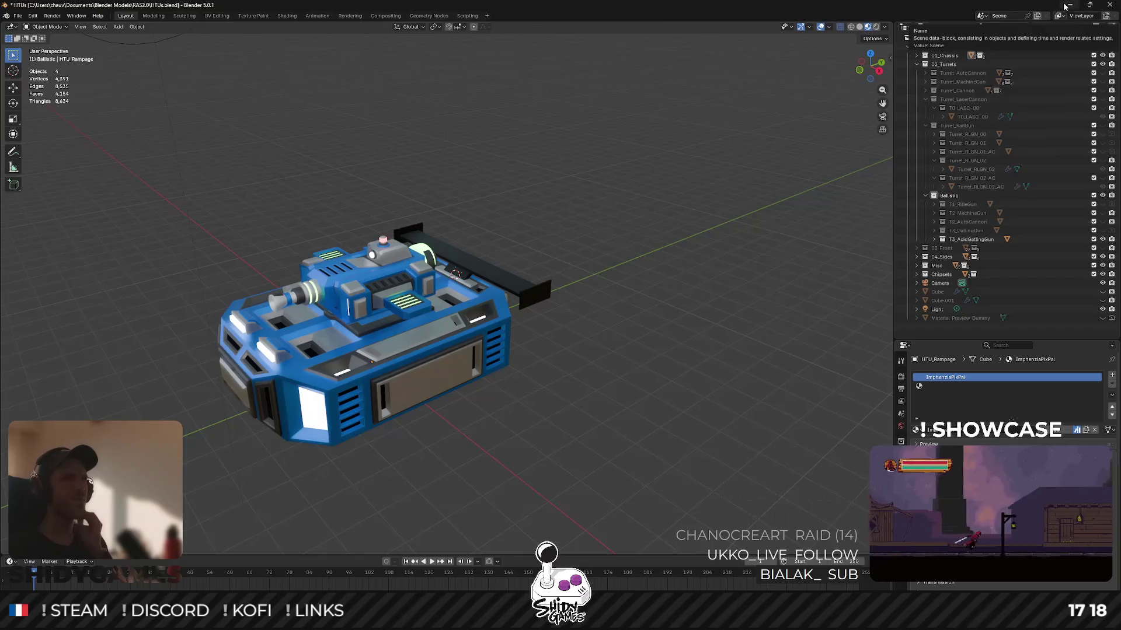
key("alt+Tab")
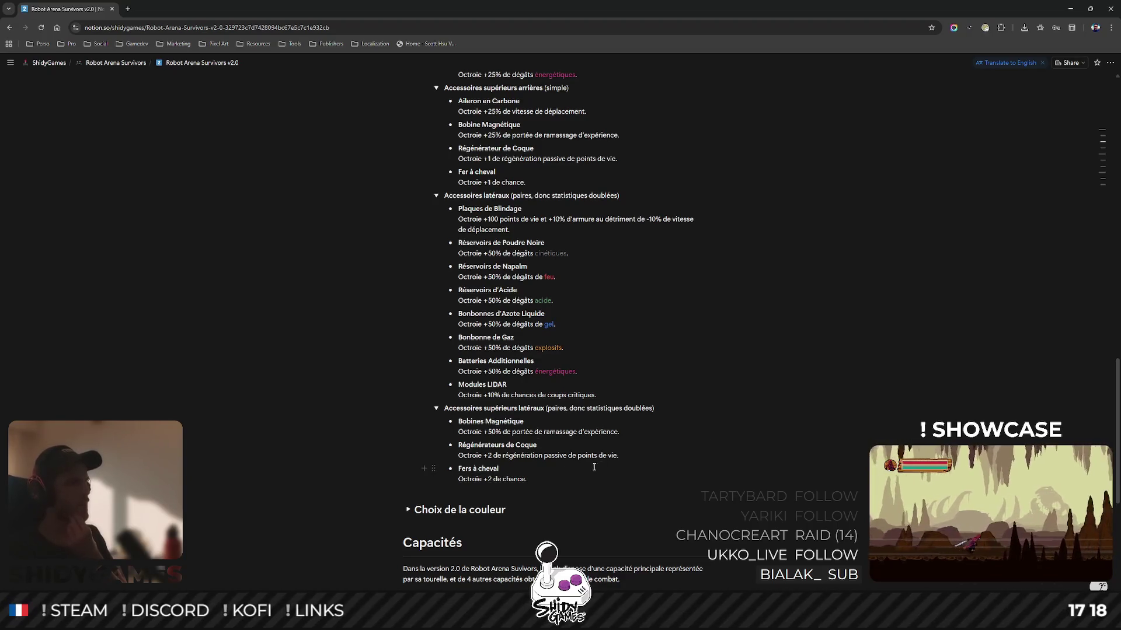
Append (8) to the Accessoires frontaux heading and (7) to Accessoires arrières.
scroll(593, 467, "up", 2)
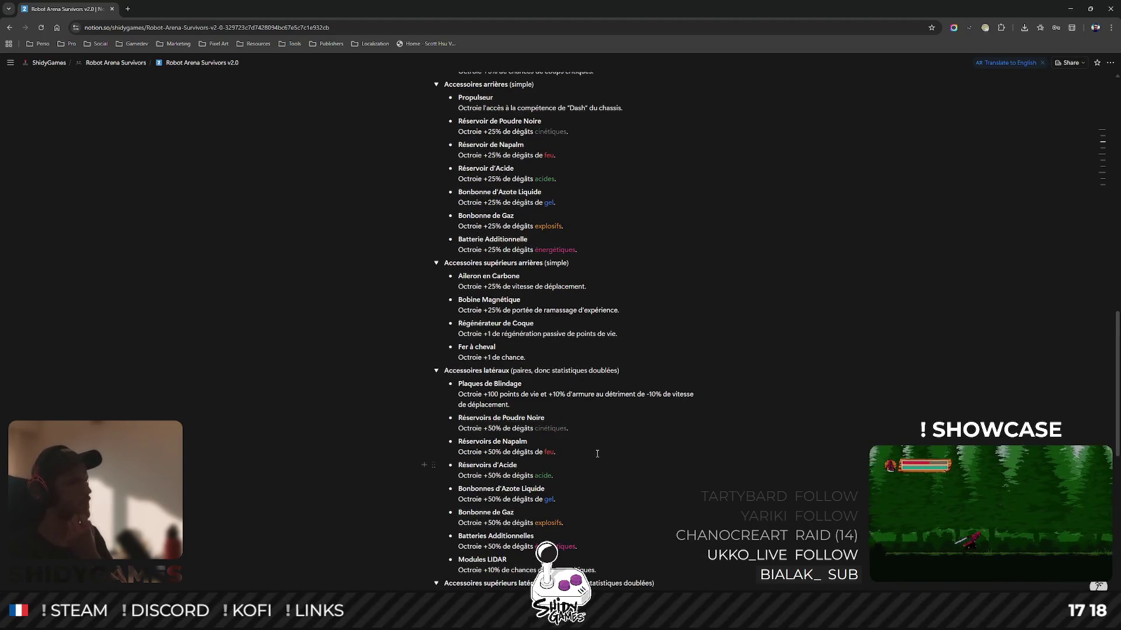
scroll(596, 458, "down", 1)
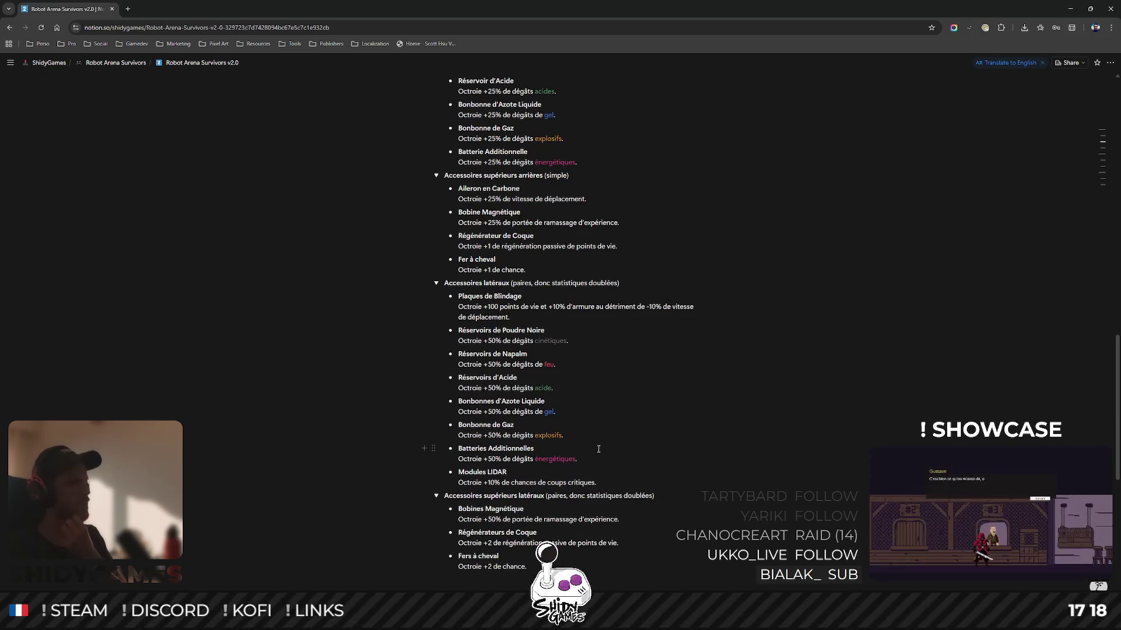
scroll(598, 448, "up", 7)
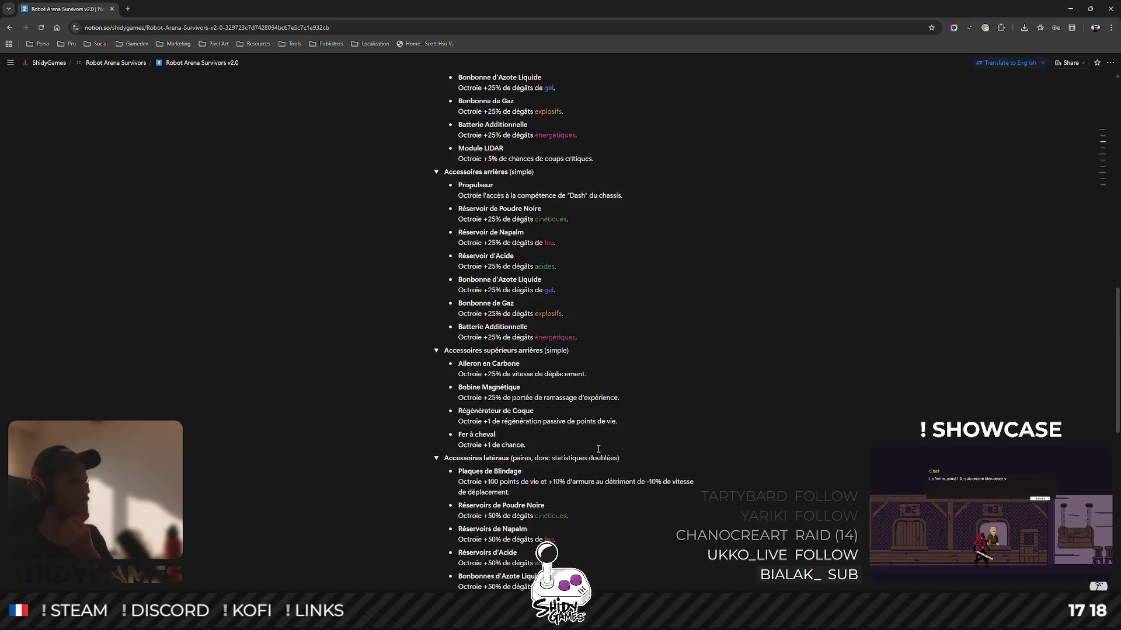
left_click(437, 178)
left_click(436, 178)
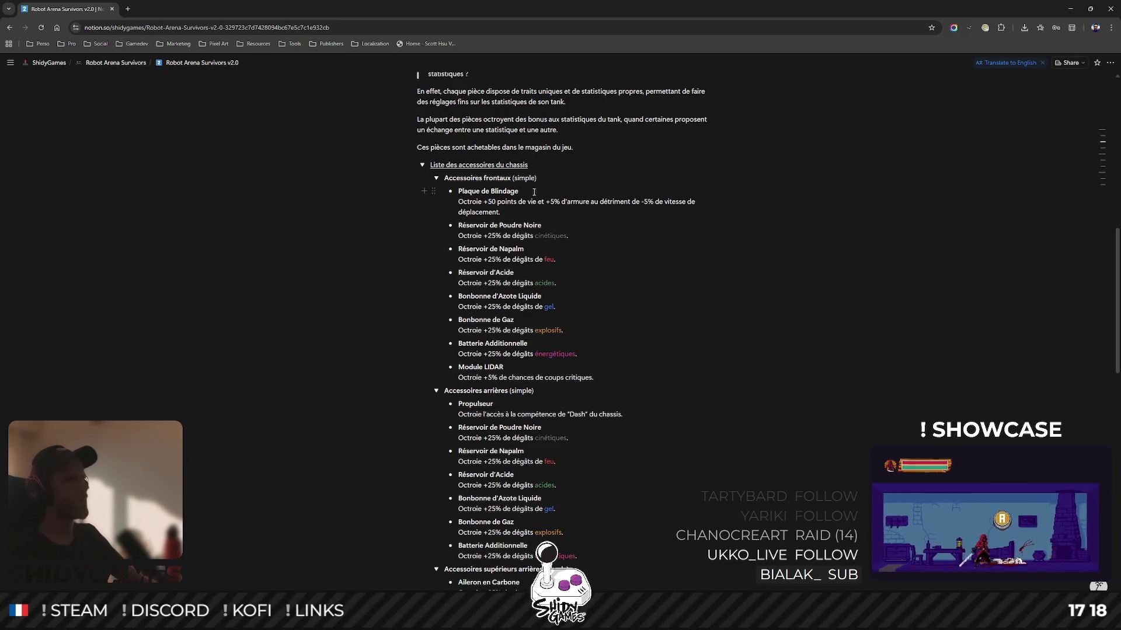
left_click(566, 180)
type("(8)")
scroll(546, 302, "down", 2)
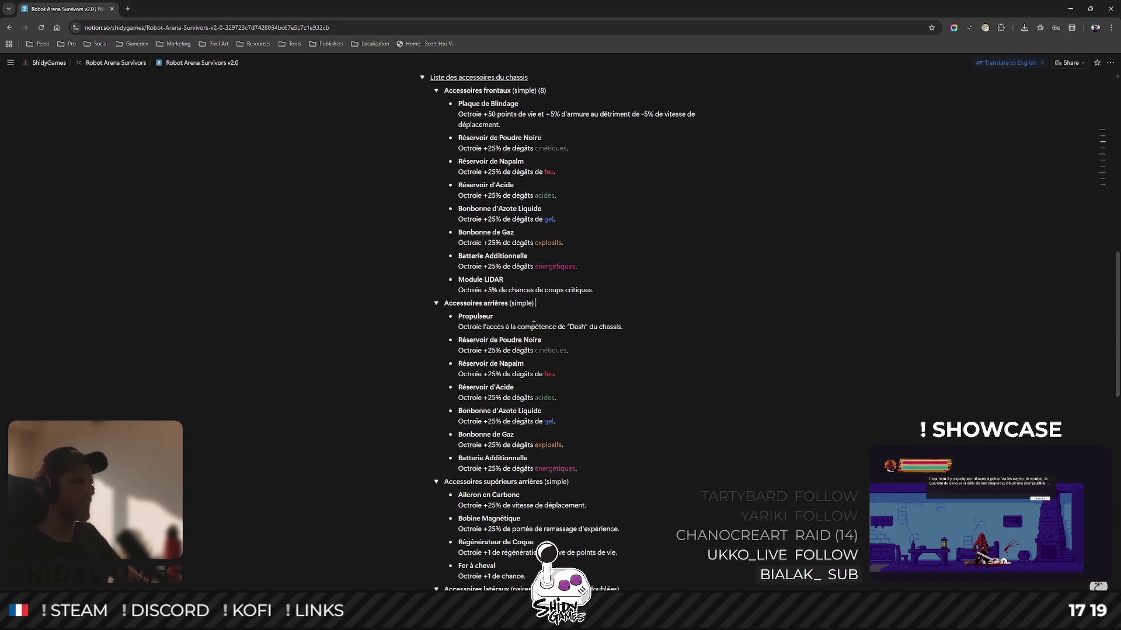
left_click(540, 303)
type("(7)")
Append (4), (8) and (3) to Accessoires supérieurs arrières, latéraux and supérieurs latéraux headings.
scroll(655, 281, "down", 2)
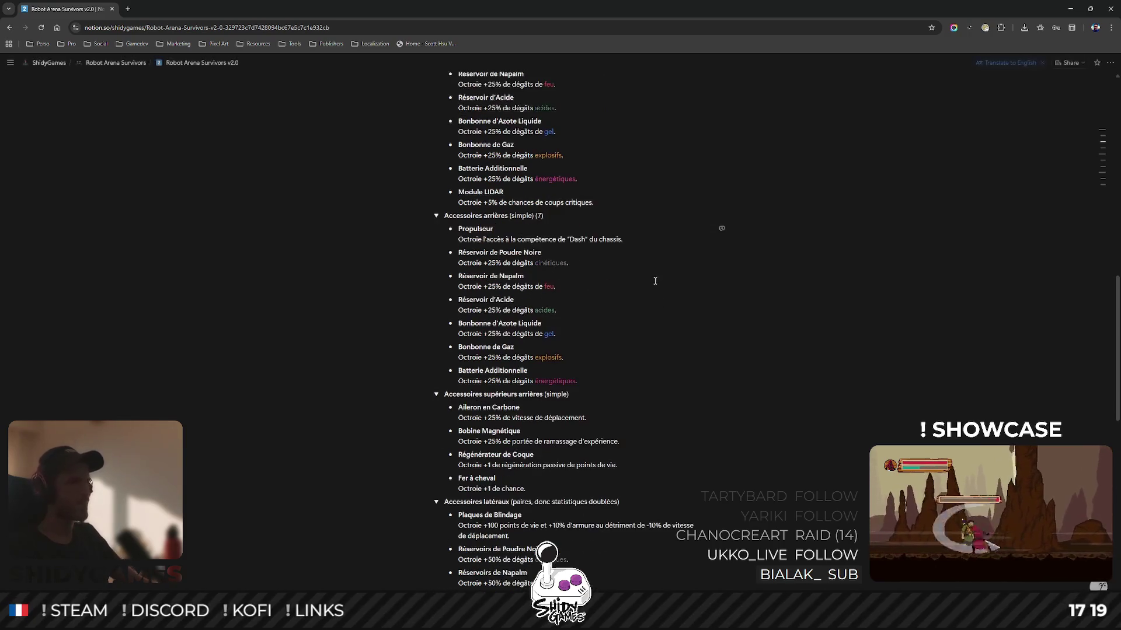
left_click(595, 396)
type("(")
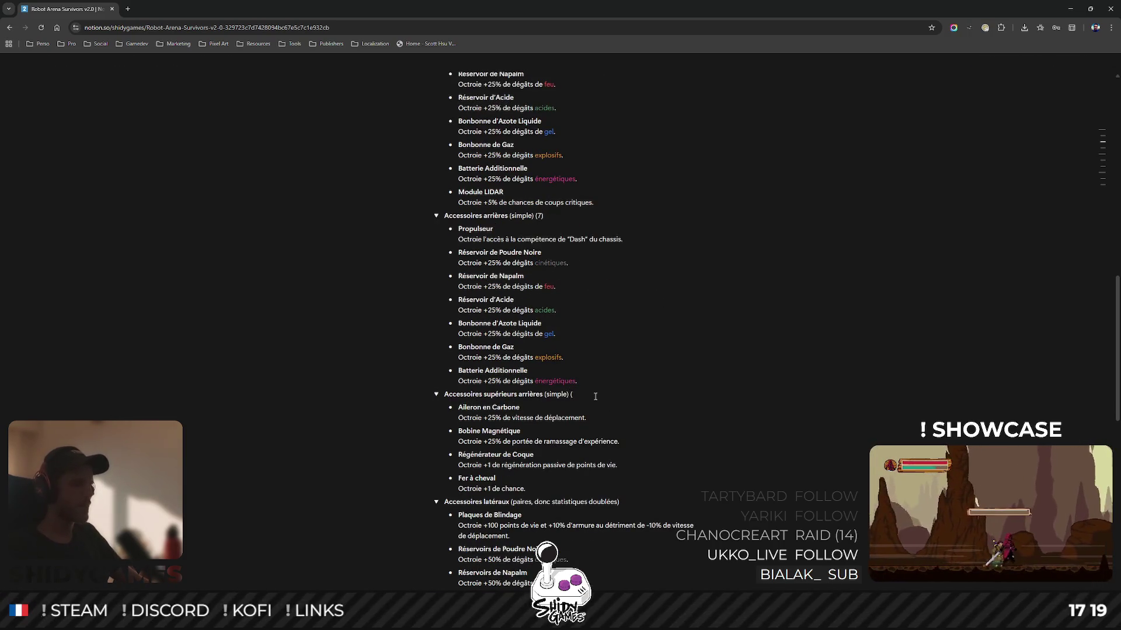
type("4)")
scroll(595, 396, "down", 2)
left_click(640, 374)
type("(8")
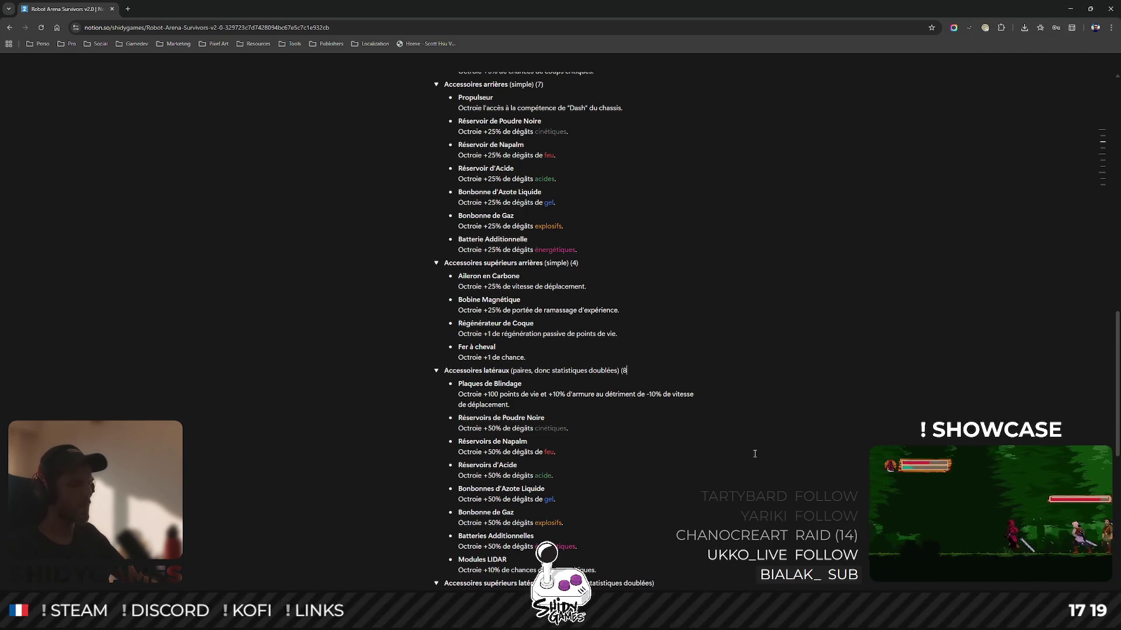
type(")")
scroll(558, 446, "down", 2)
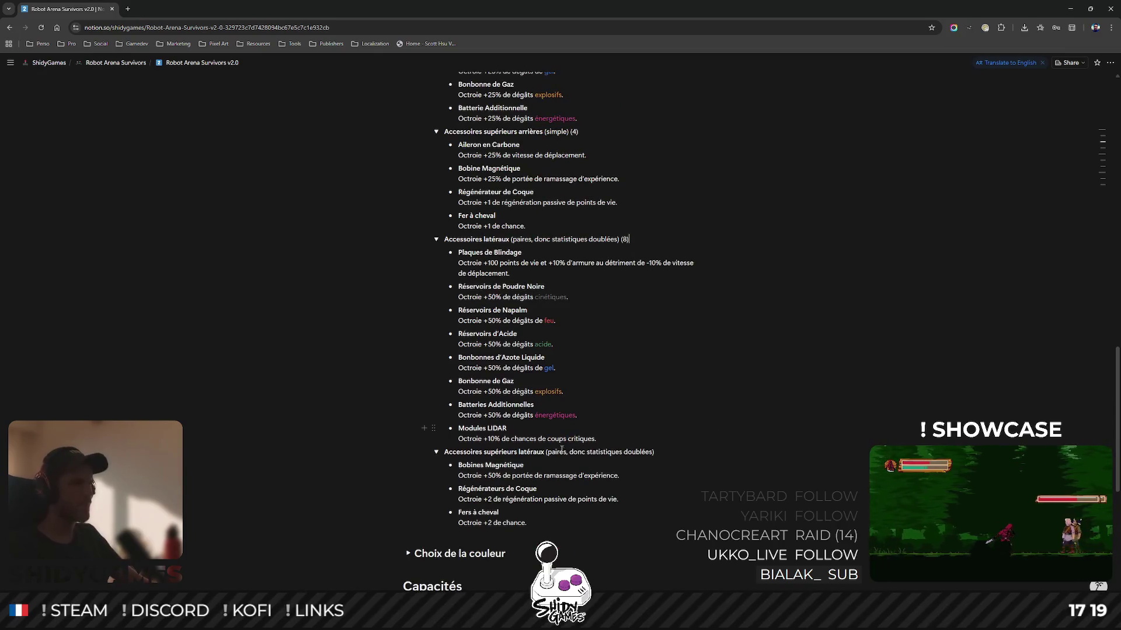
left_click(692, 449)
type("(3)")
Collapse the item lists of all five chassis accessory categories.
left_click(436, 452)
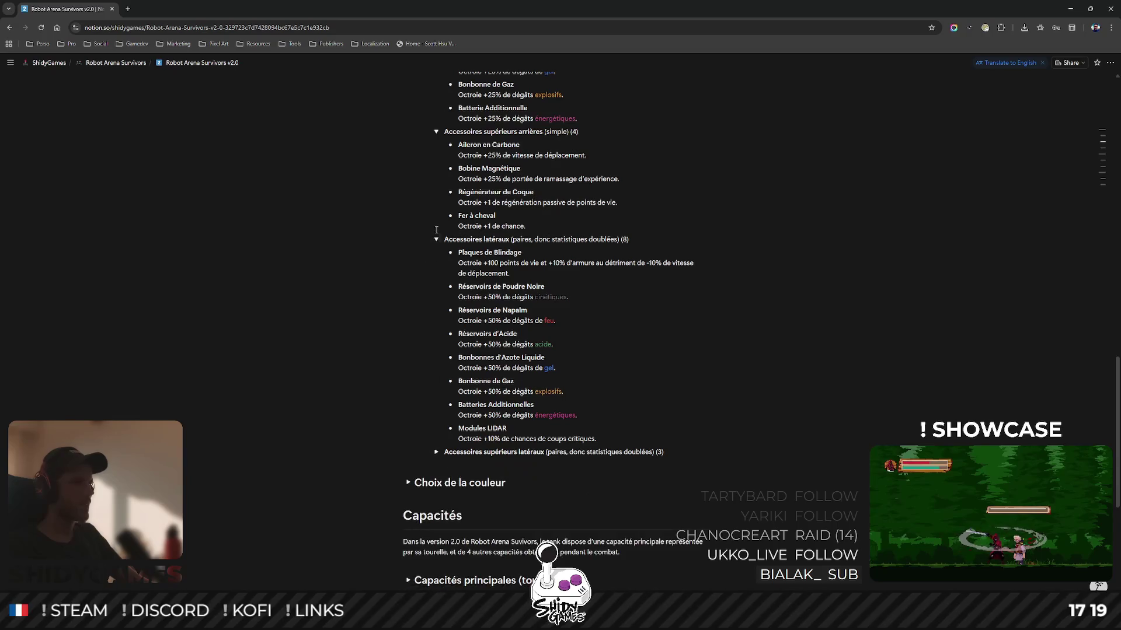
left_click(436, 240)
scroll(432, 263, "up", 5)
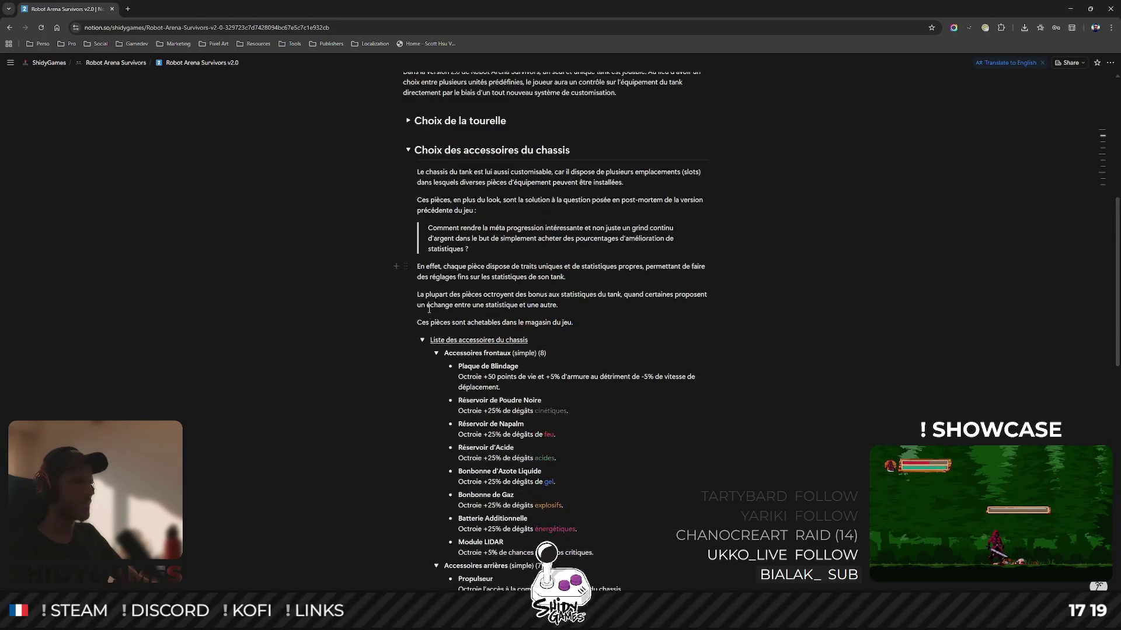
scroll(429, 300, "down", 2)
left_click(436, 230)
left_click(436, 241)
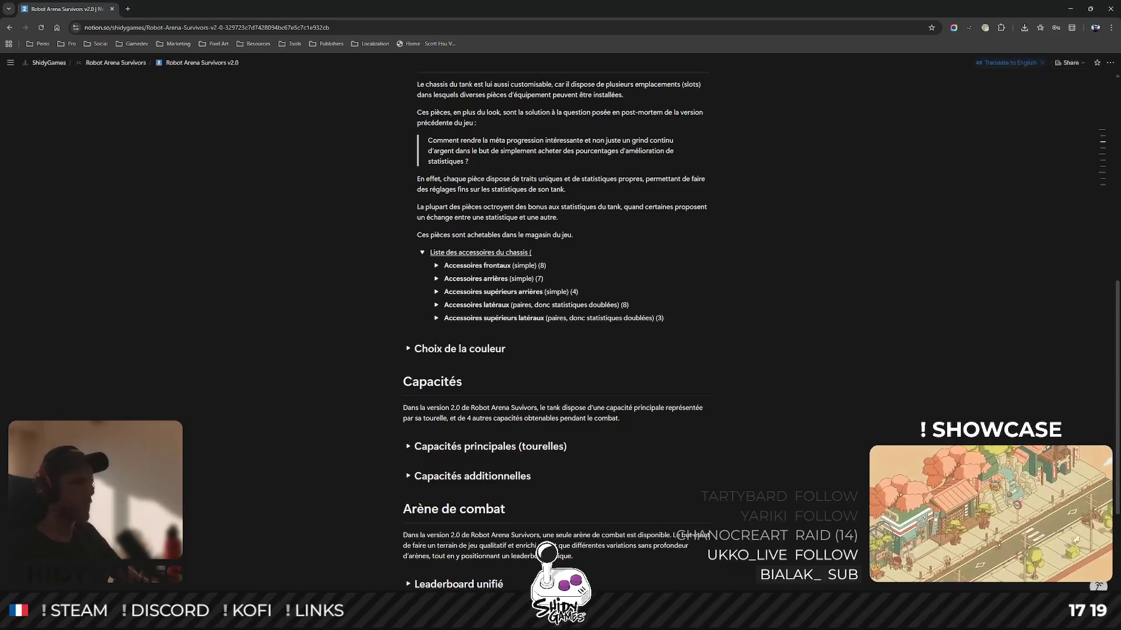
Sum 8+7+4+8+3 to 30 in Calculator and add (30) to the Liste des accessoires du chassis heading.
key("alt+Tab")
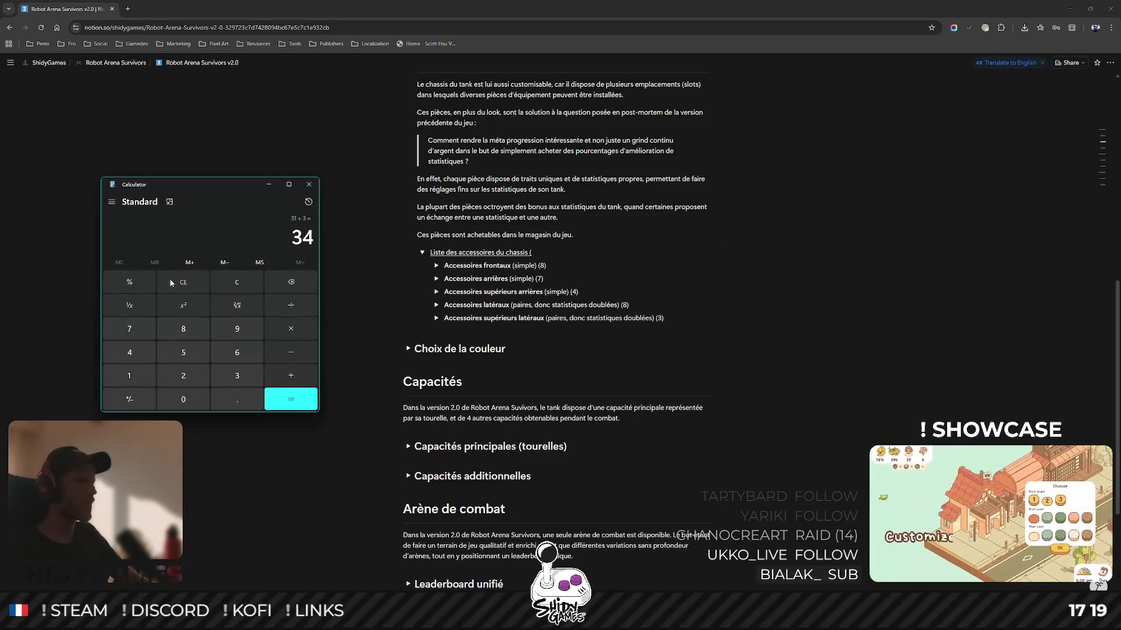
left_click(183, 282)
type("8+7+4+8")
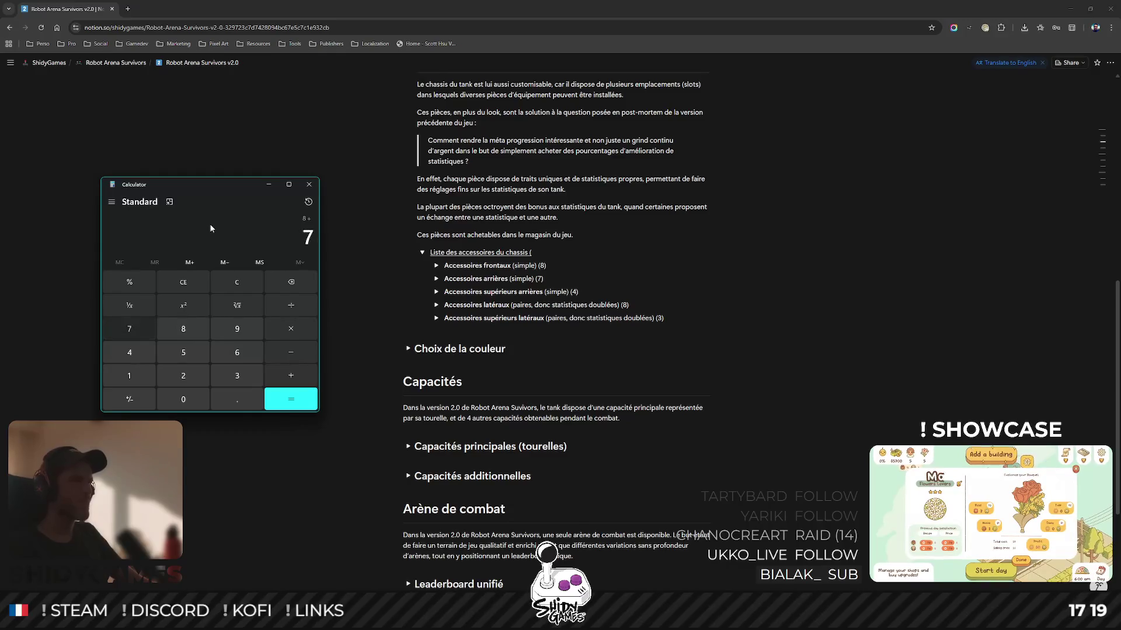
type("+3")
key("Return")
left_click(309, 184)
type("30)")
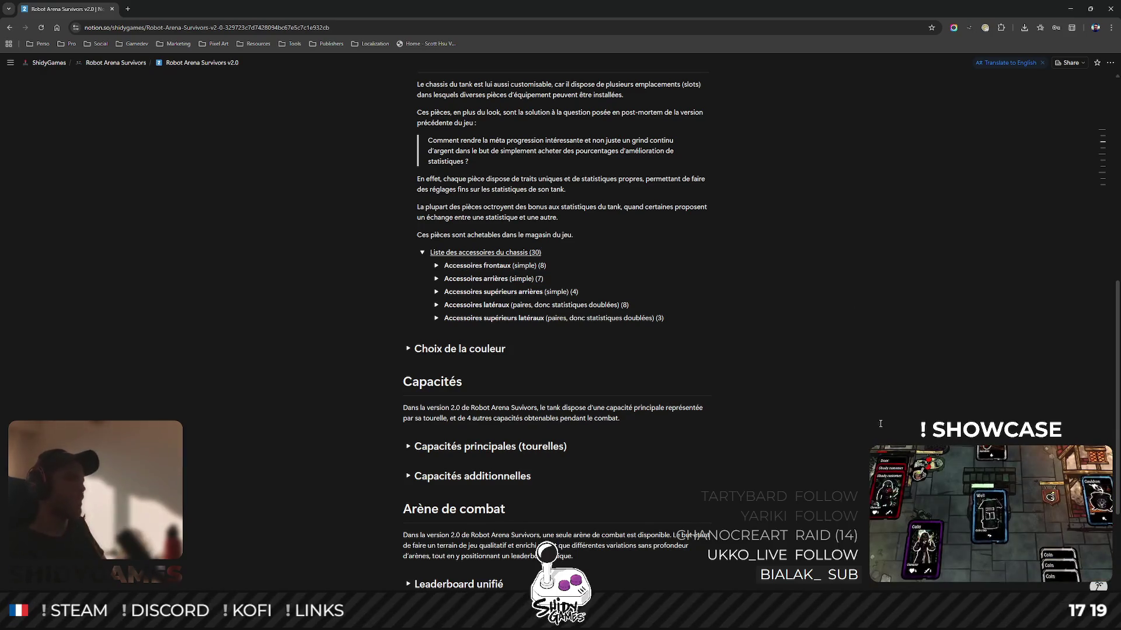
Fold the Liste des accessoires du chassis list and the Choix des accessoires du chassis section.
scroll(593, 320, "up", 4)
scroll(546, 340, "down", 1)
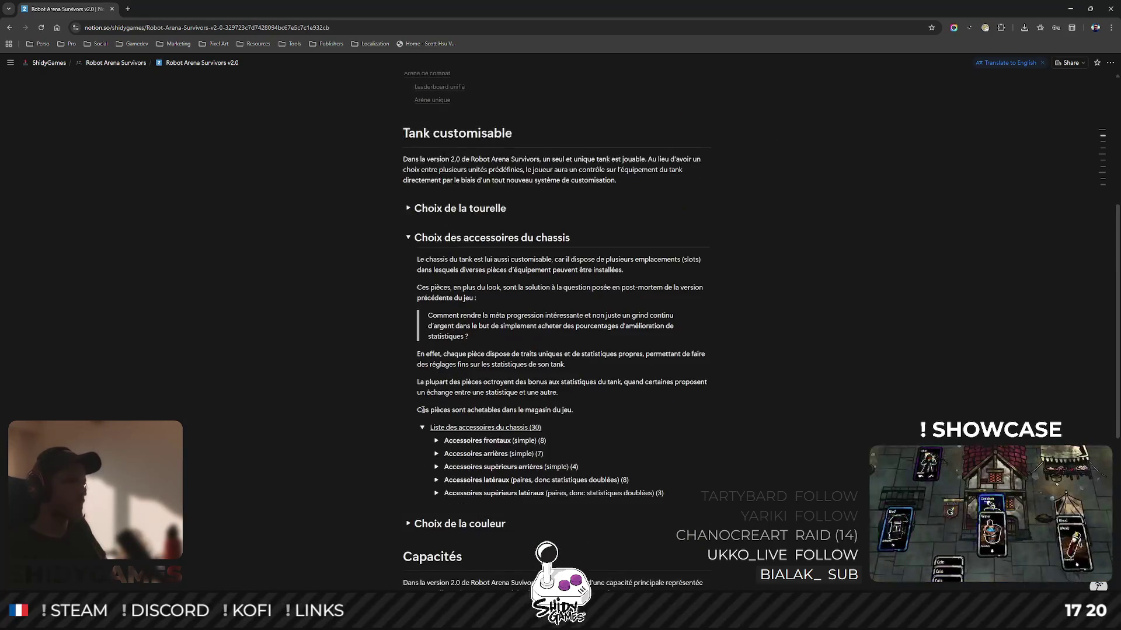
left_click(422, 428)
left_click(423, 428)
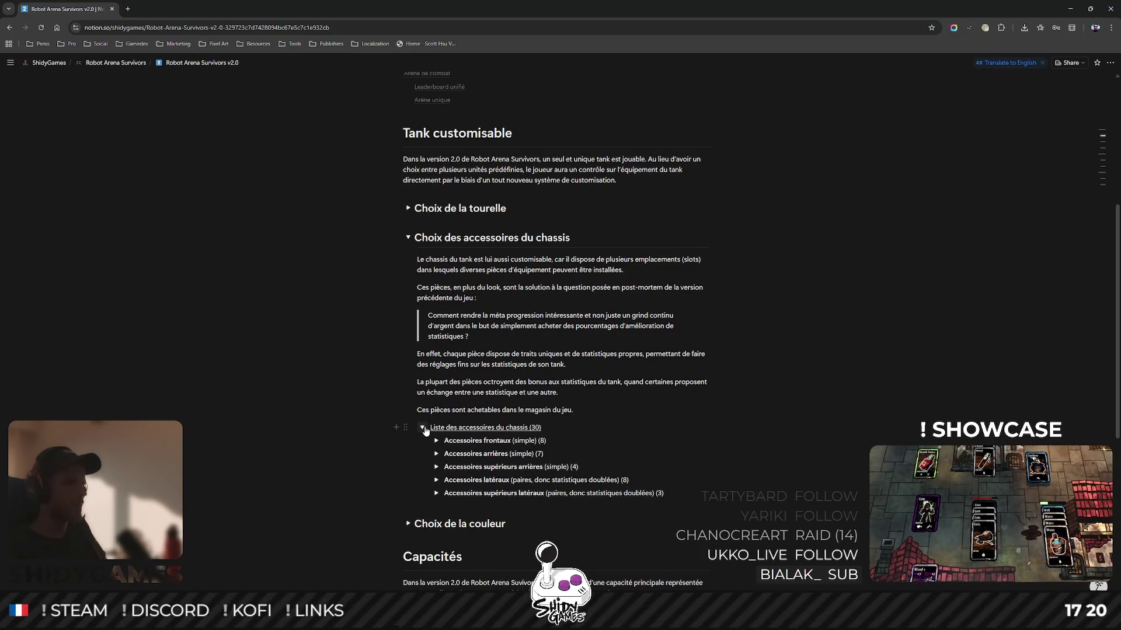
left_click(422, 428)
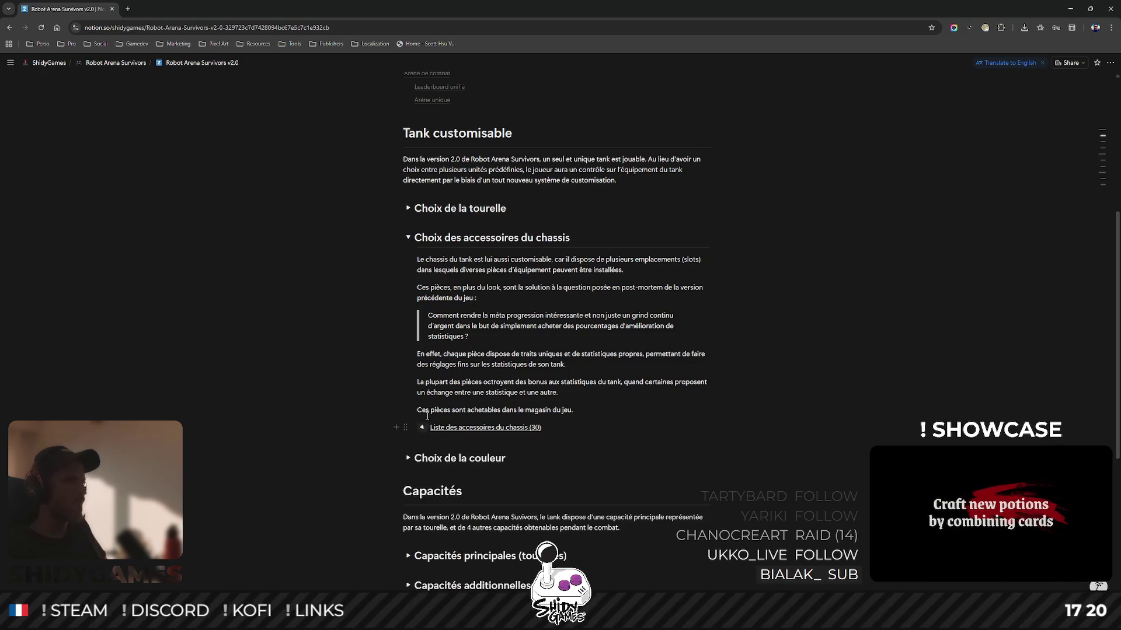
left_click(408, 237)
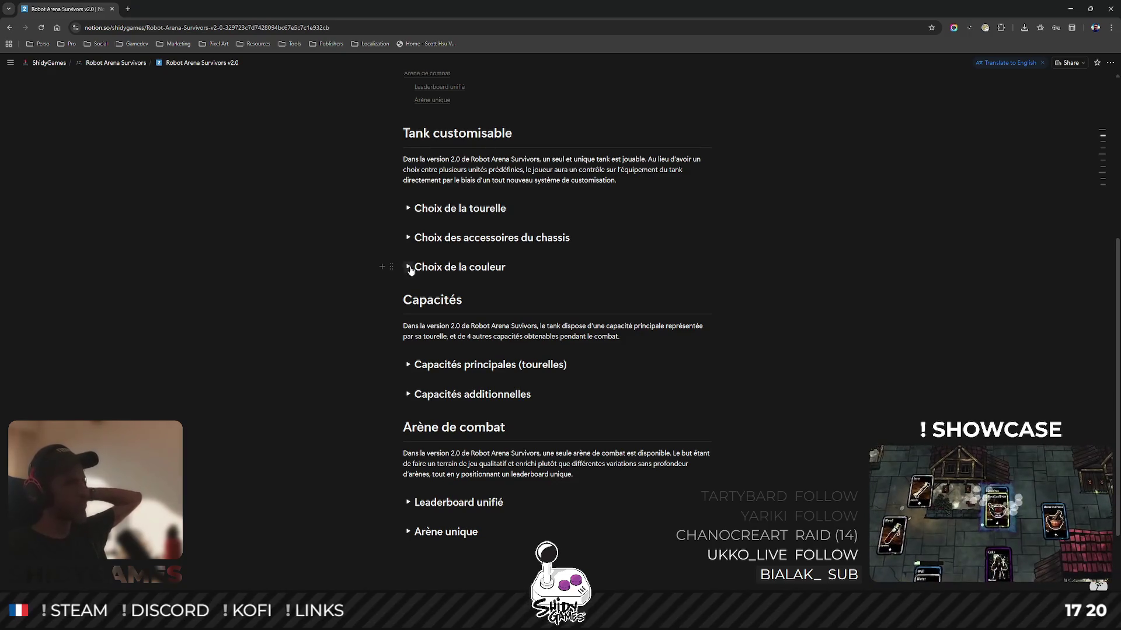
scroll(437, 250, "down", 2)
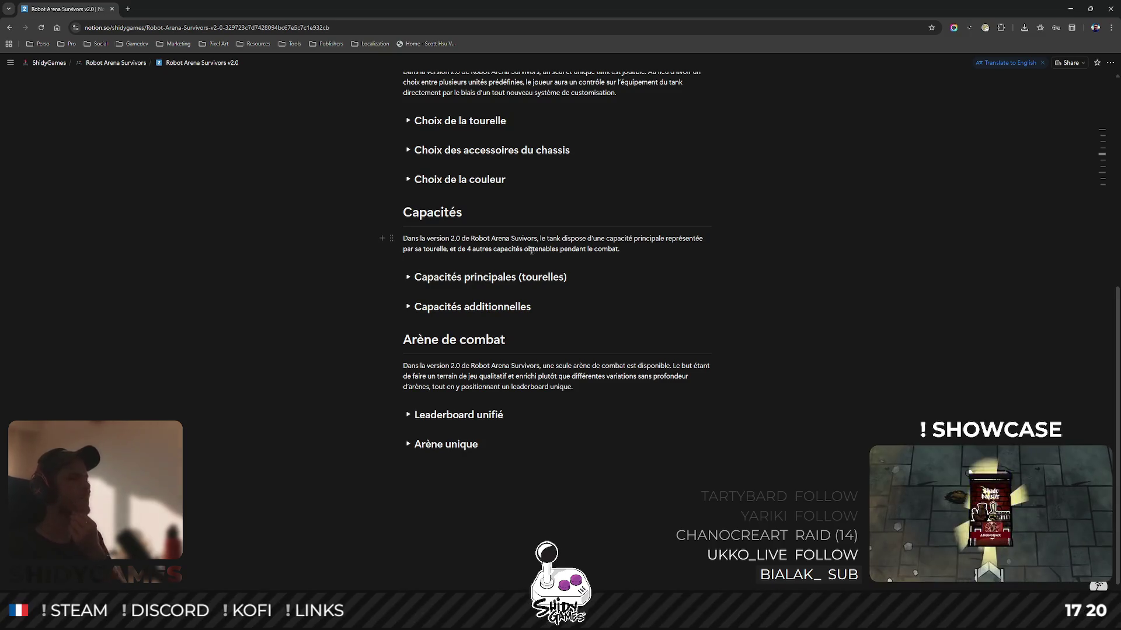
scroll(513, 318, "down", 1)
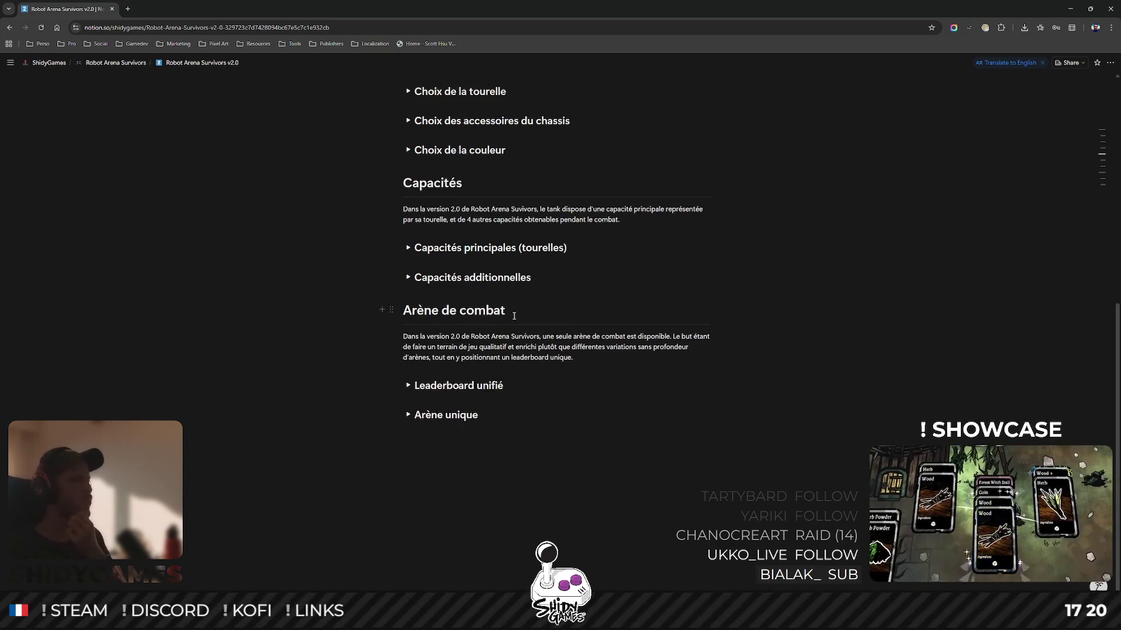
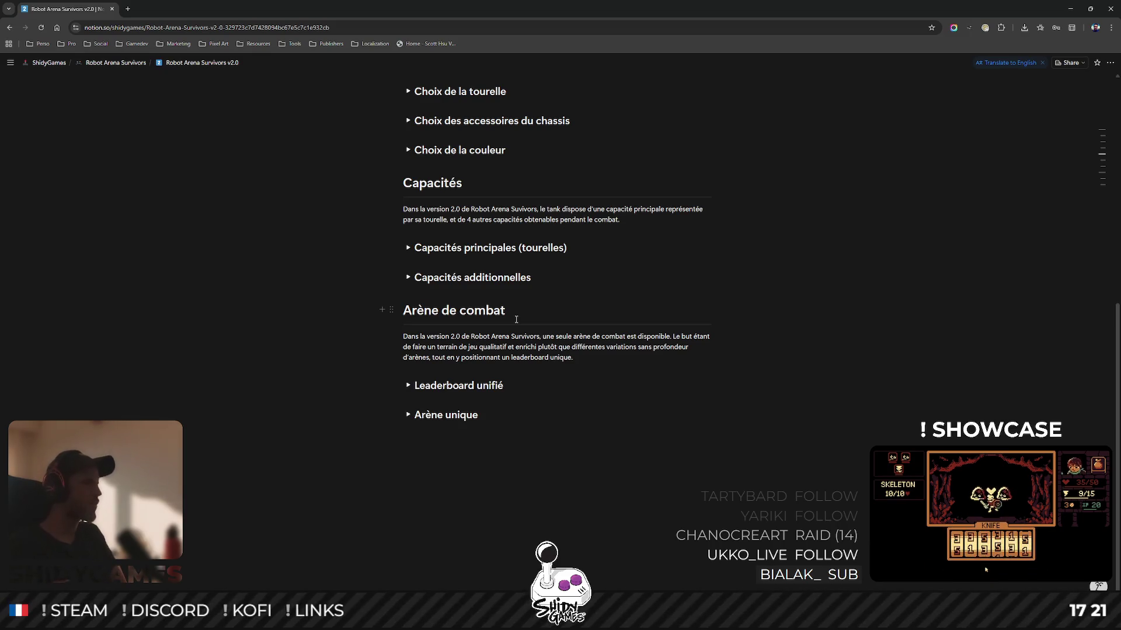
Check the Unity editor's scene and game views, then return to the design doc.
scroll(705, 370, "up", 3)
scroll(704, 370, "up", 2)
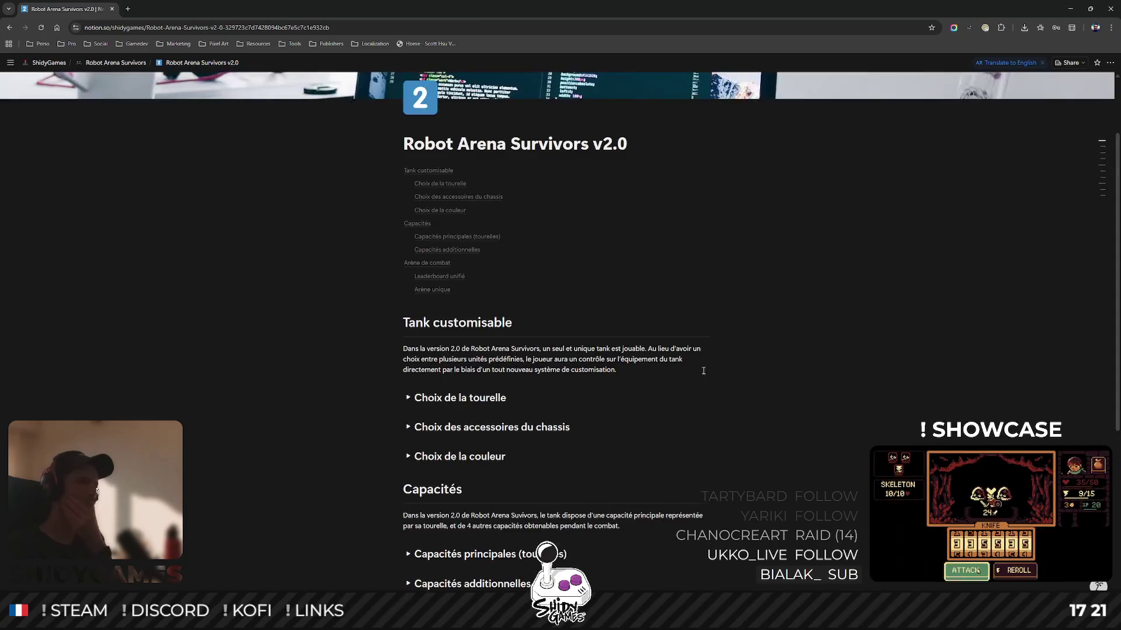
scroll(706, 369, "down", 3)
scroll(708, 368, "down", 3)
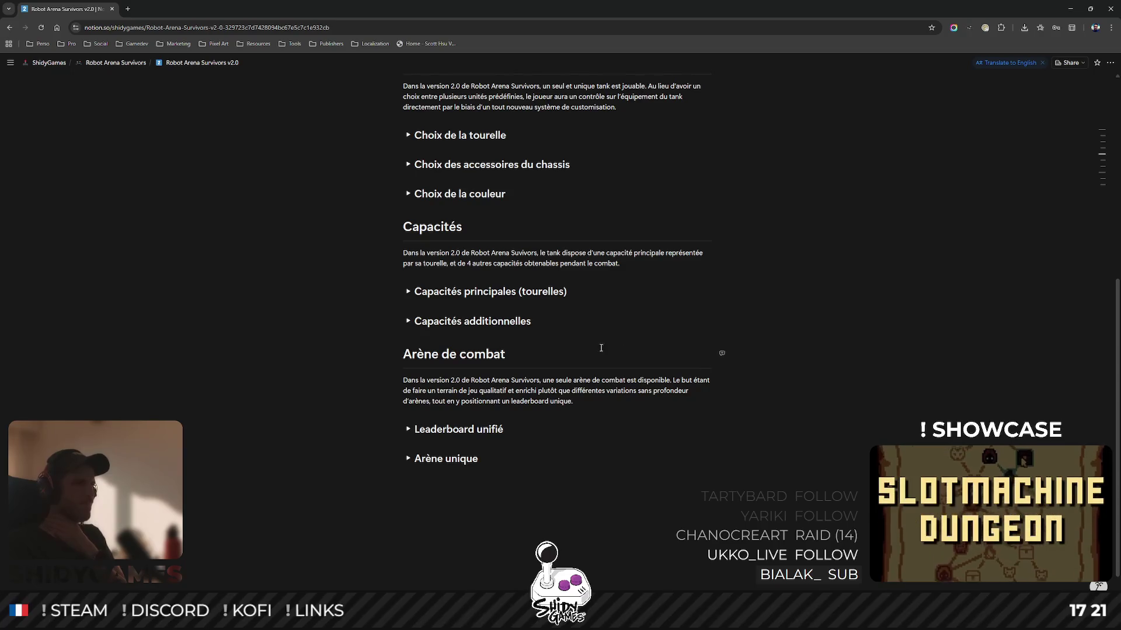
scroll(601, 351, "up", 1)
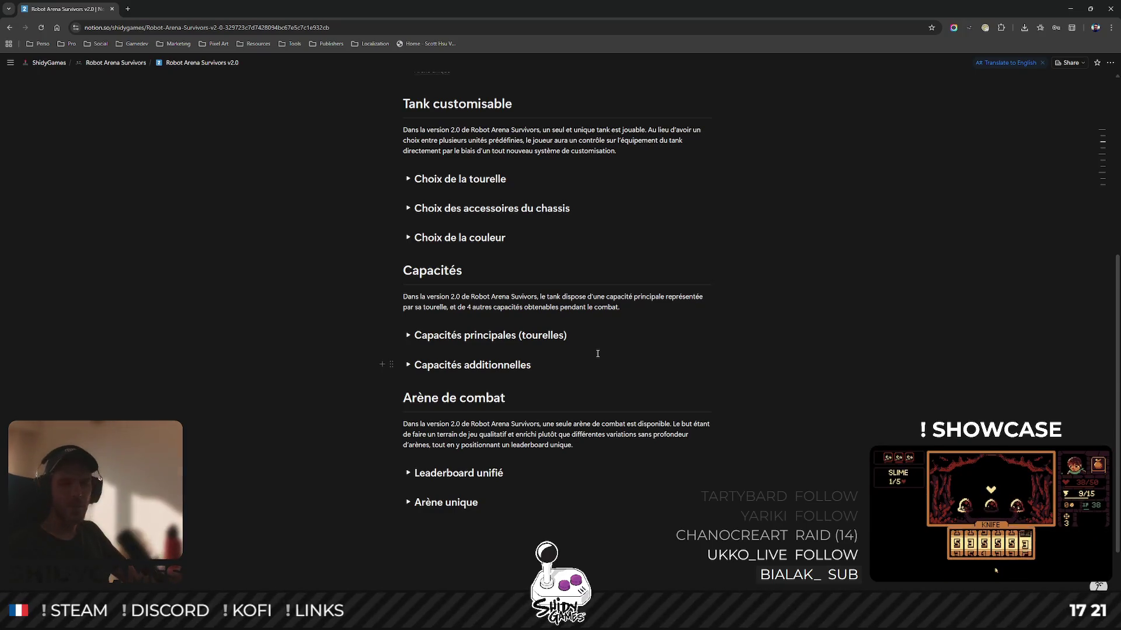
key("alt+Tab")
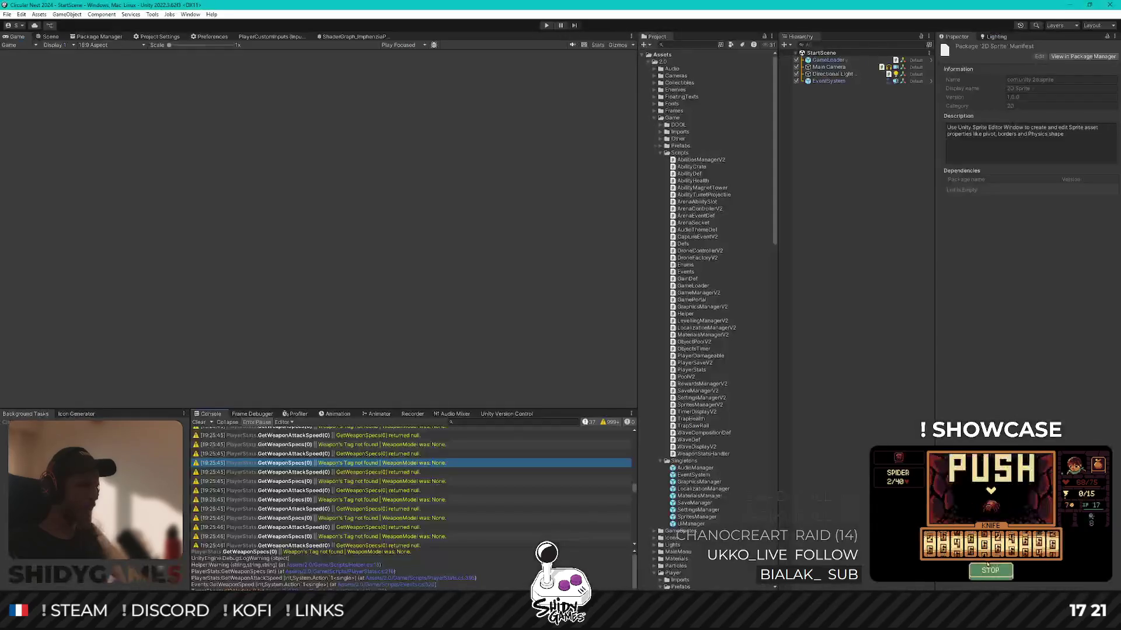
left_click(47, 37)
left_click(18, 37)
left_click(38, 38)
left_click(24, 37)
left_click(48, 37)
left_click(26, 38)
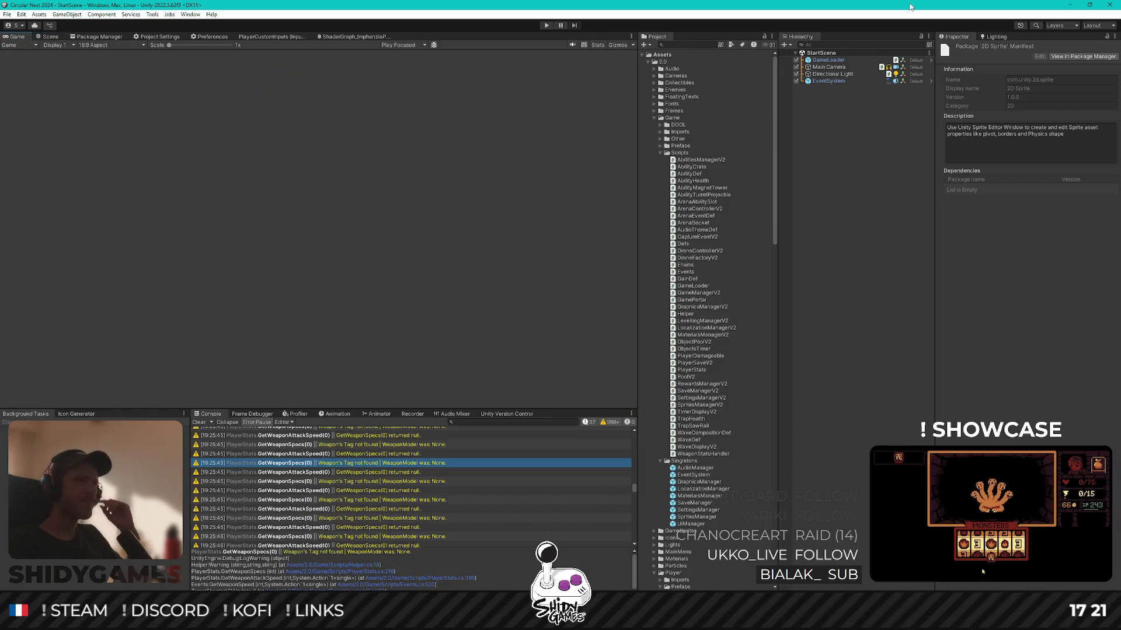
left_click(1070, 6)
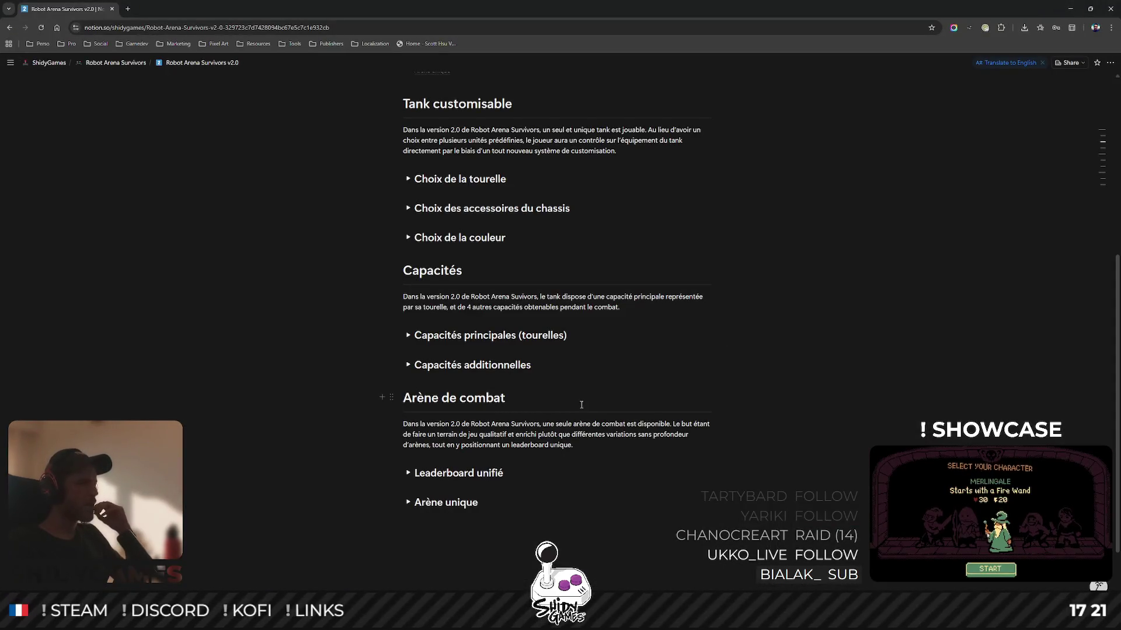
Expand the Arène unique section of the design doc.
scroll(582, 400, "down", 1)
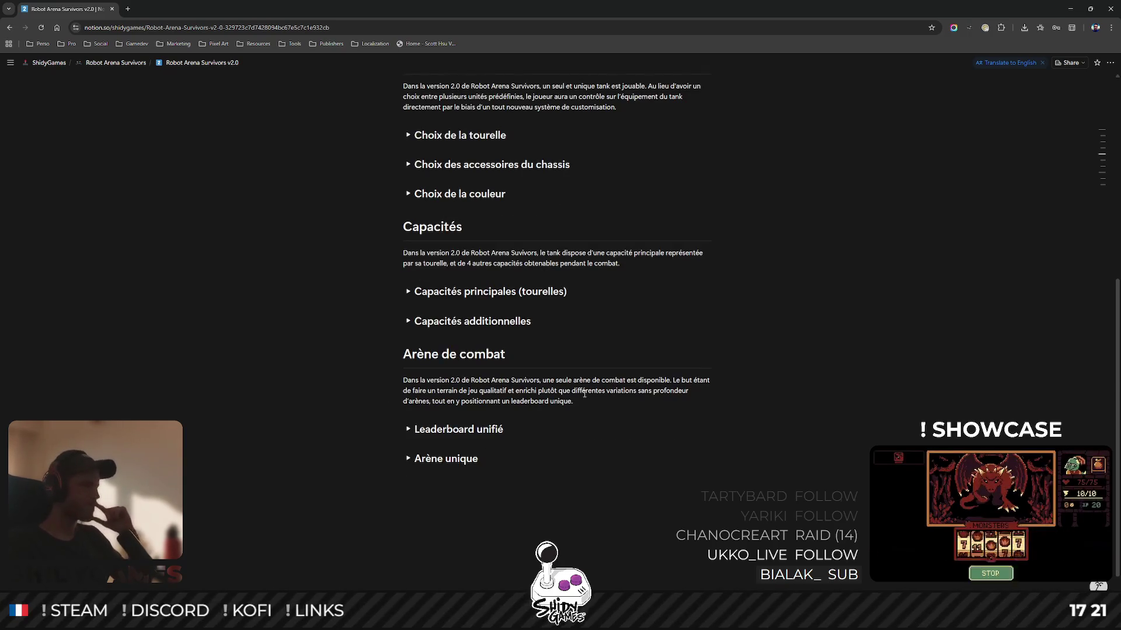
scroll(583, 394, "down", 1)
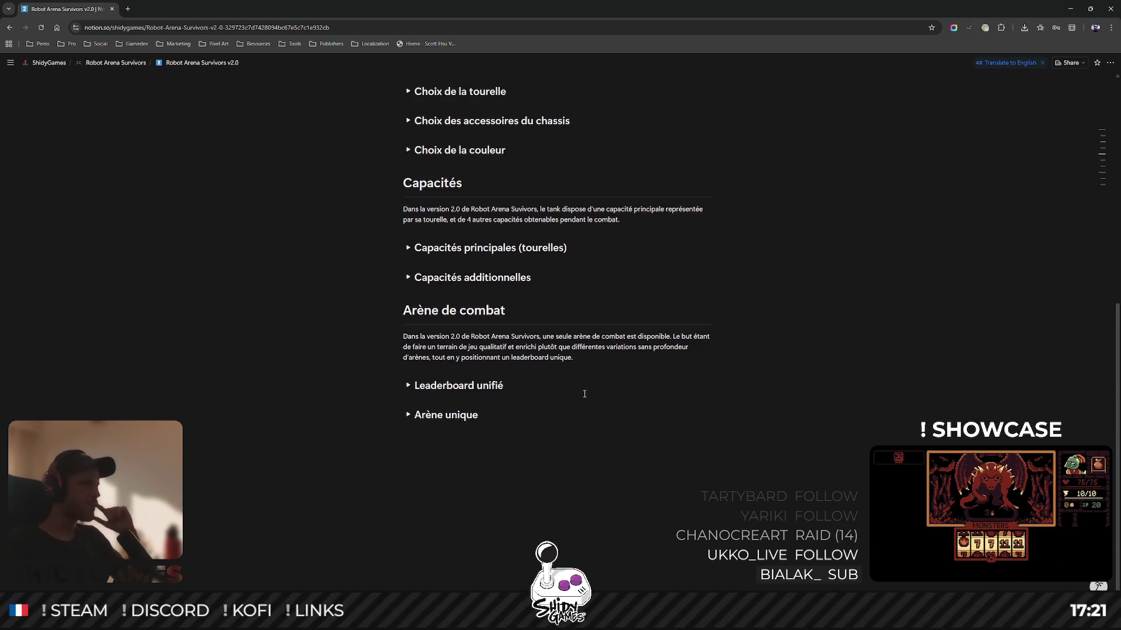
left_click(409, 416)
scroll(507, 369, "down", 4)
scroll(507, 369, "down", 2)
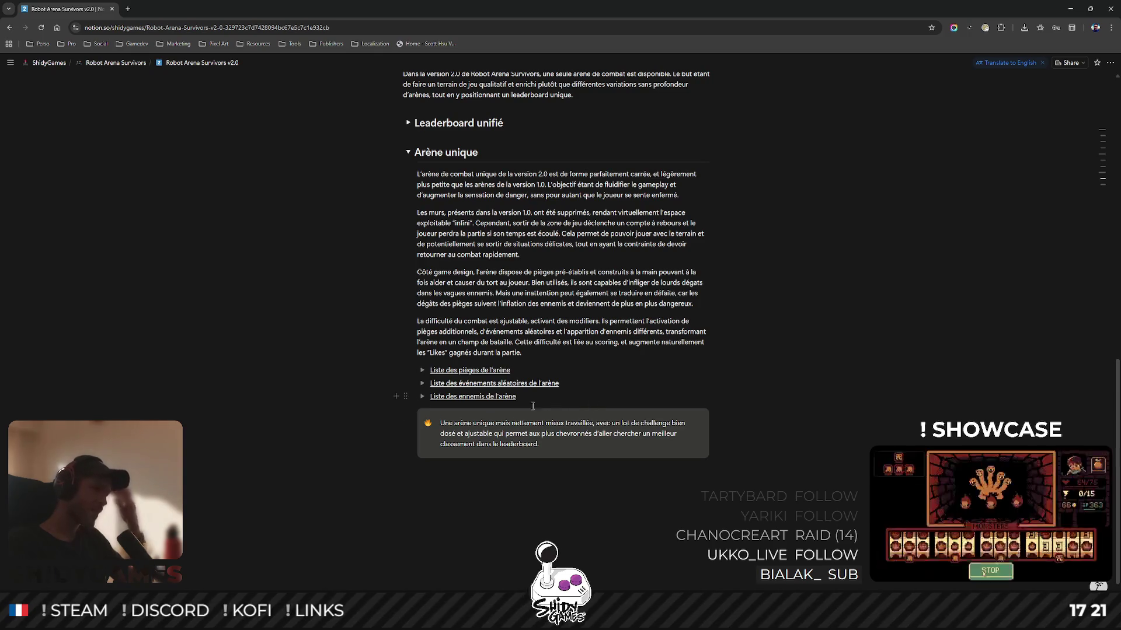
Correct the callout to read "dosés et ajustables qui permettent" and add a line below it.
left_click(495, 434)
type("s")
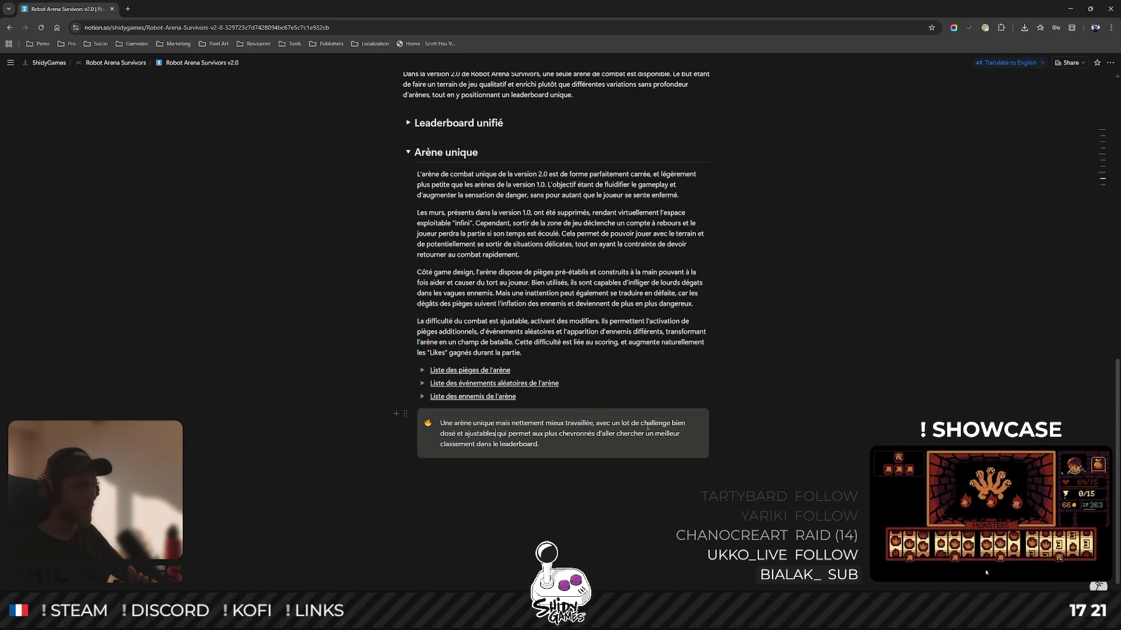
left_click(529, 433)
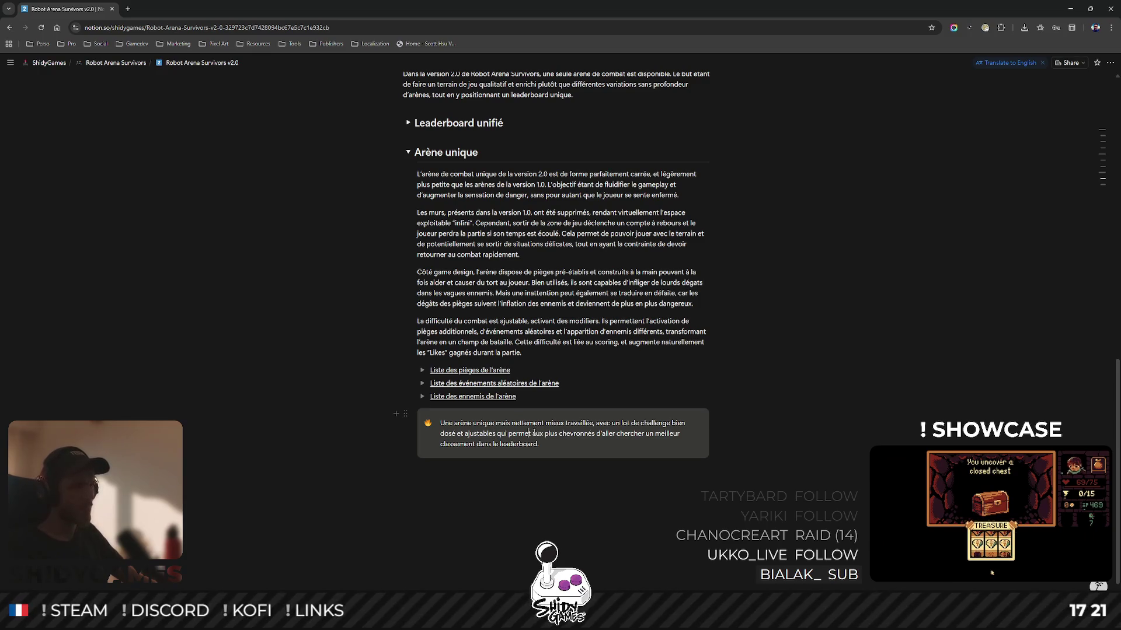
key("ctrl+Left")
key("ctrl+Left")
key("ctrl+Left")
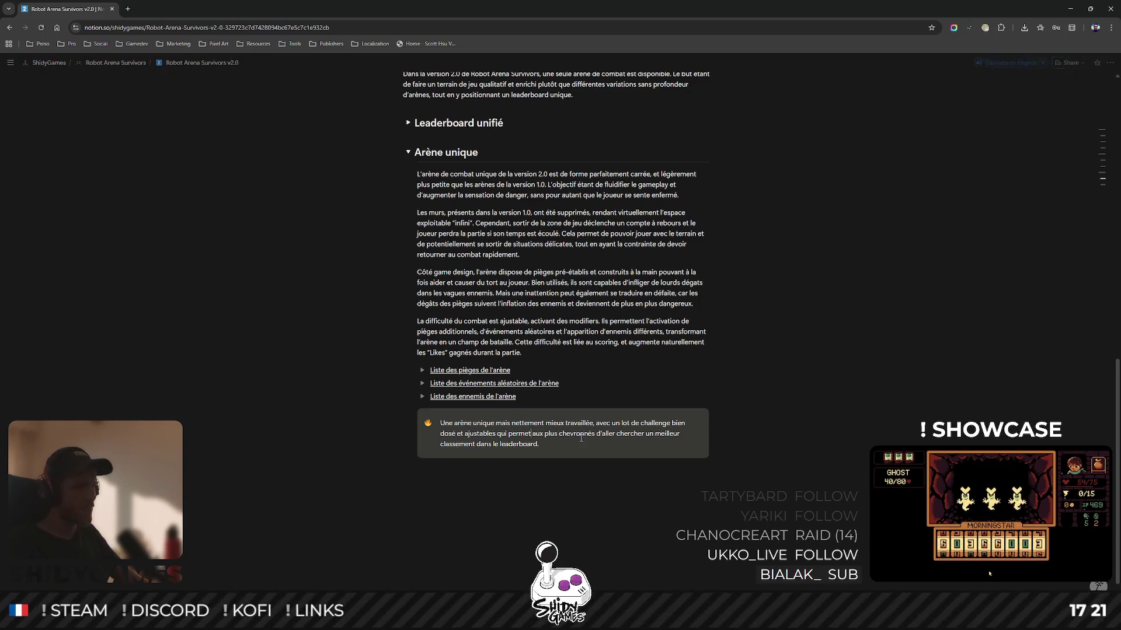
key("Left")
type("s")
key("ctrl+Right")
key("ctrl+Right")
key("ctrl+Right")
key("Left")
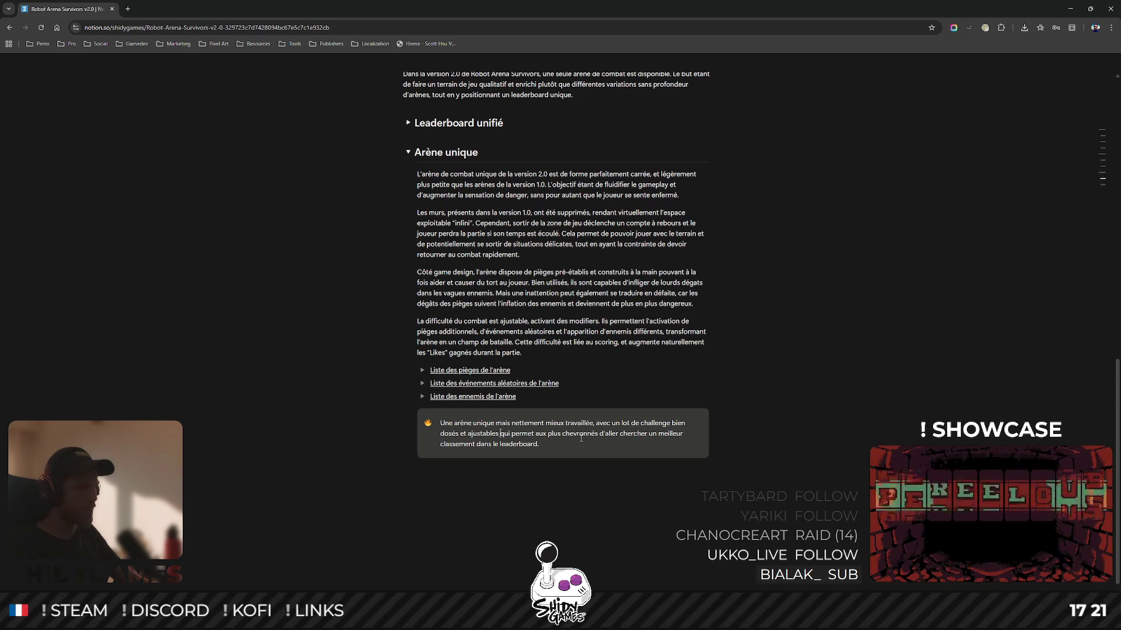
type("tent")
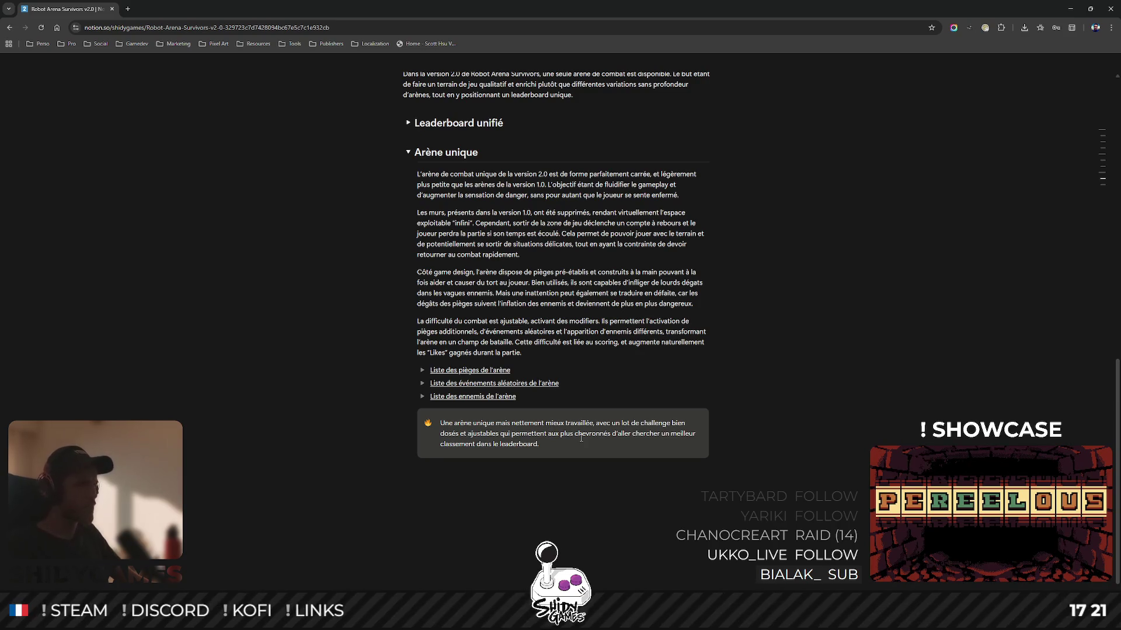
left_click(405, 486)
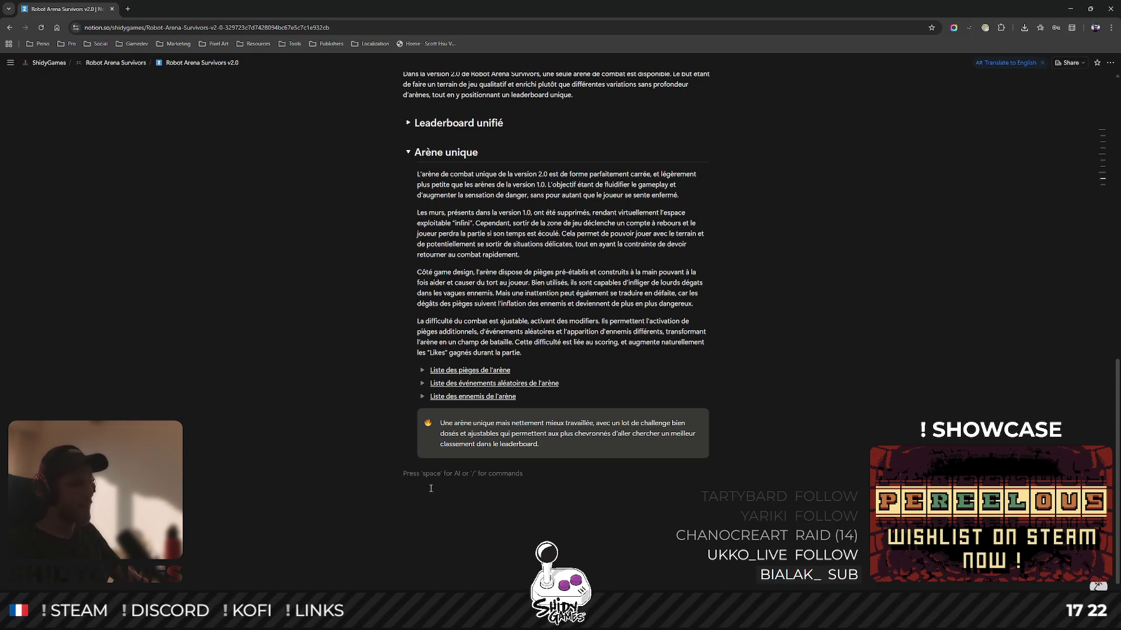
Expand the enemy list and move it above the traps list.
left_click(423, 398)
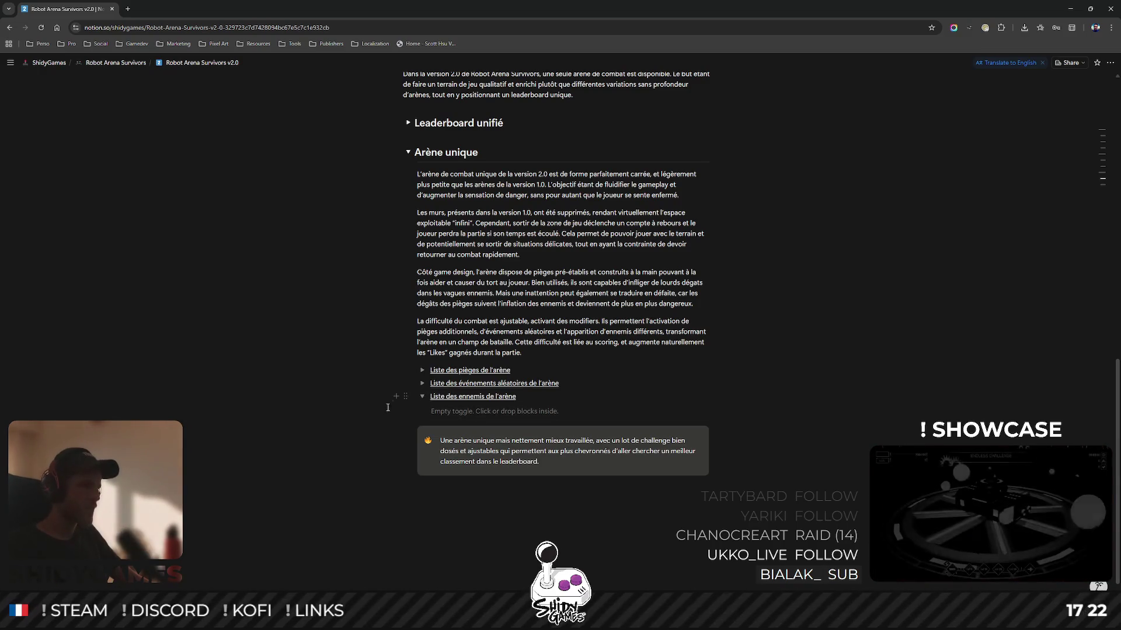
left_click_drag(405, 396, 434, 361)
left_click(565, 383)
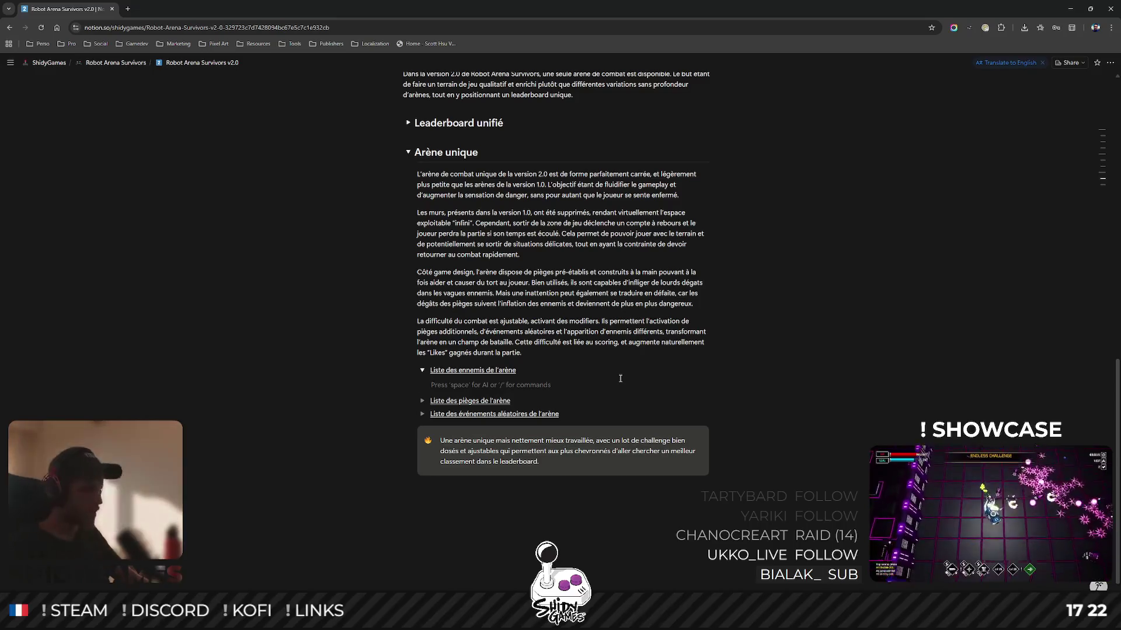
Insert a table in the enemy list with columns Nom, Type and Modifier.
type("/ta")
key("Return")
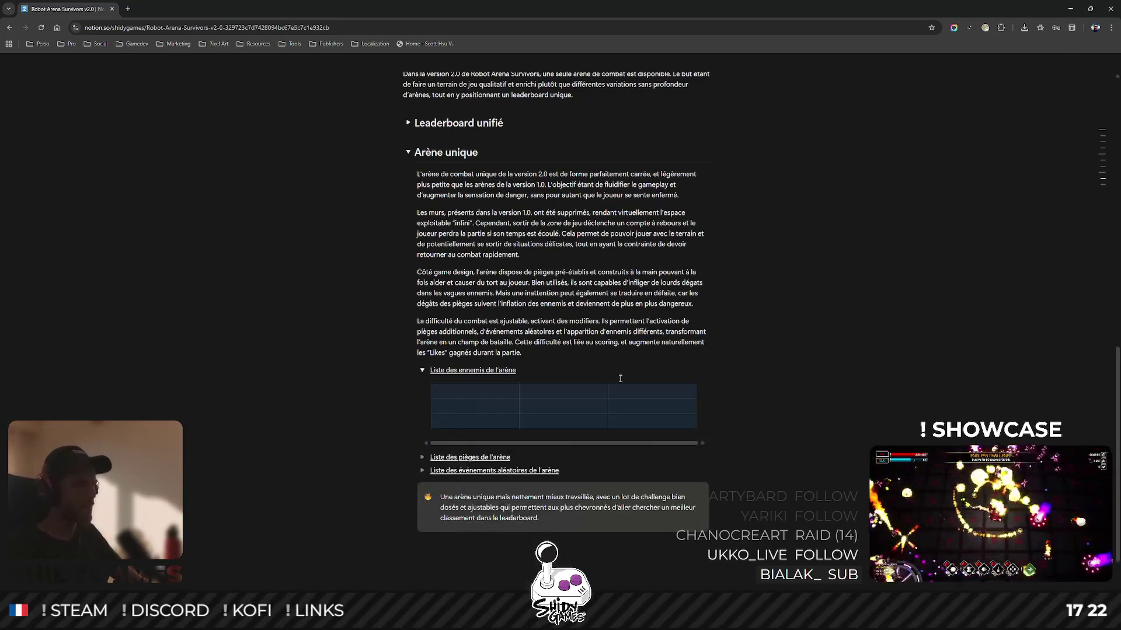
left_click(505, 396)
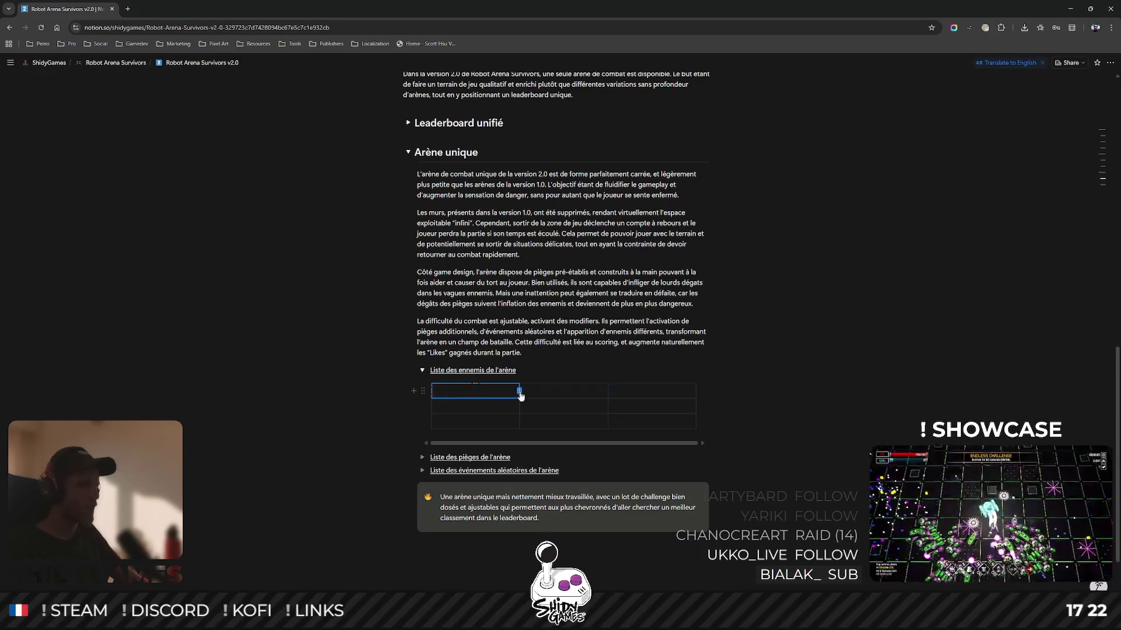
type("Nom")
key("Tab")
type("Type")
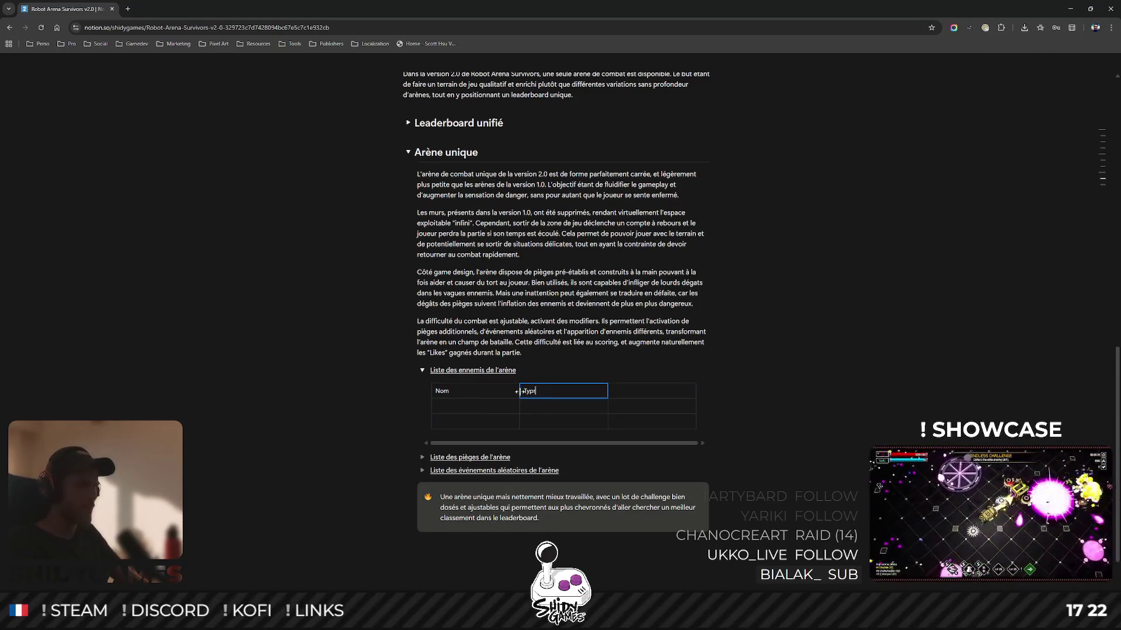
key("Tab")
type("Modifier")
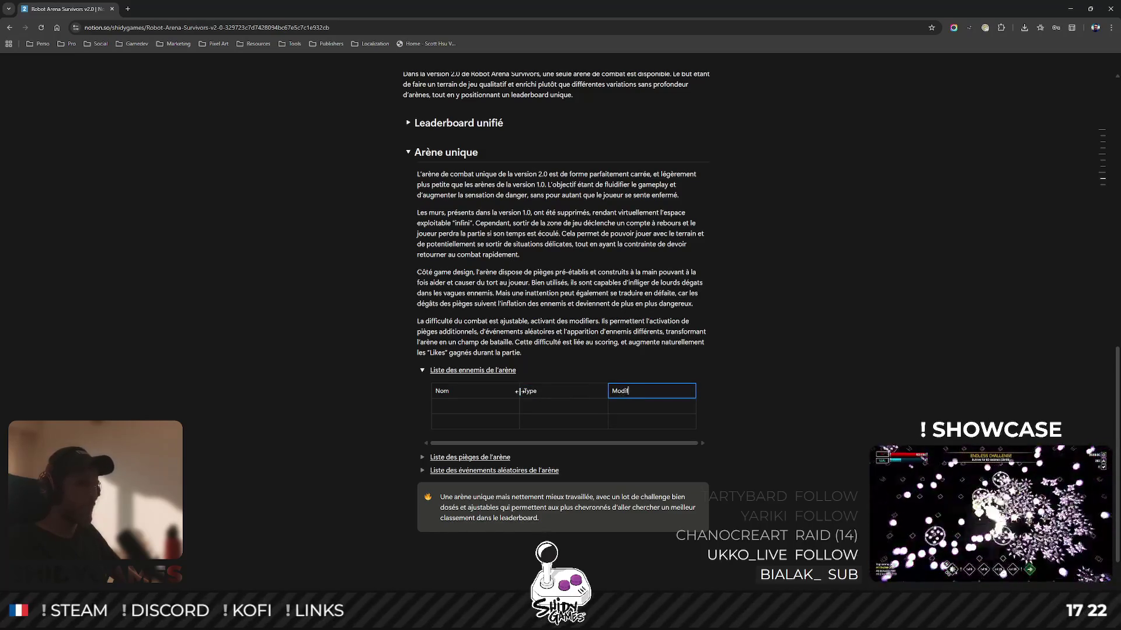
Turn the table's first row into a header row.
left_click(433, 392)
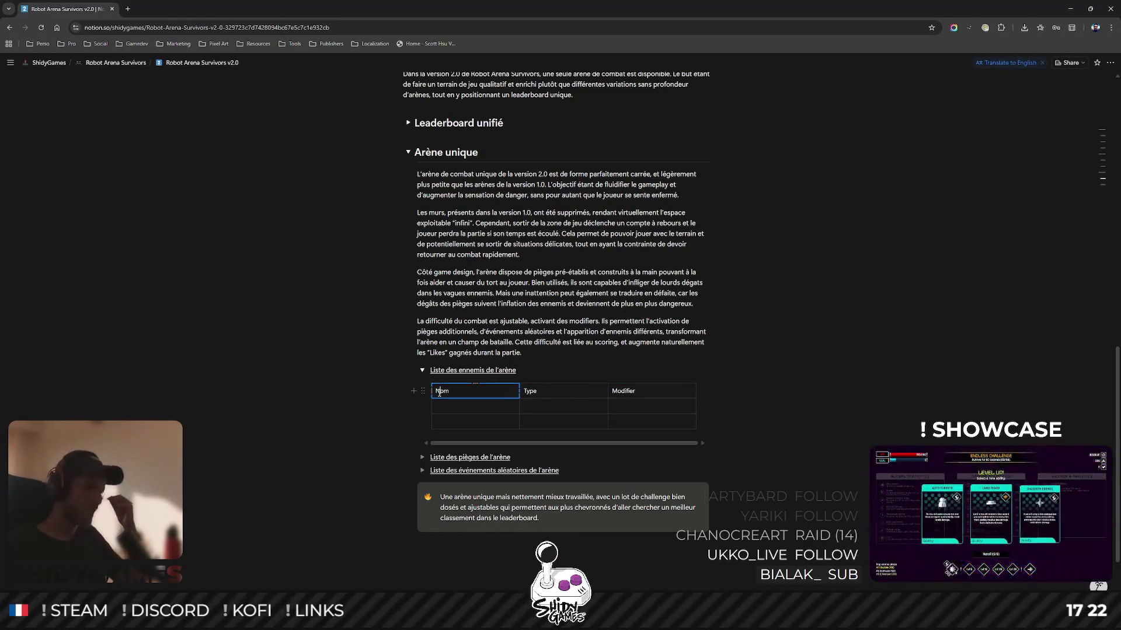
left_click(431, 391)
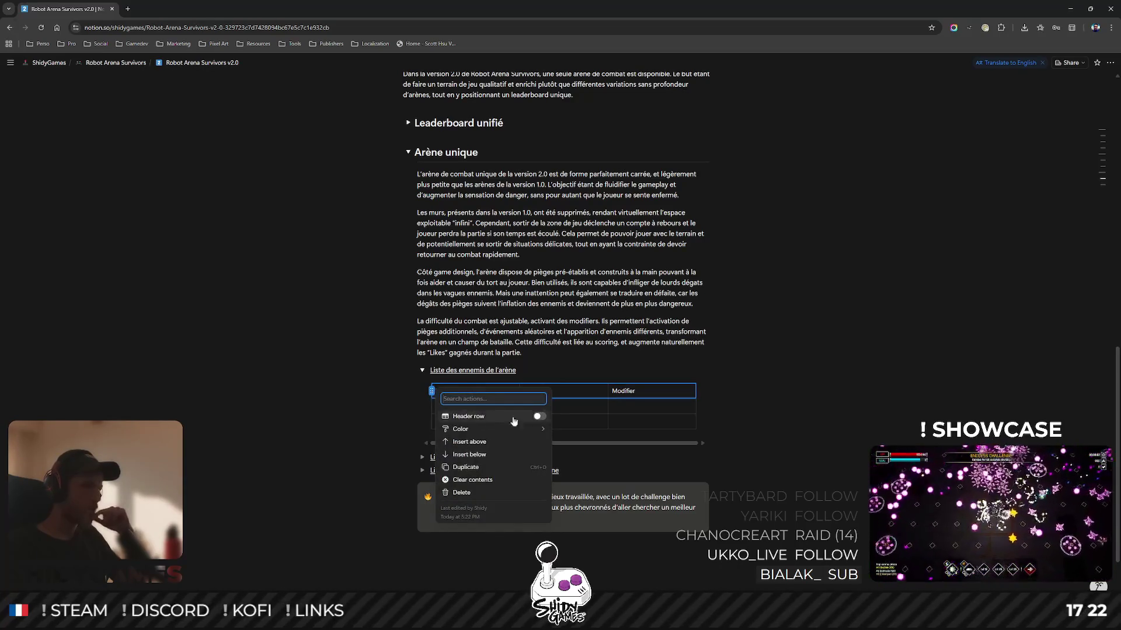
left_click(811, 370)
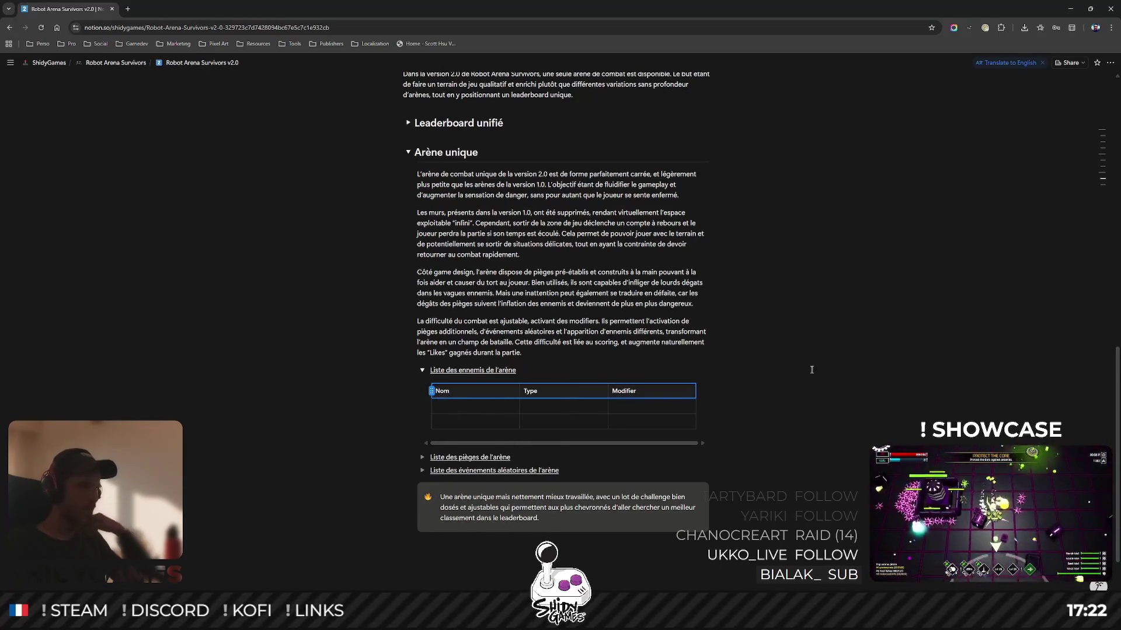
left_click(896, 383)
key("Up")
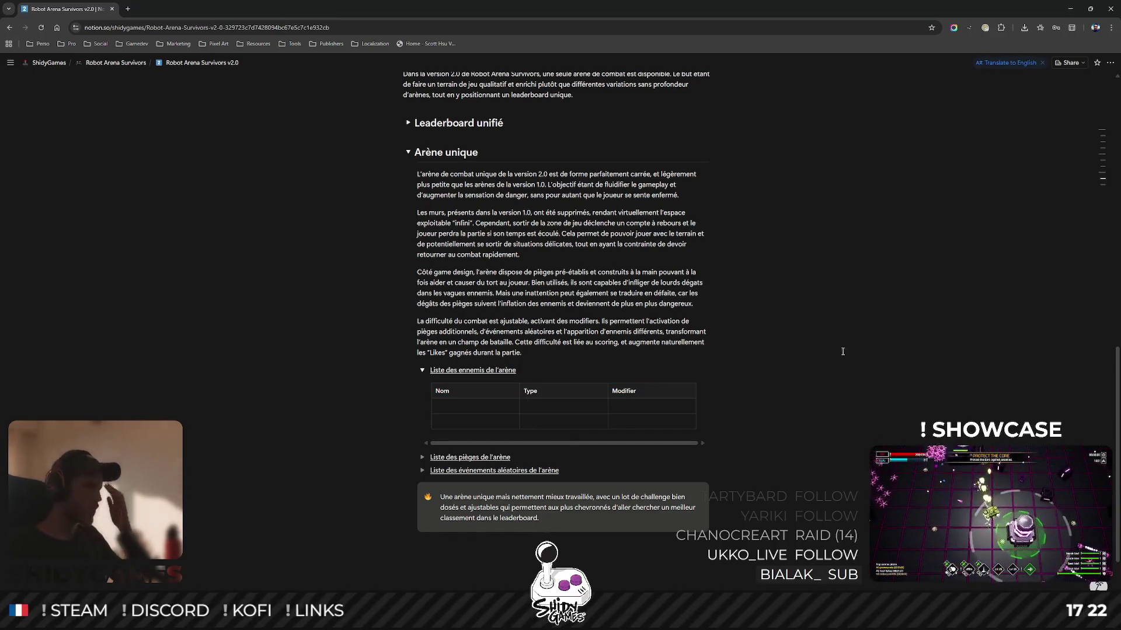
left_click(485, 407)
In Blender, save the tank model and open Enemies.blend from recent files.
key("alt+Tab")
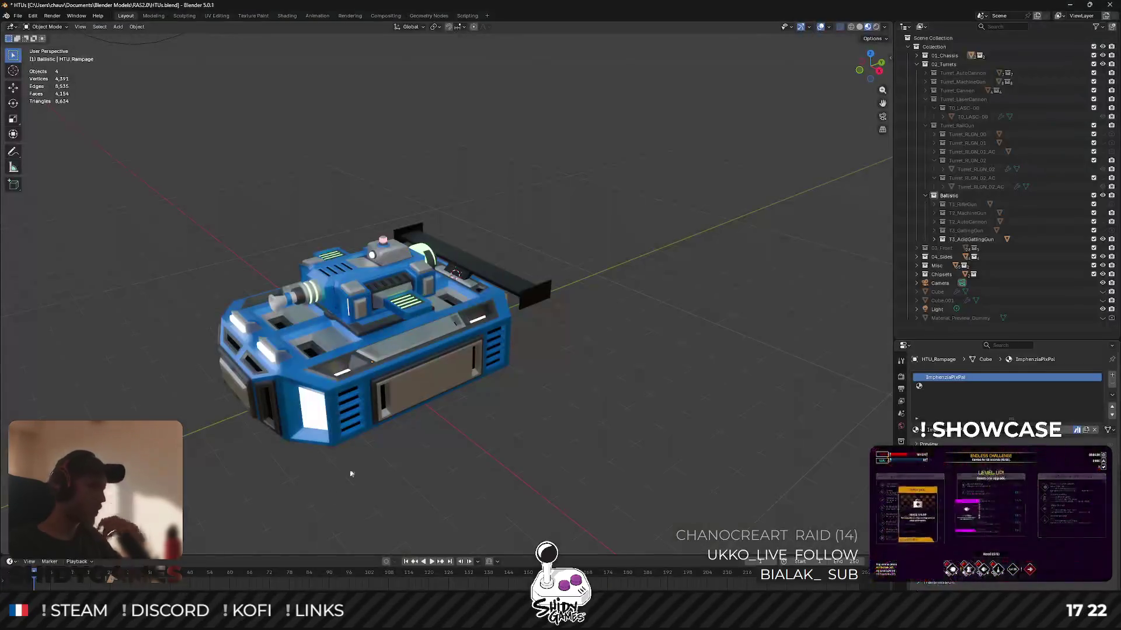
key("ctrl+s")
scroll(406, 329, "up", 2)
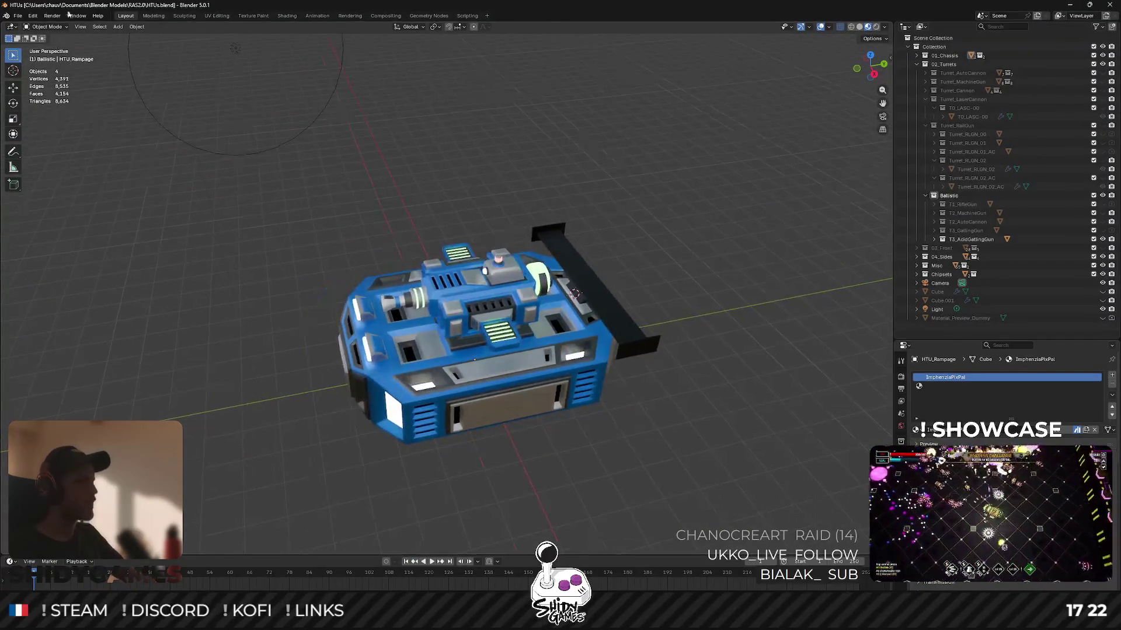
left_click(20, 16)
mouse_move(48, 46)
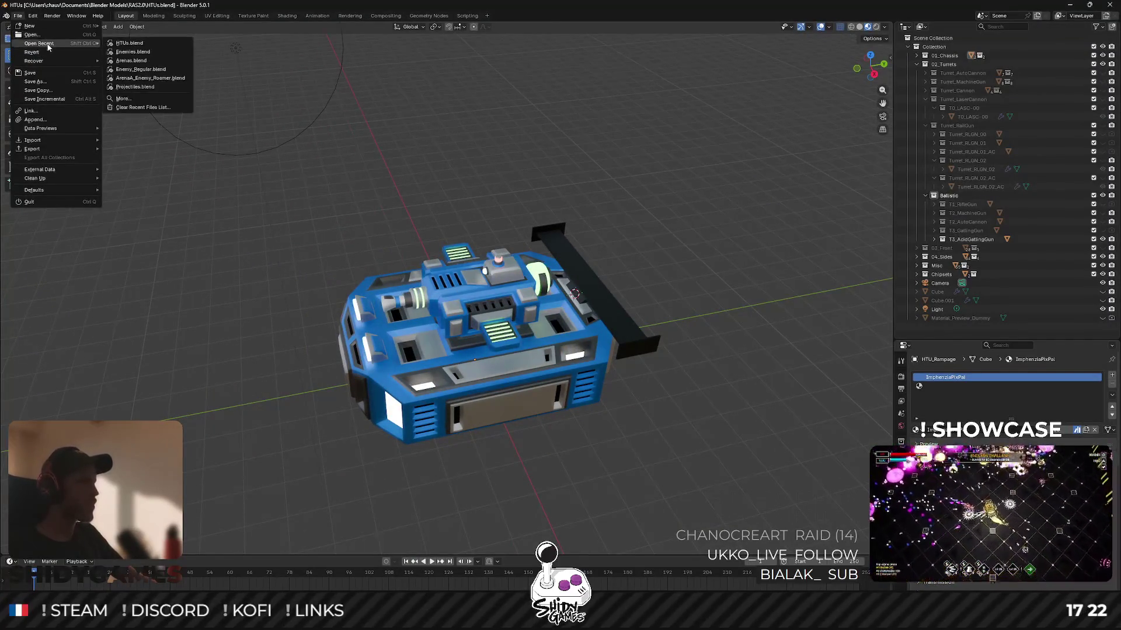
left_click(133, 52)
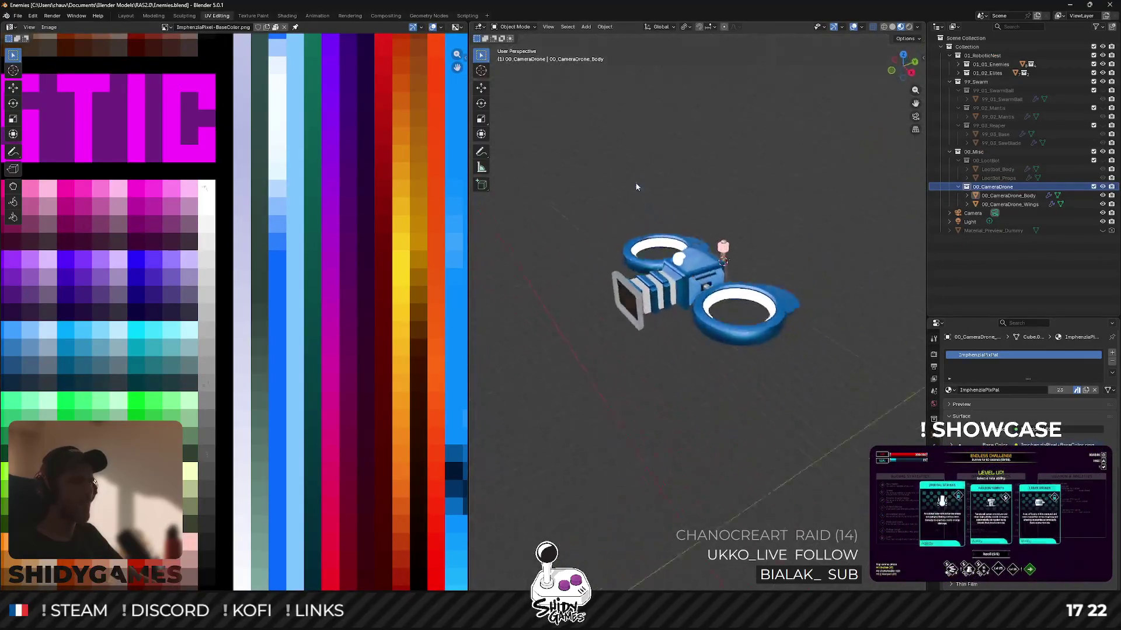
Hide the camera drone, collapse 00_Misc and expand 01_01_Enemies with its sub-collections folded.
mouse_move(726, 186)
left_mouse_down()
mouse_move(742, 132)
mouse_move(663, 167)
mouse_move(686, 177)
mouse_move(670, 278)
mouse_move(665, 207)
mouse_move(689, 159)
left_mouse_up()
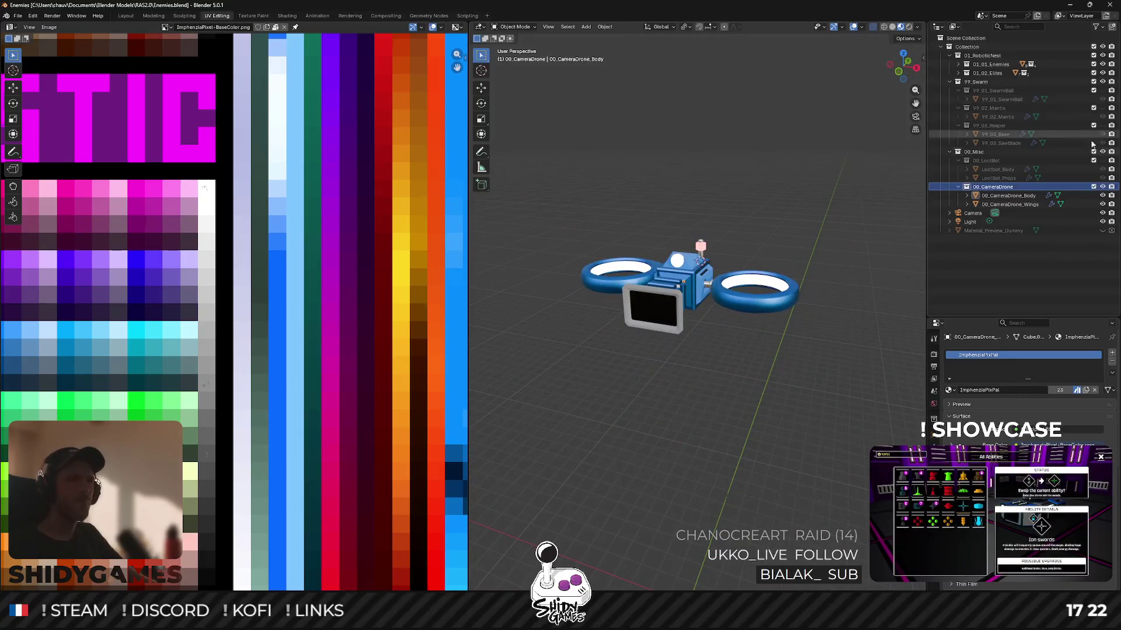
left_click(1111, 185)
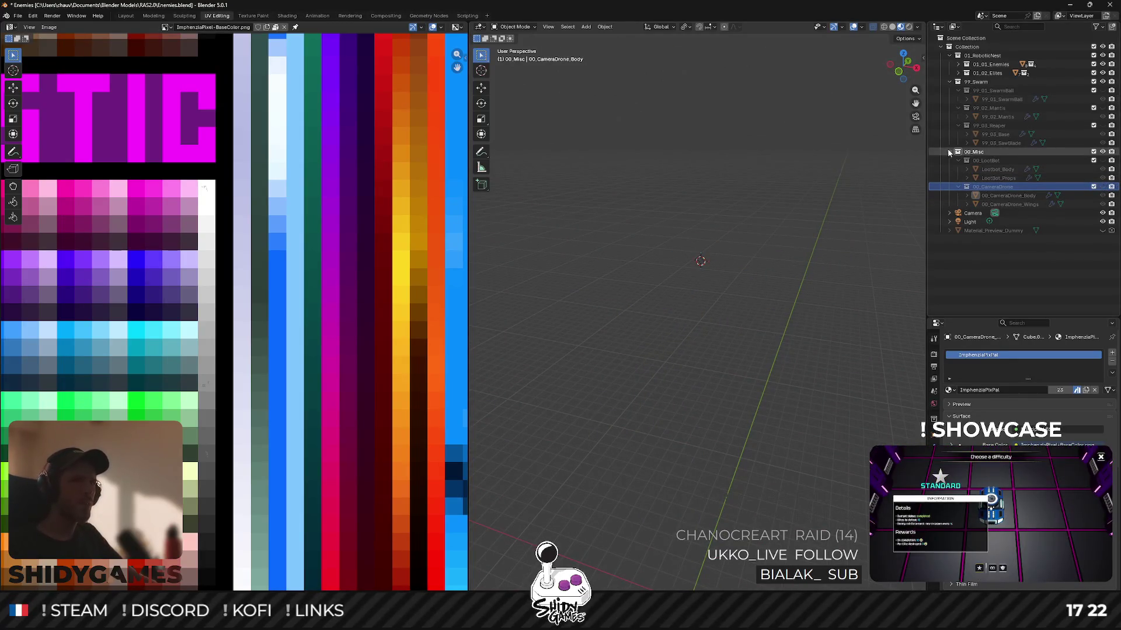
left_click(949, 151)
left_click(958, 64)
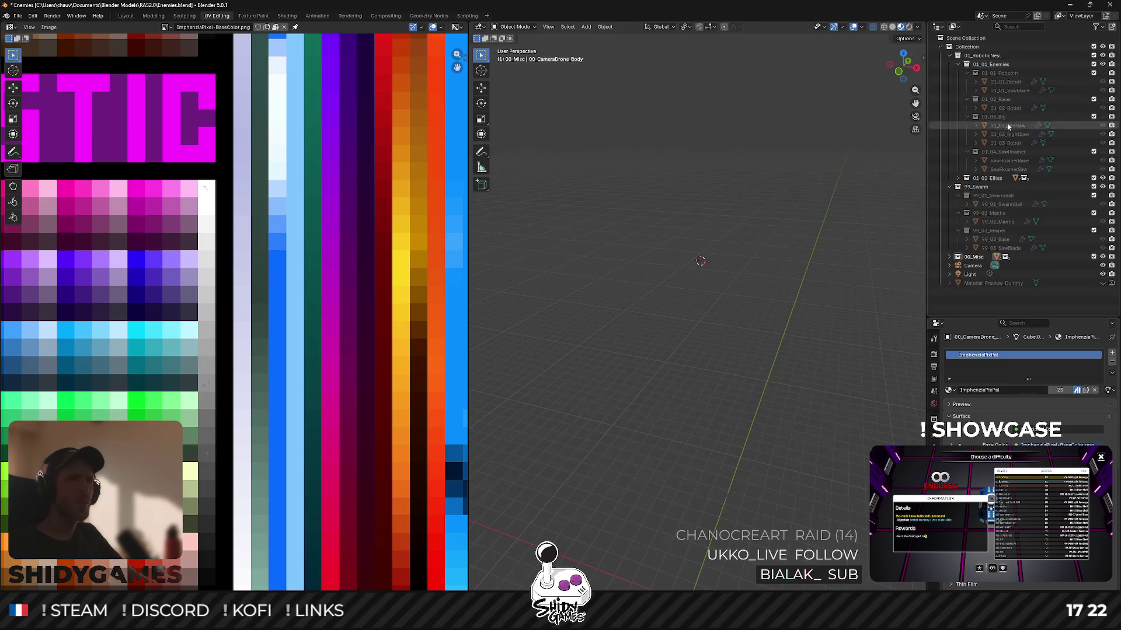
left_click(967, 73)
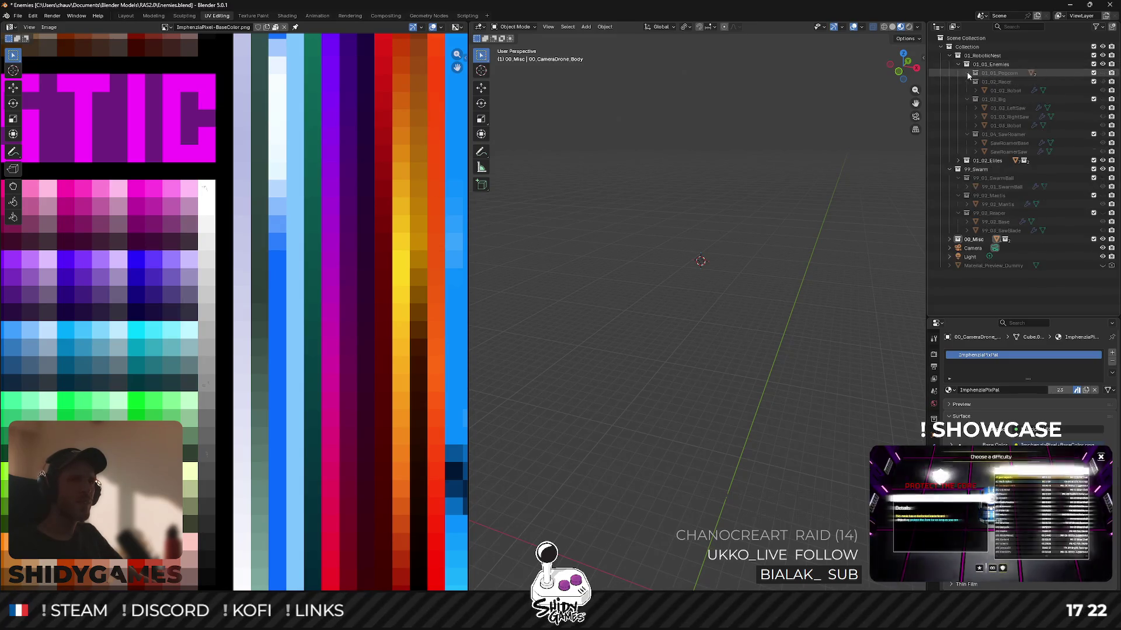
left_click(967, 83)
left_click(967, 90)
left_click(966, 99)
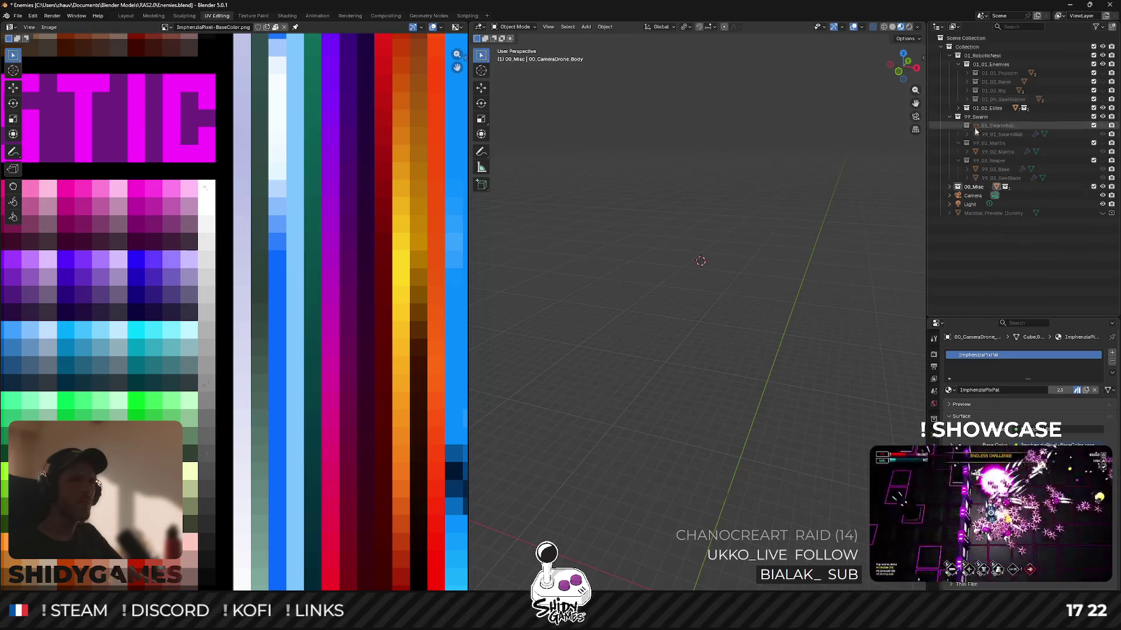
Show the 01_01_Popcorn robot and frame it in the viewport.
left_click(1102, 73)
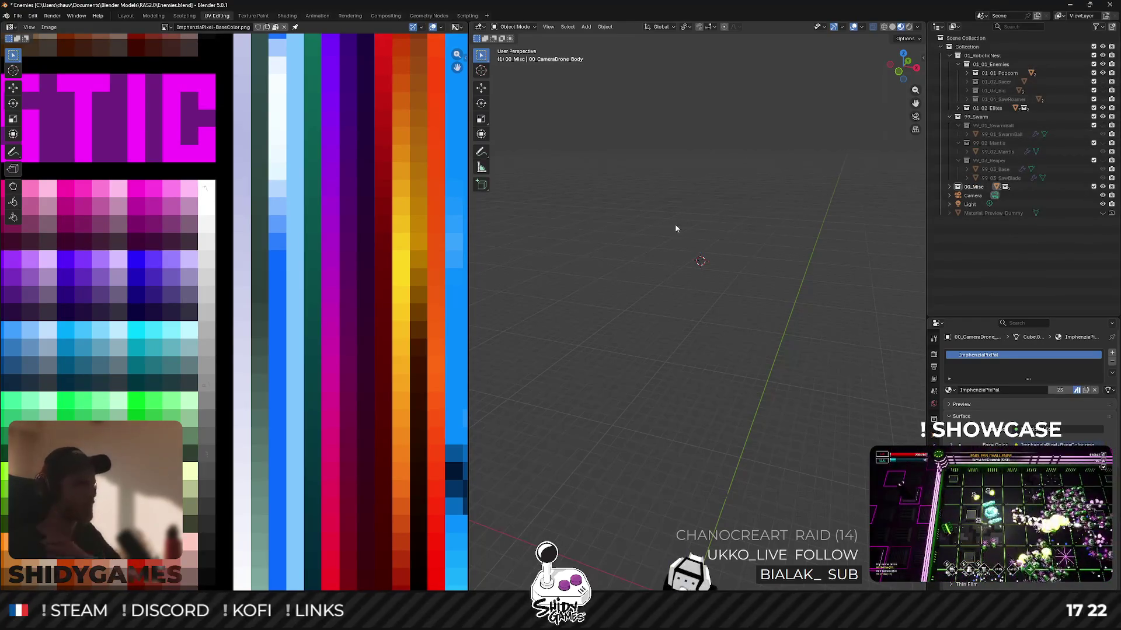
key("Home")
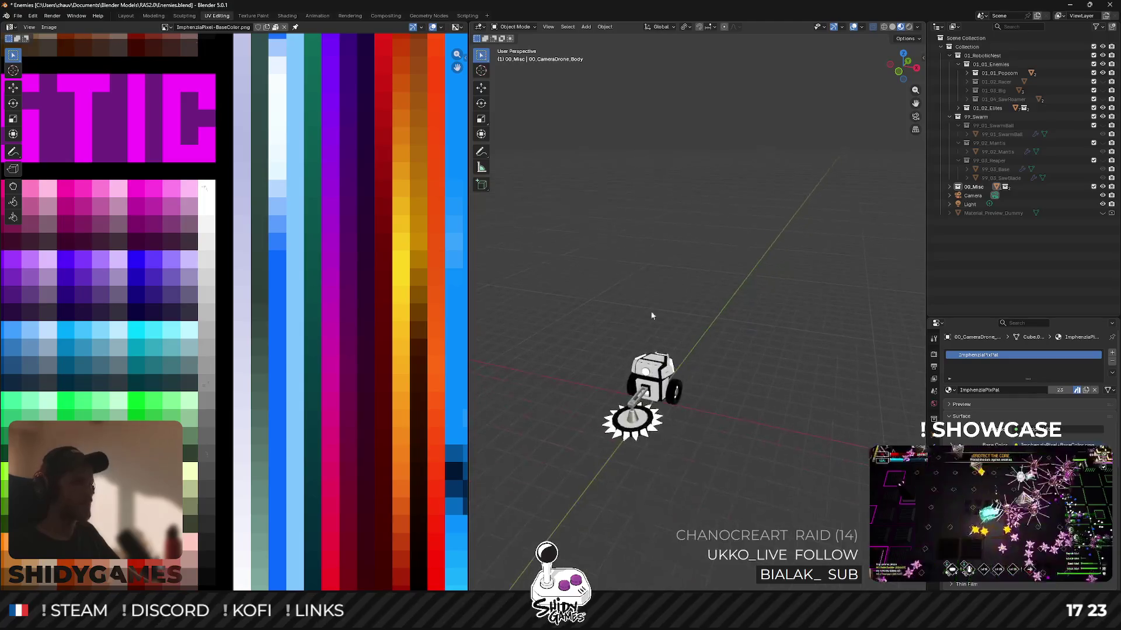
scroll(720, 307, "up", 5)
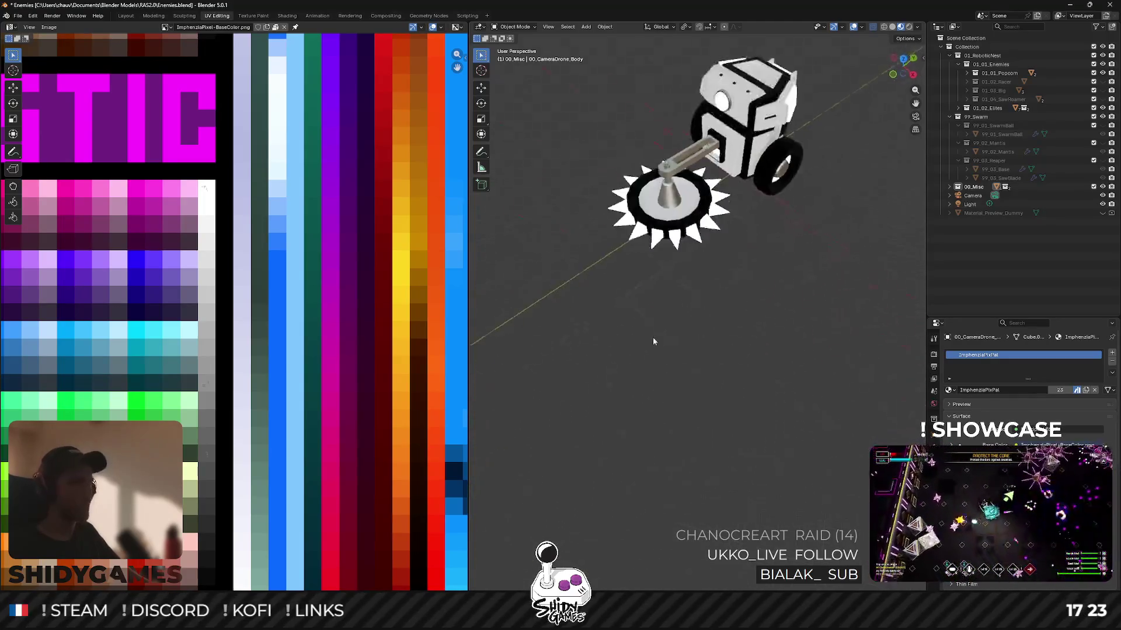
scroll(739, 262, "down", 5)
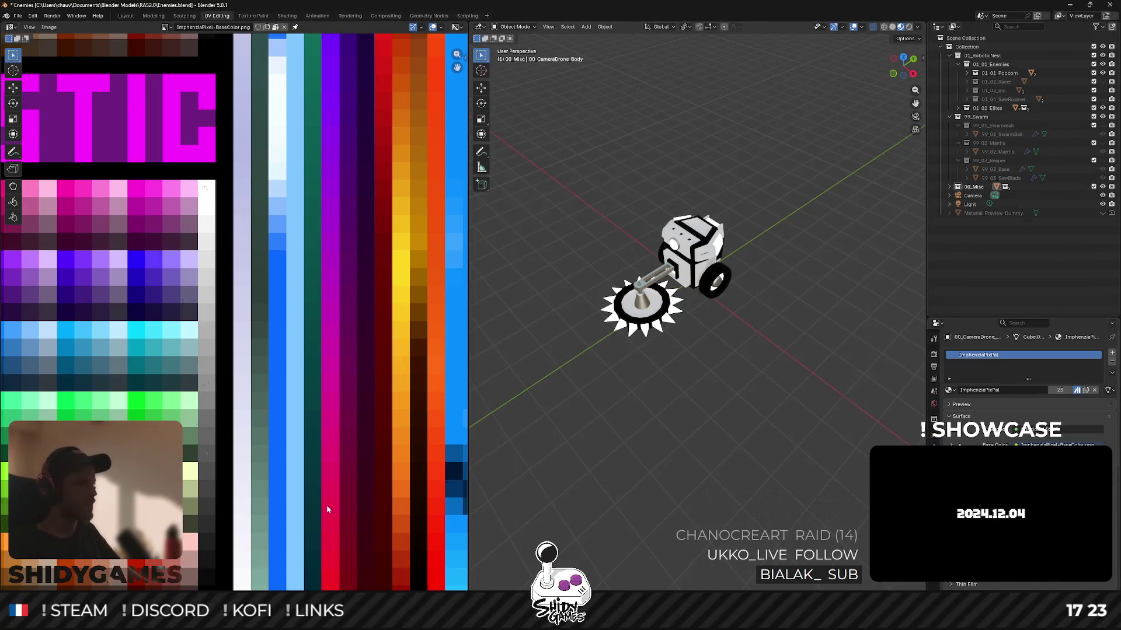
mouse_move(277, 619)
left_click(188, 563)
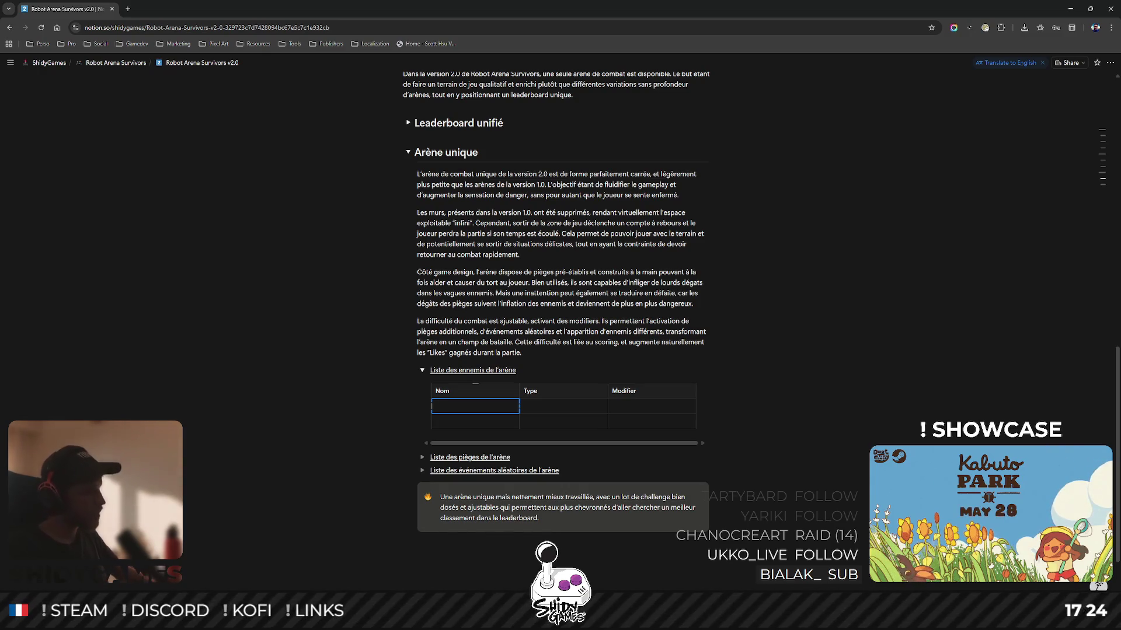
Back in Blender, take a region screenshot of the Popcorn robot, then hide it.
left_click(1075, 10)
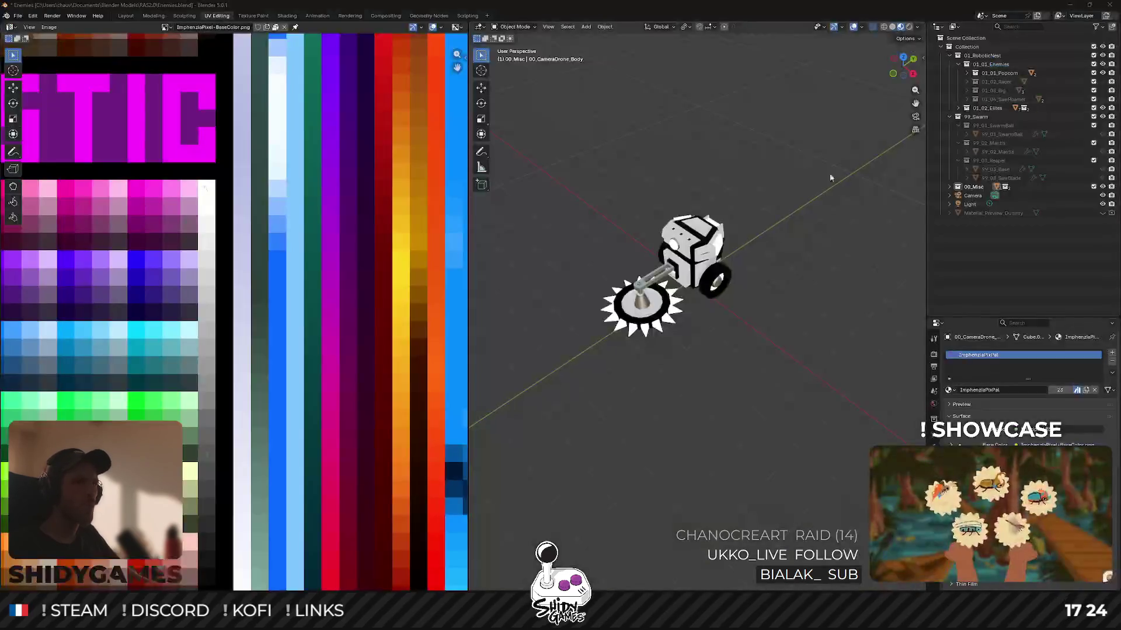
scroll(808, 262, "up", 2)
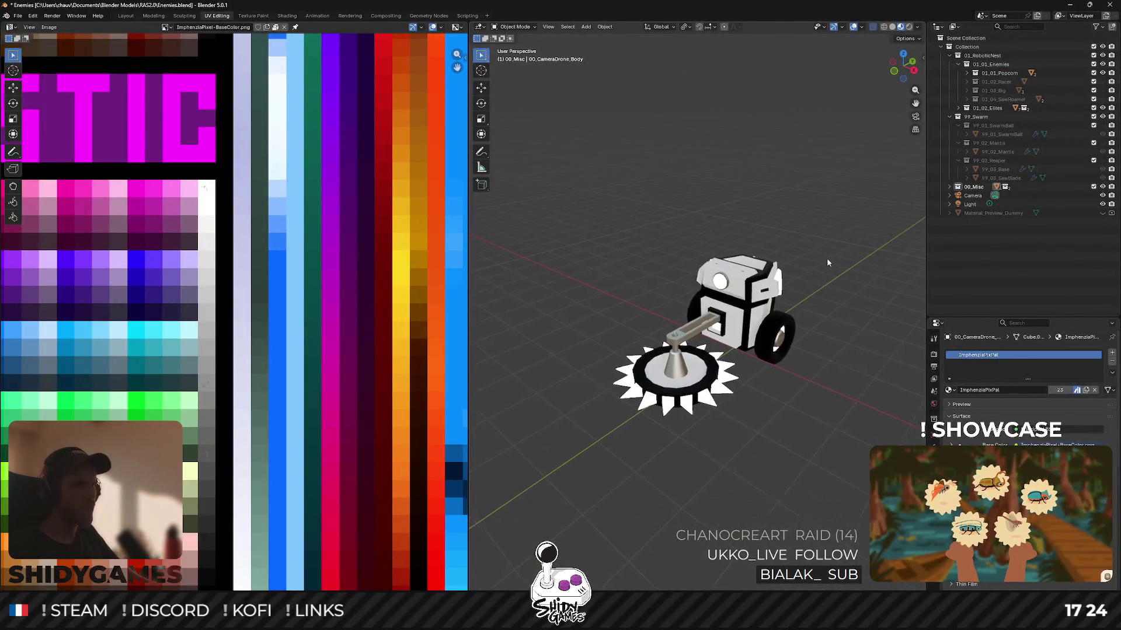
key("ctrl+Print")
mouse_move(563, 211)
left_mouse_down()
mouse_move(826, 431)
mouse_move(796, 426)
mouse_move(816, 426)
left_mouse_up()
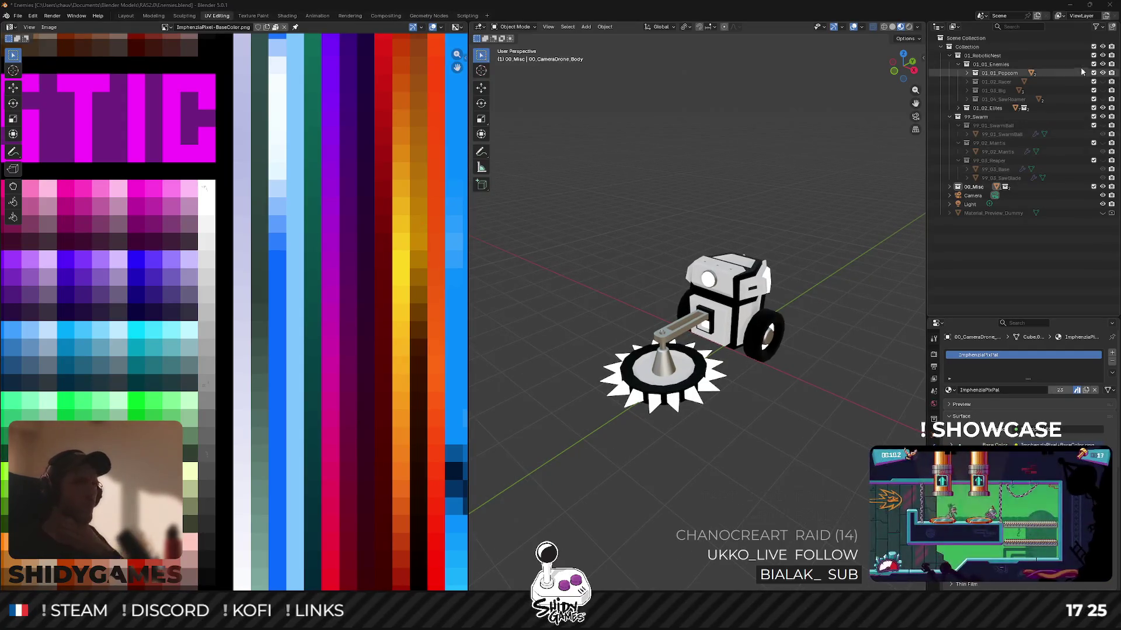
left_click(1102, 73)
Show the 01_03_Big robot after toggling Racer, then minimize Blender and the code editor.
left_click(1102, 90)
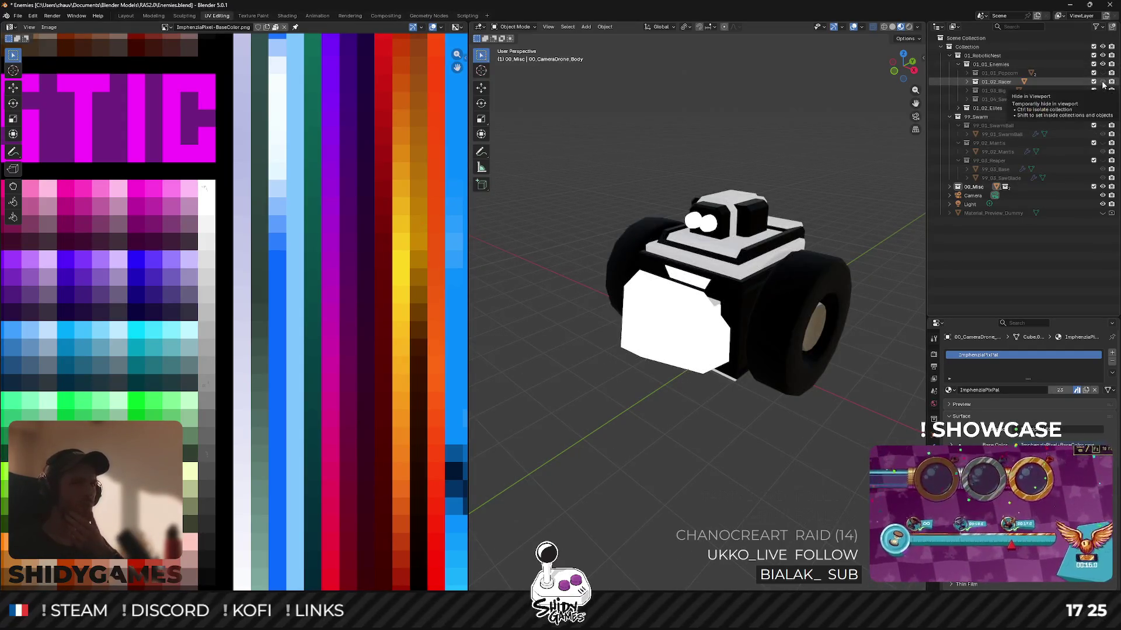
left_click(1102, 90)
left_click(1101, 90)
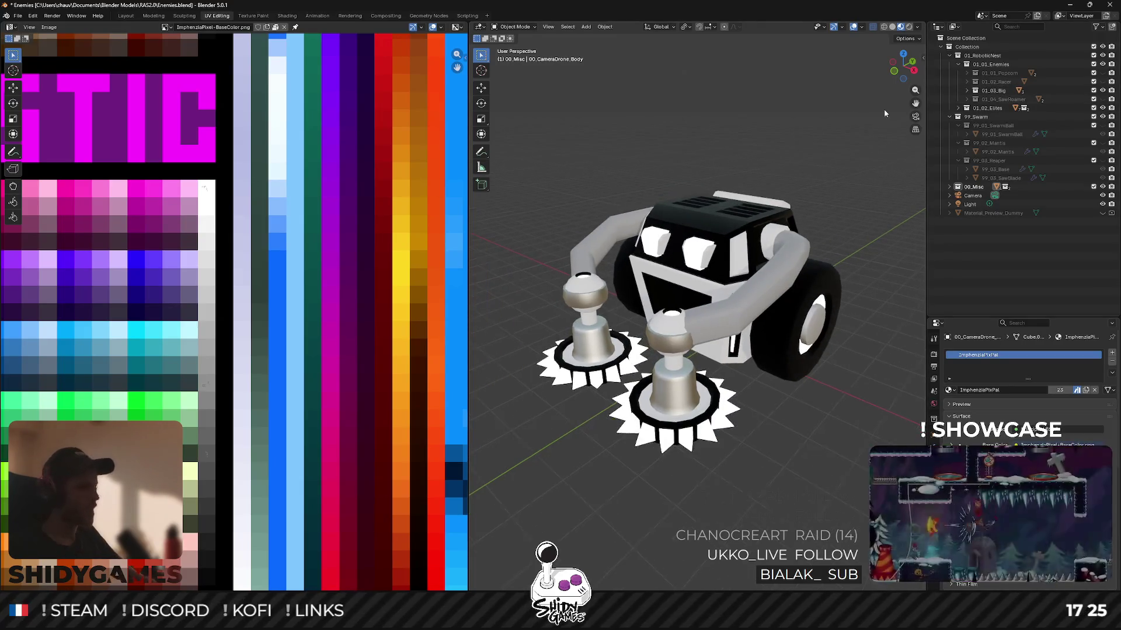
mouse_move(516, 166)
left_mouse_down()
mouse_move(806, 444)
mouse_move(580, 449)
left_mouse_up()
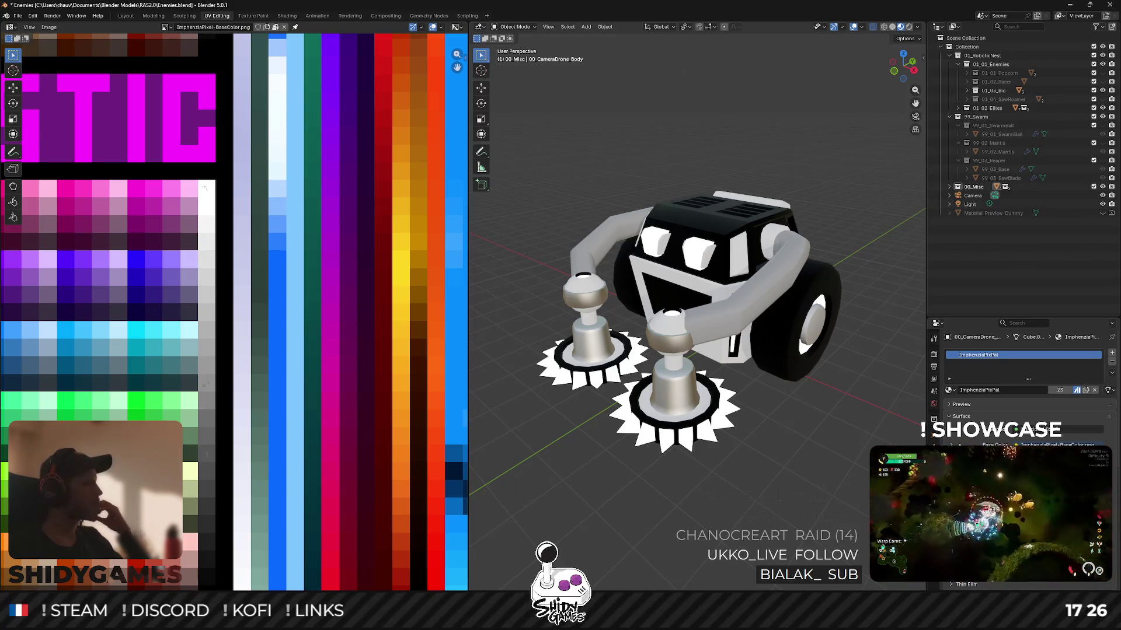
left_click(1071, 6)
left_click(1070, 10)
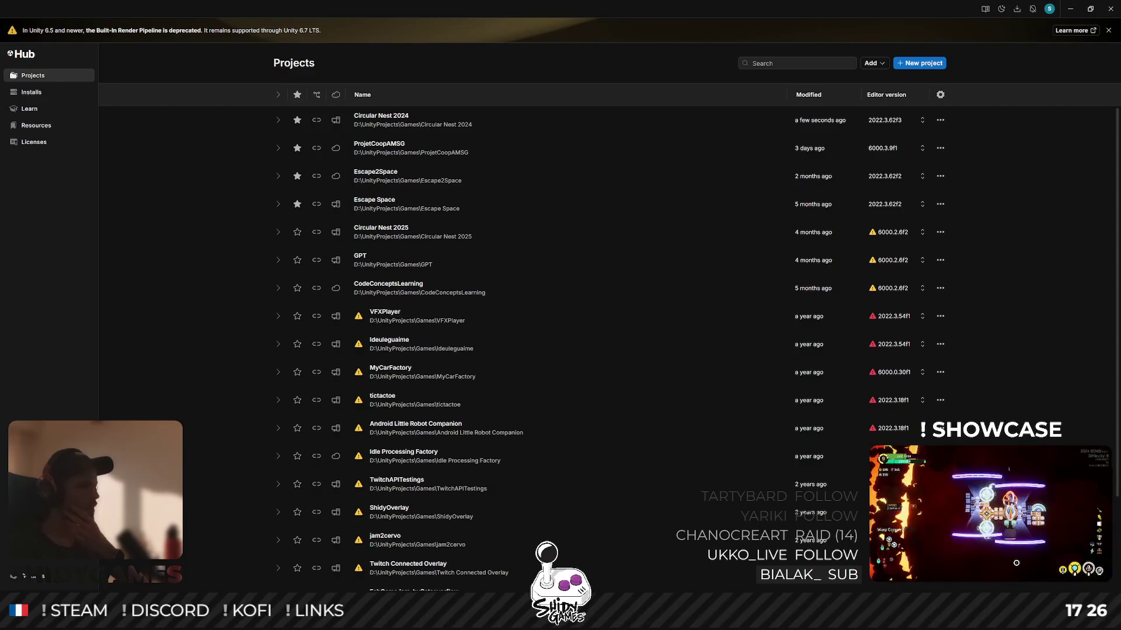
Bring the Robot Arena Survivors v2.0 Notion page back from the taskbar.
left_click(207, 582)
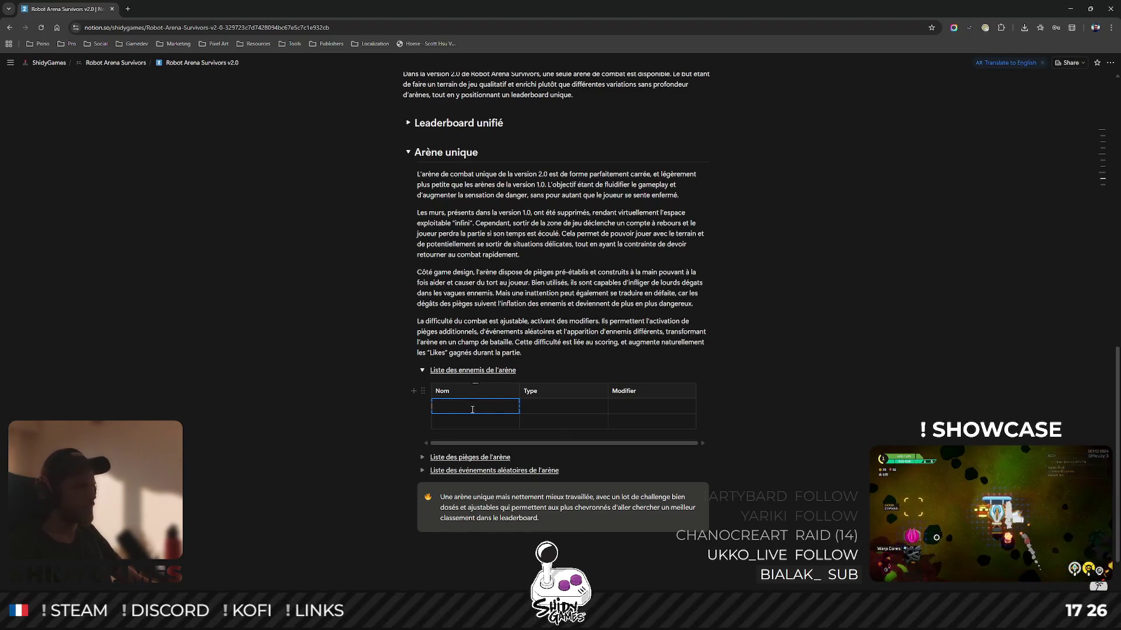
Fill the first enemy row as Grinder, Léger, with a grey Aucun modifier.
type("Grinder")
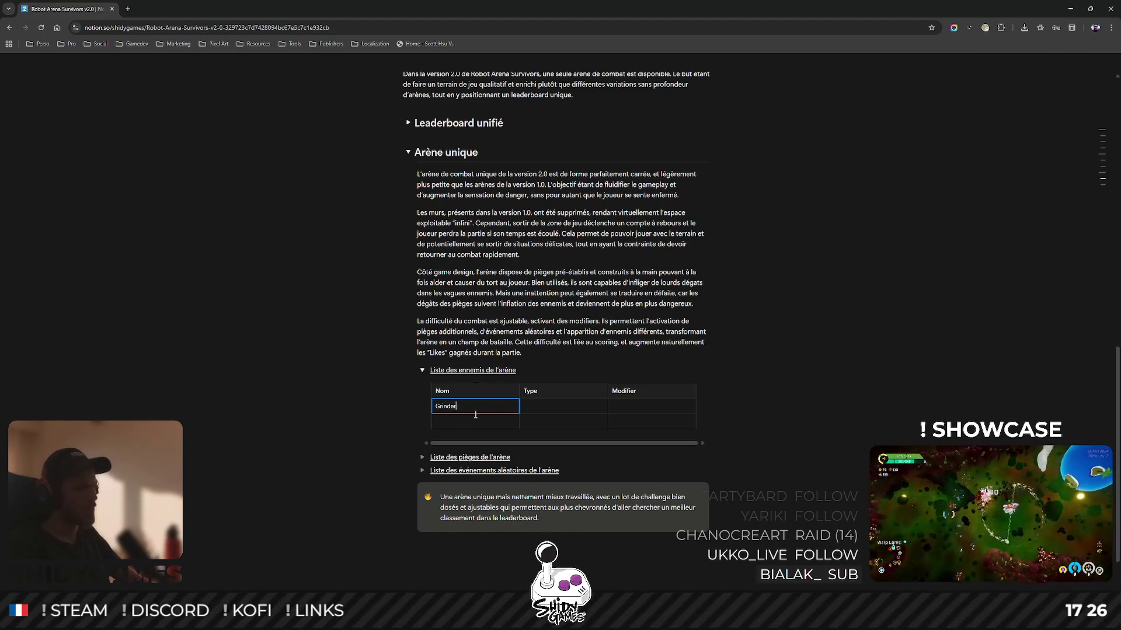
key("Tab")
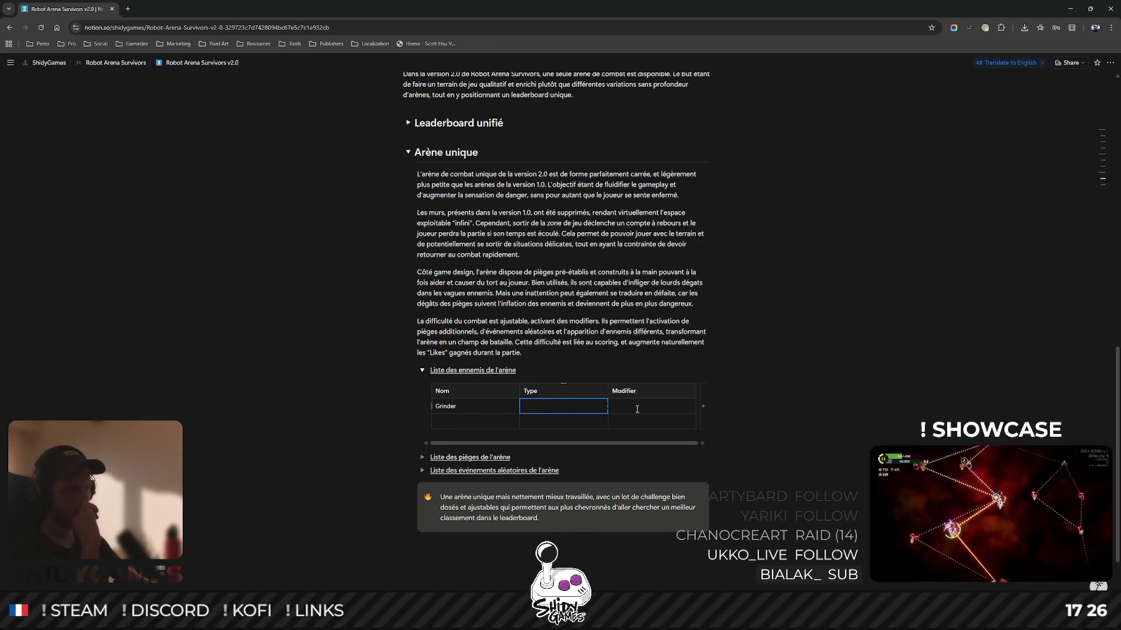
type("Melee")
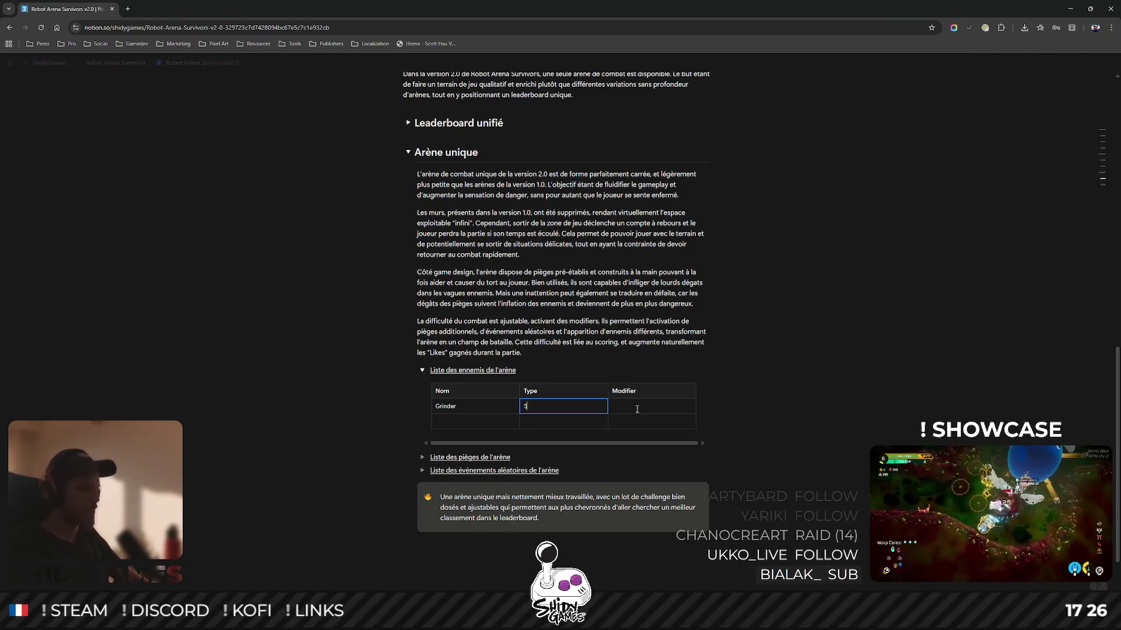
key("BackSpace")
key("BackSpace")
key("BackSpace")
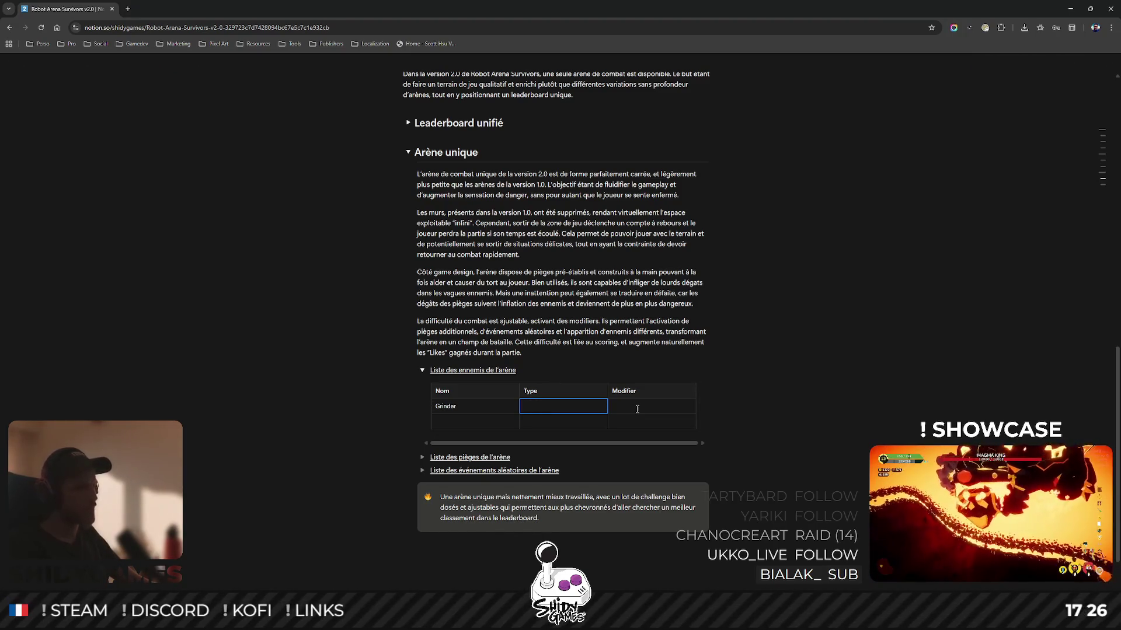
type("Léger")
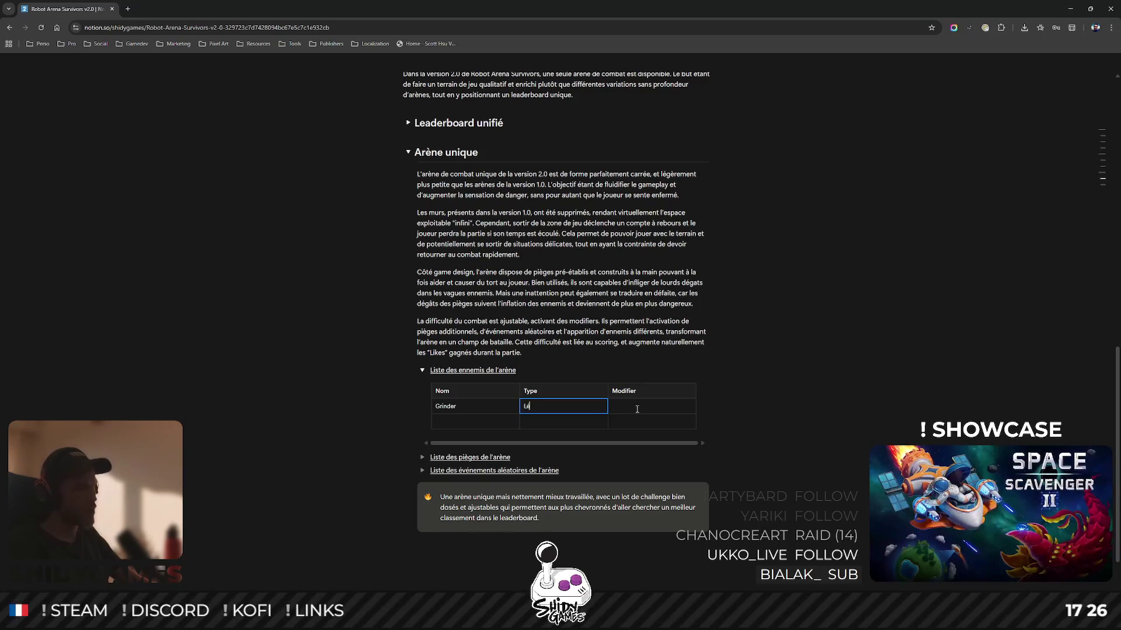
left_click(637, 409)
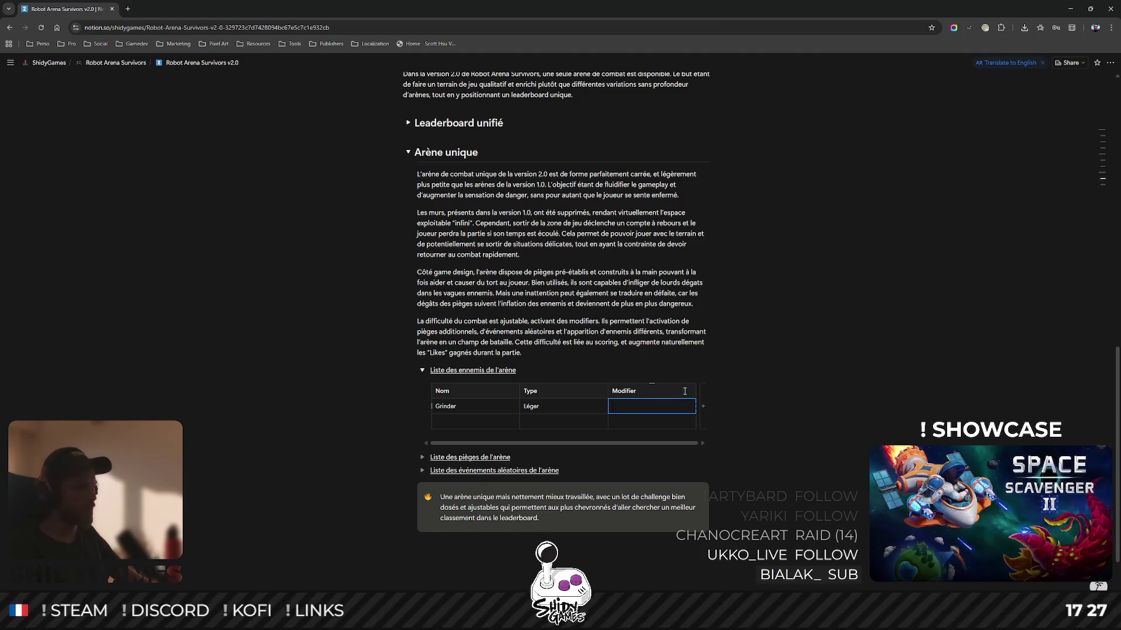
type("Aucun")
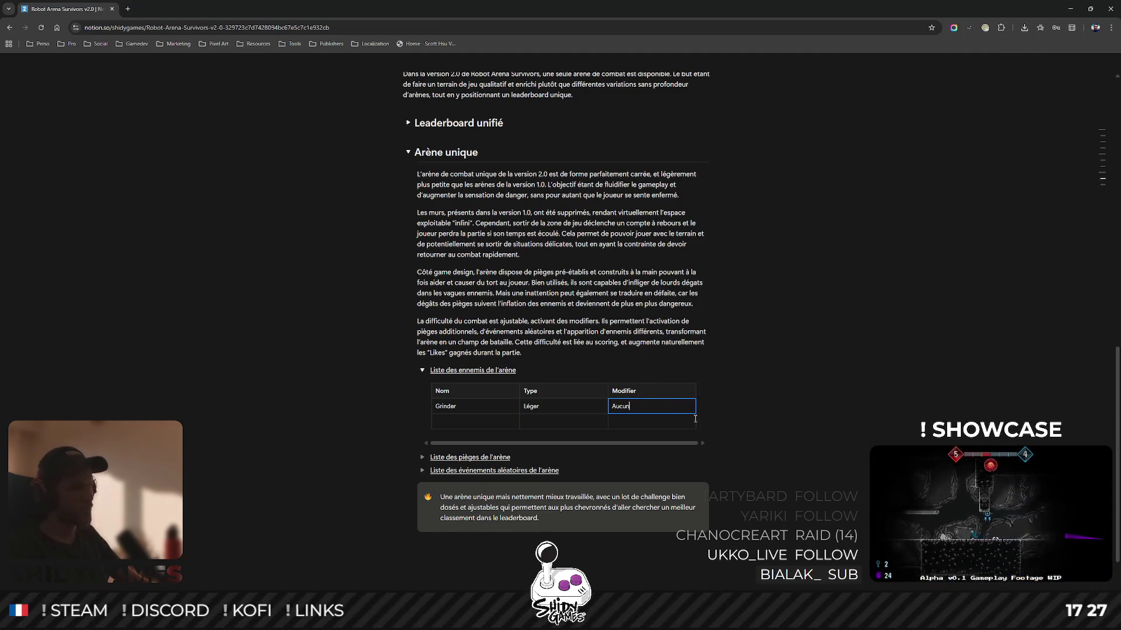
key("Escape")
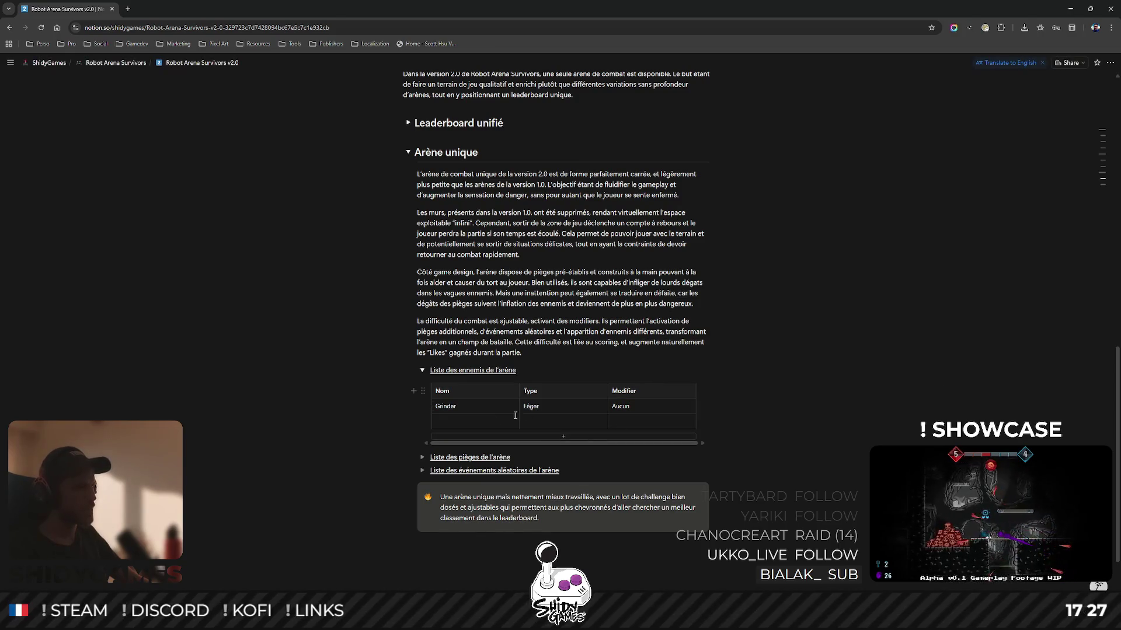
left_click(619, 406)
double_click(628, 406)
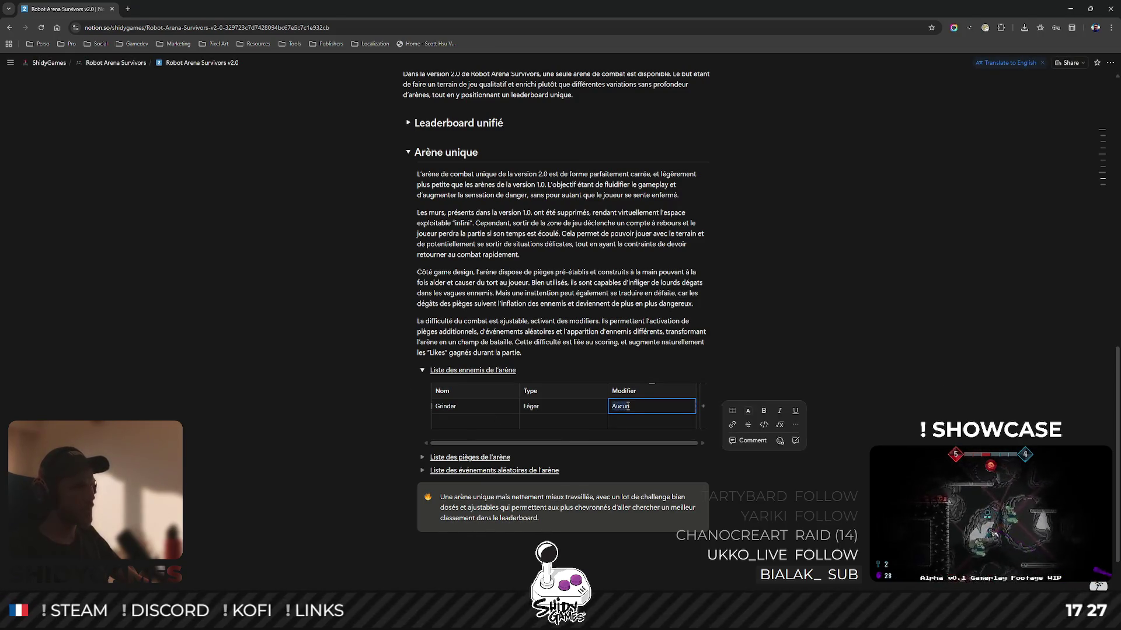
left_click(747, 411)
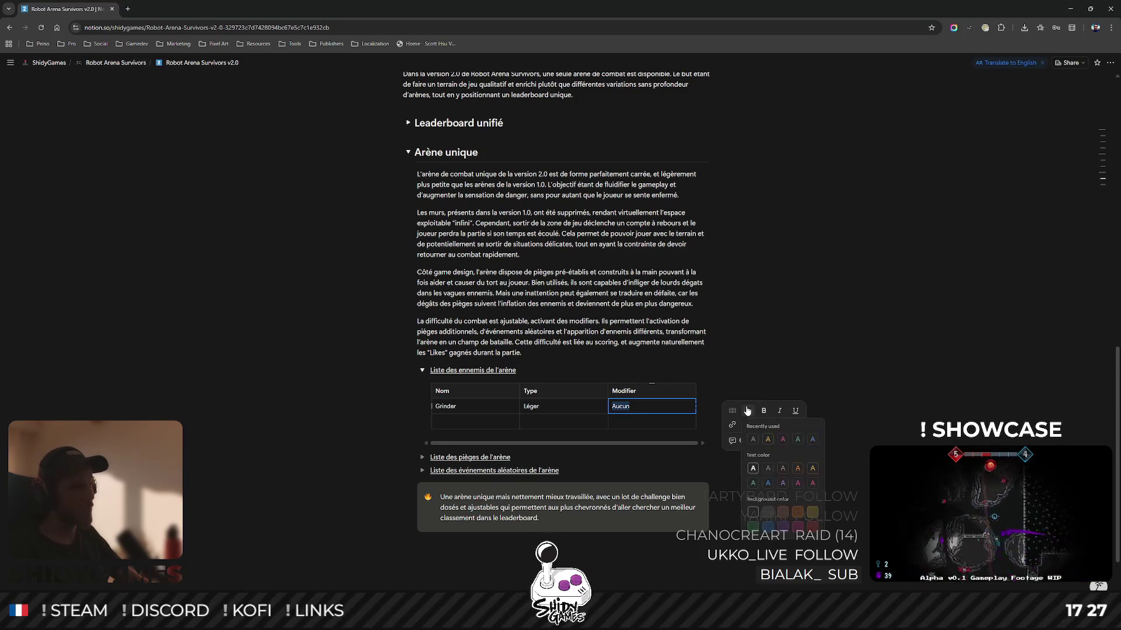
left_click(753, 442)
left_click(768, 325)
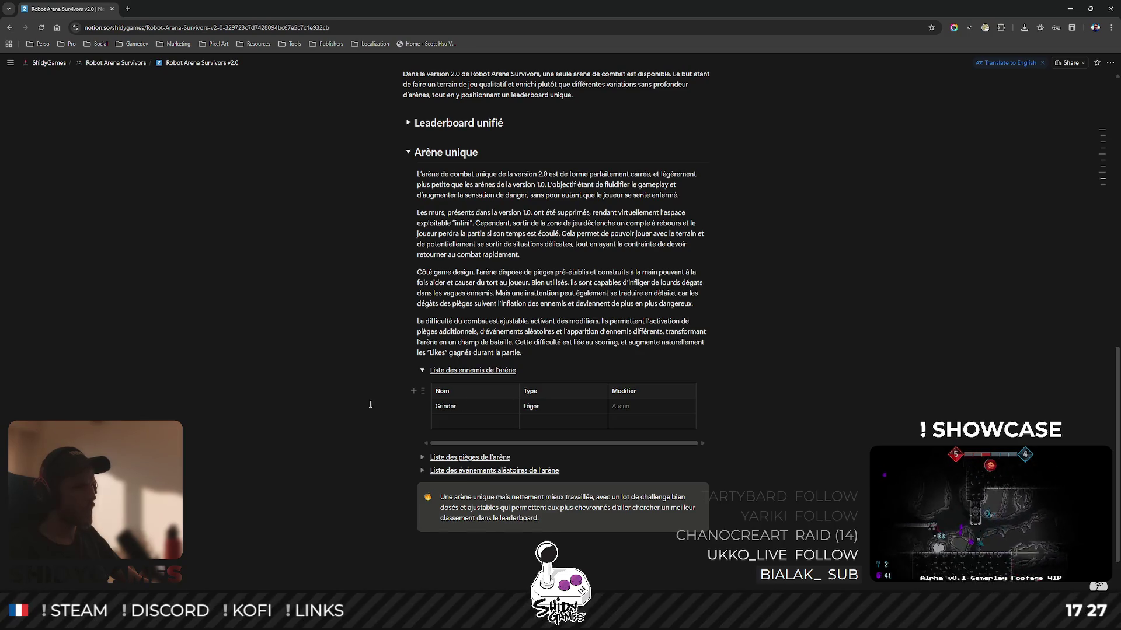
Add a row for Mauler as Lourd with a grey Aucun modifier.
left_click(457, 423)
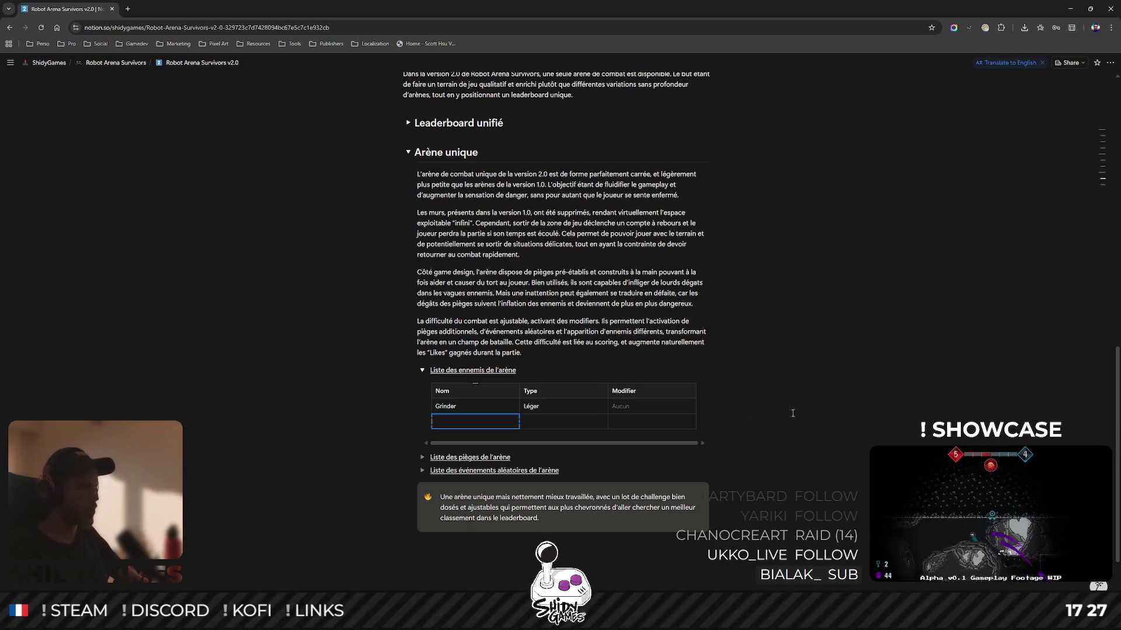
left_click(559, 437)
type("Mauler")
key("Tab")
type("Lourd")
key("Tab")
type("Aucun")
key("ctrl+a")
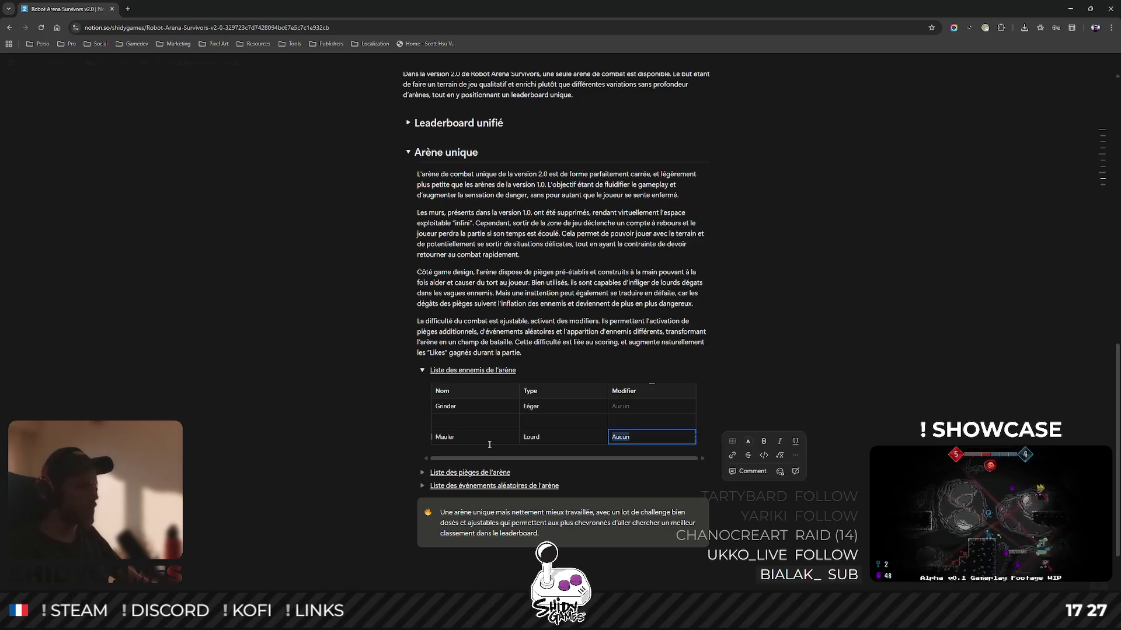
left_click(748, 441)
left_click(759, 471)
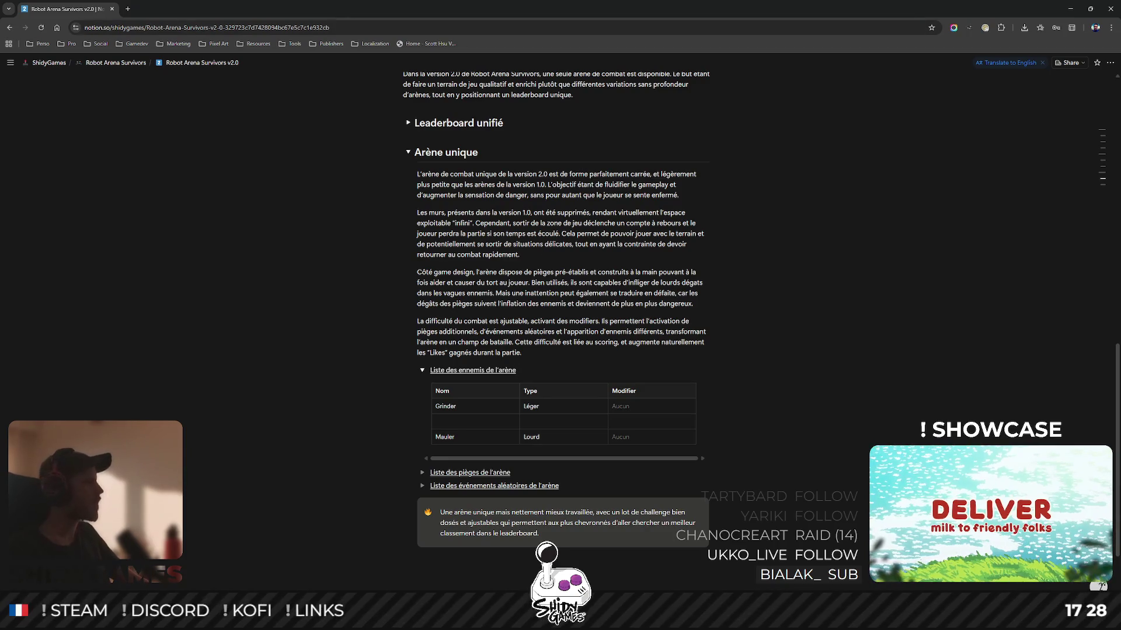
Switch from the Notion page over to Blender.
key("alt+Tab")
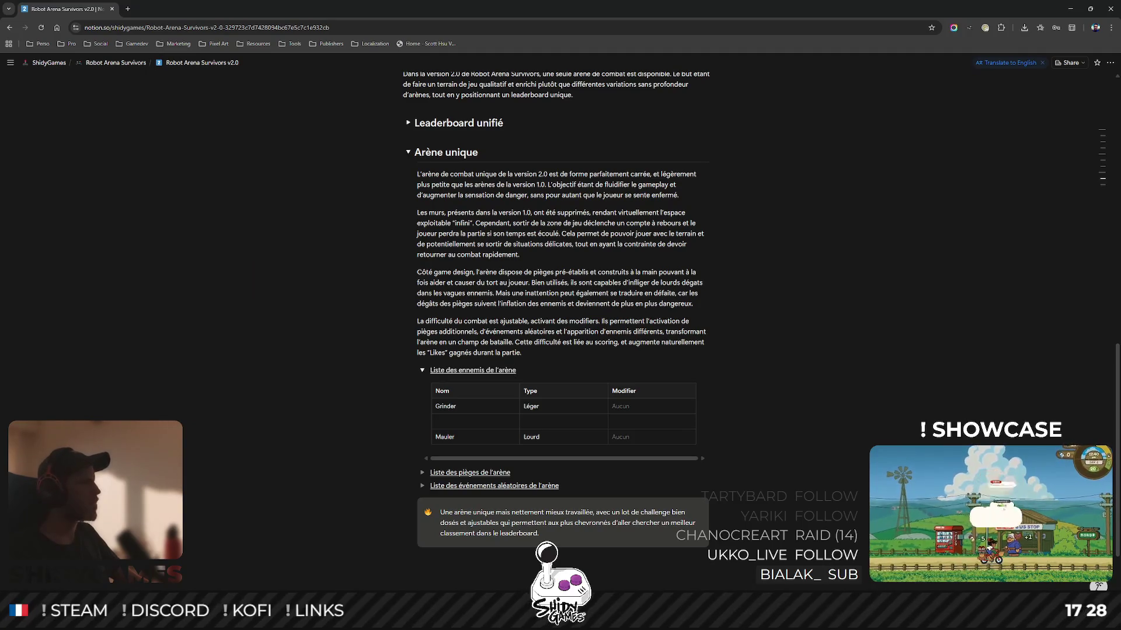
key("alt+Tab")
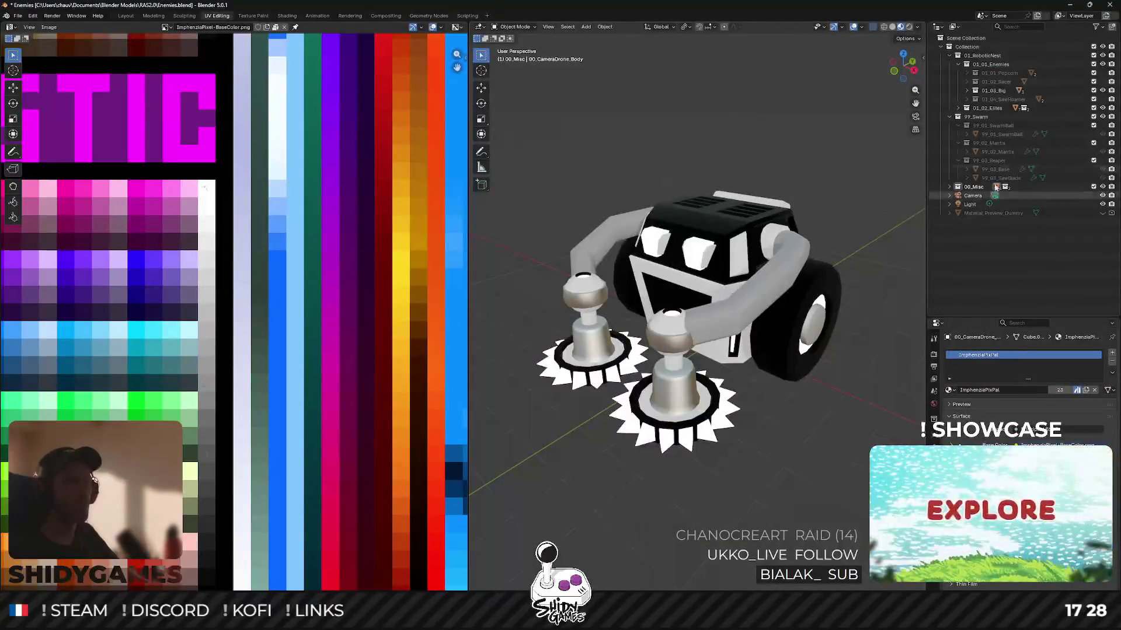
Swap the saw-armed robot for 01_02_Racer in Blender, then resume the table's empty row in Notion.
left_click(1102, 89)
left_click(1102, 81)
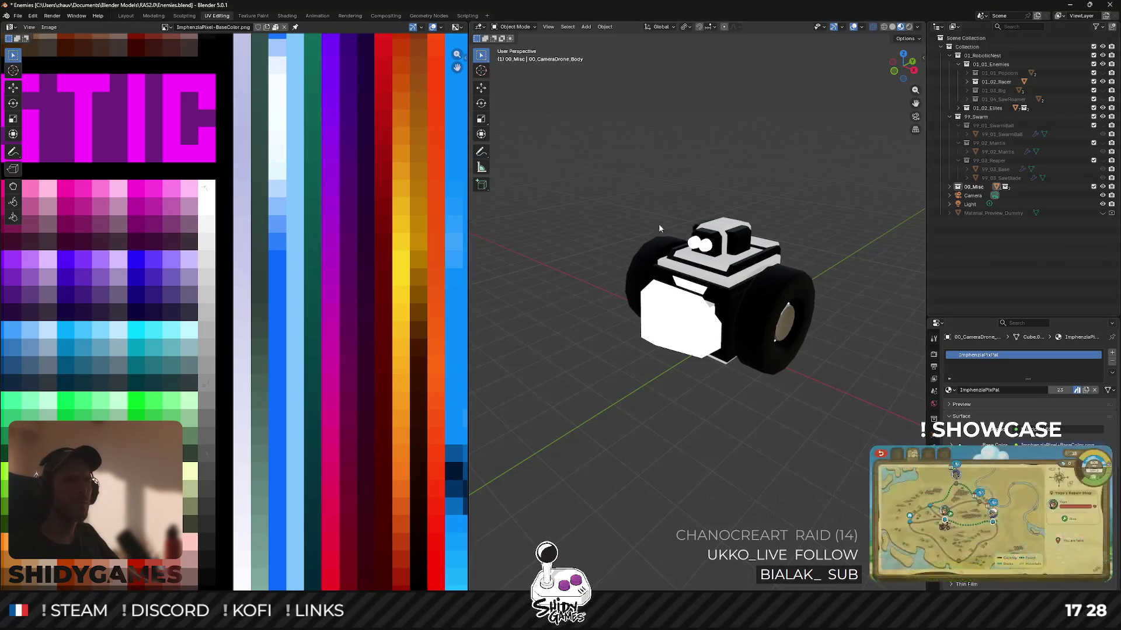
mouse_move(694, 229)
left_mouse_down()
mouse_move(743, 210)
mouse_move(720, 254)
mouse_move(742, 264)
mouse_move(754, 251)
left_mouse_up()
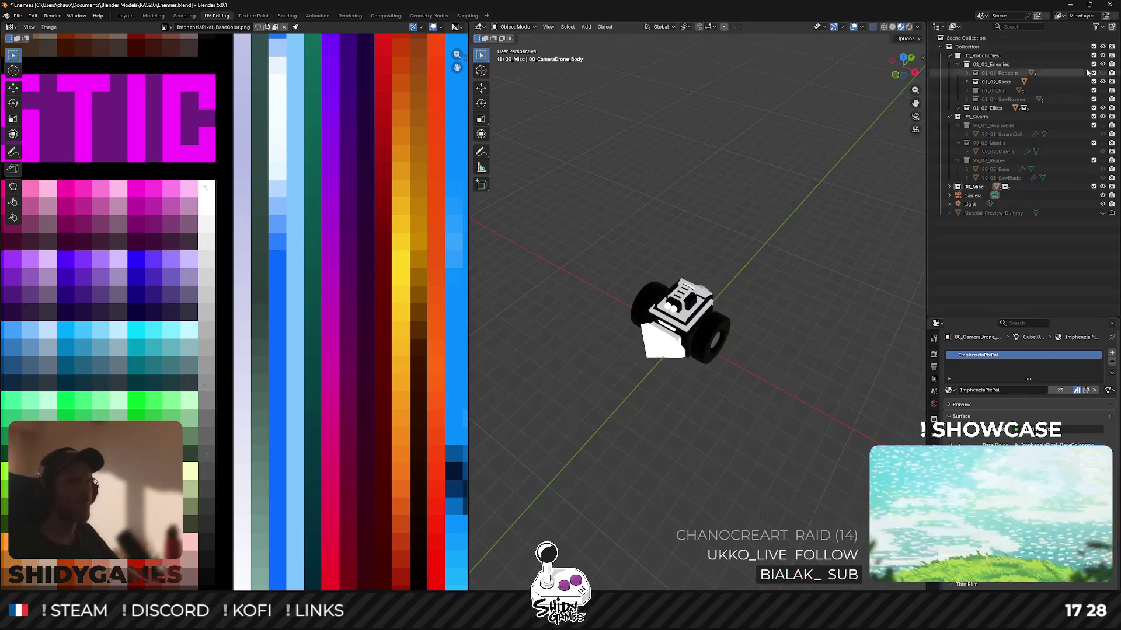
key("alt+Tab")
left_click(458, 421)
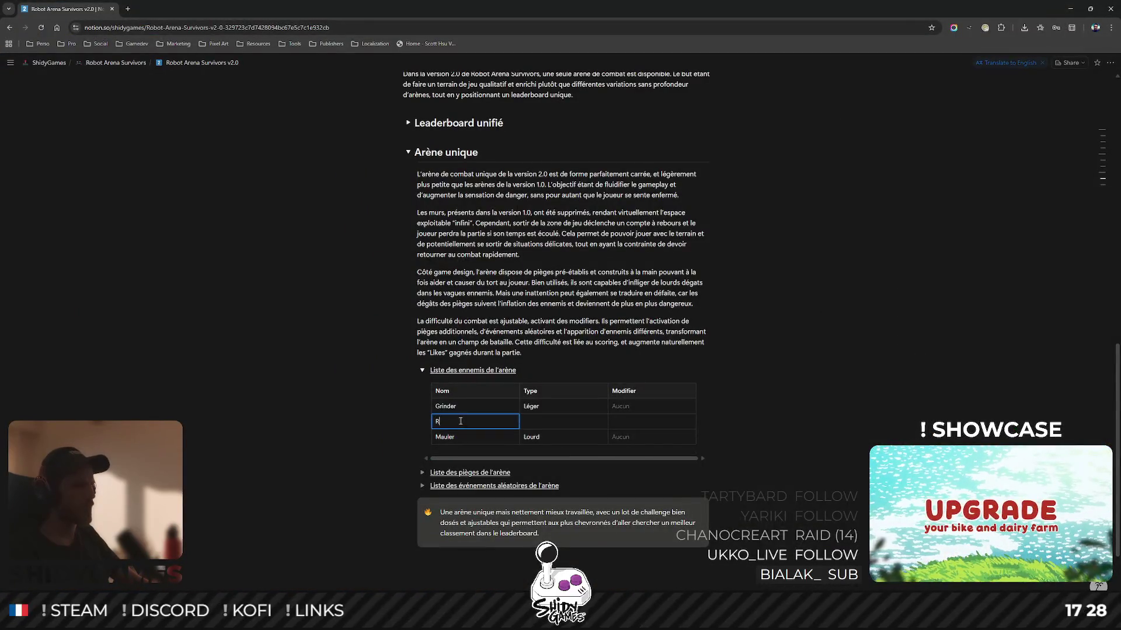
Fill the middle row with Racer, Moyen and a grey Aucun modifier.
type("Racer")
left_click(534, 423)
type("Moyen")
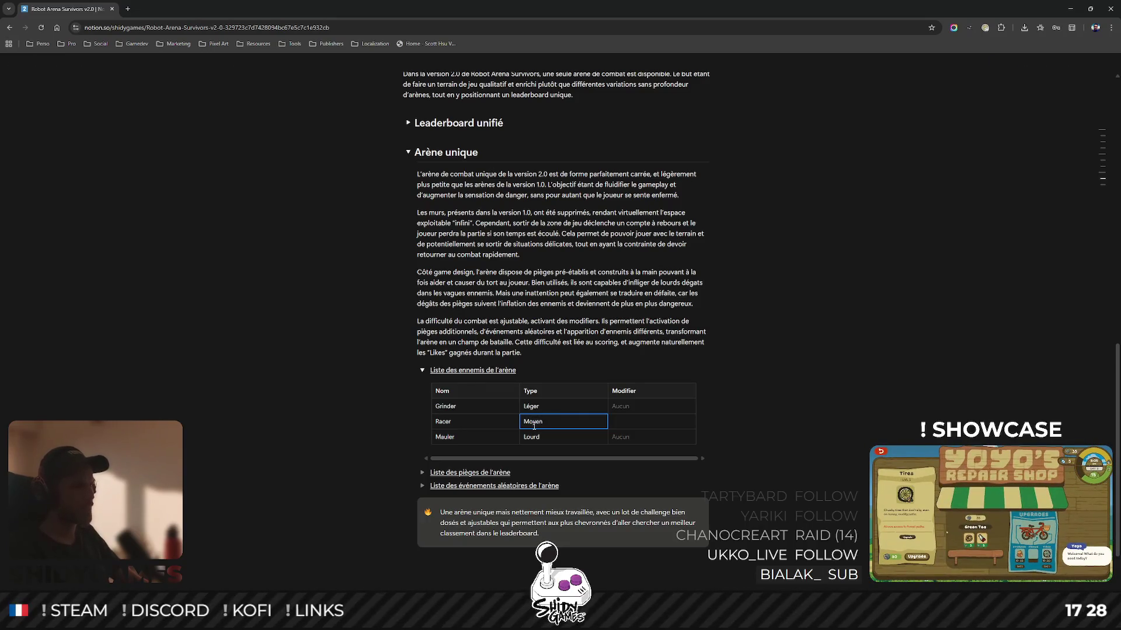
key("Tab")
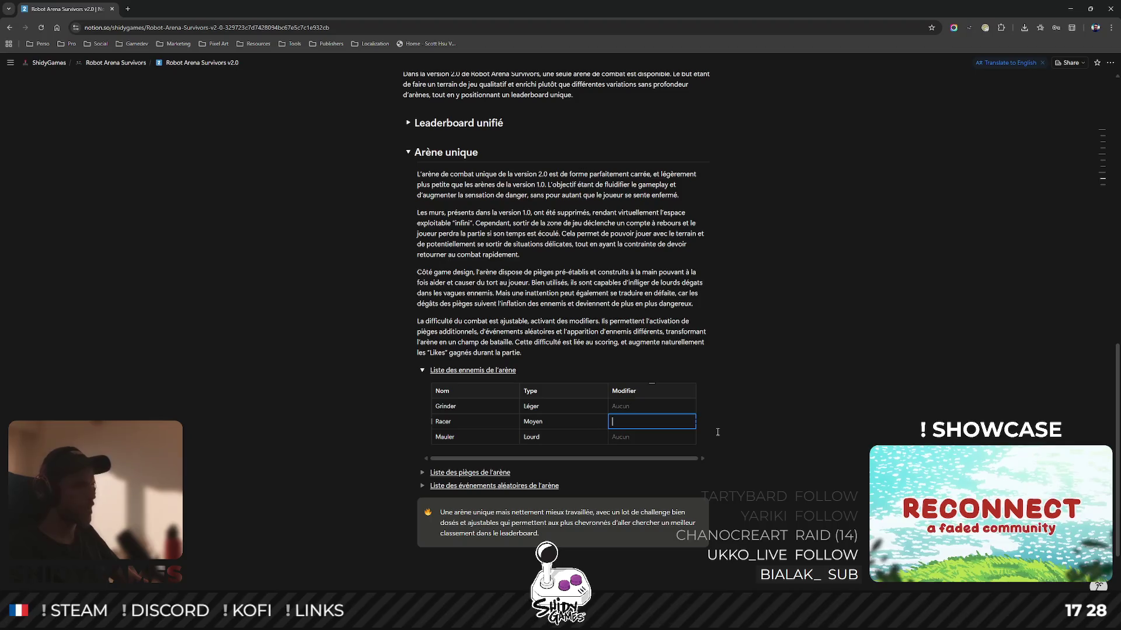
type("Aucu")
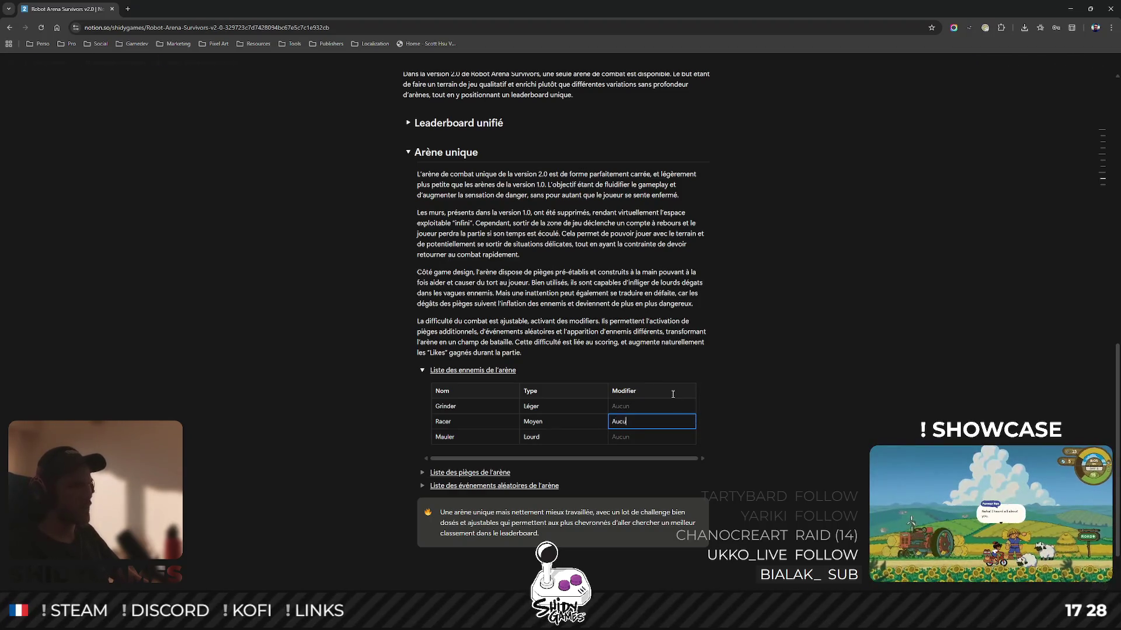
type("n")
left_click(617, 419)
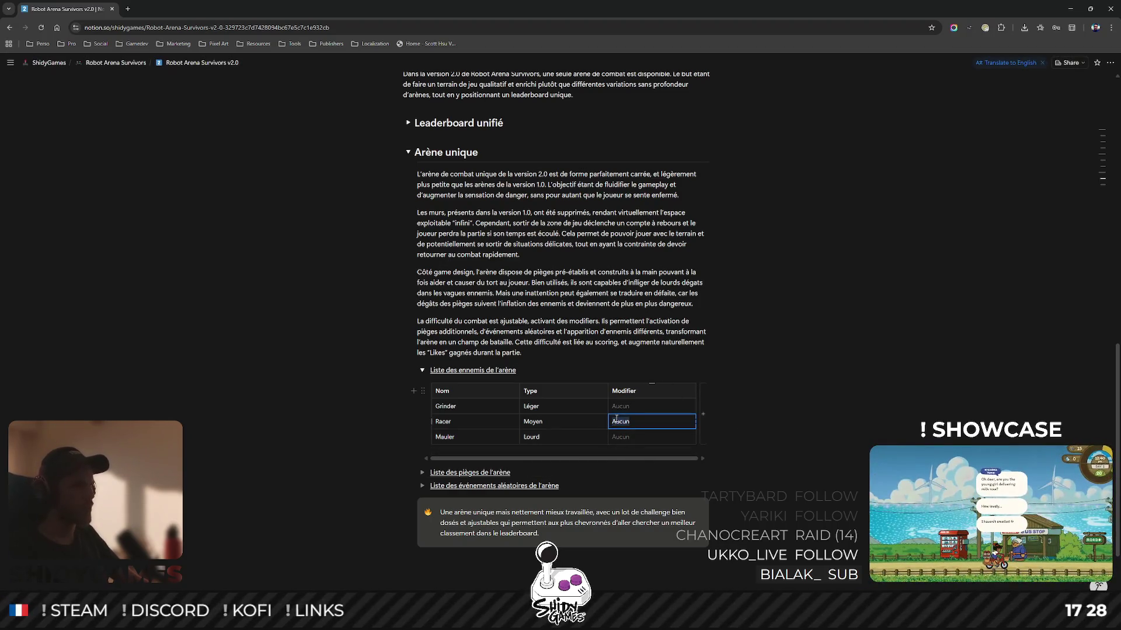
double_click(616, 419)
left_click(747, 425)
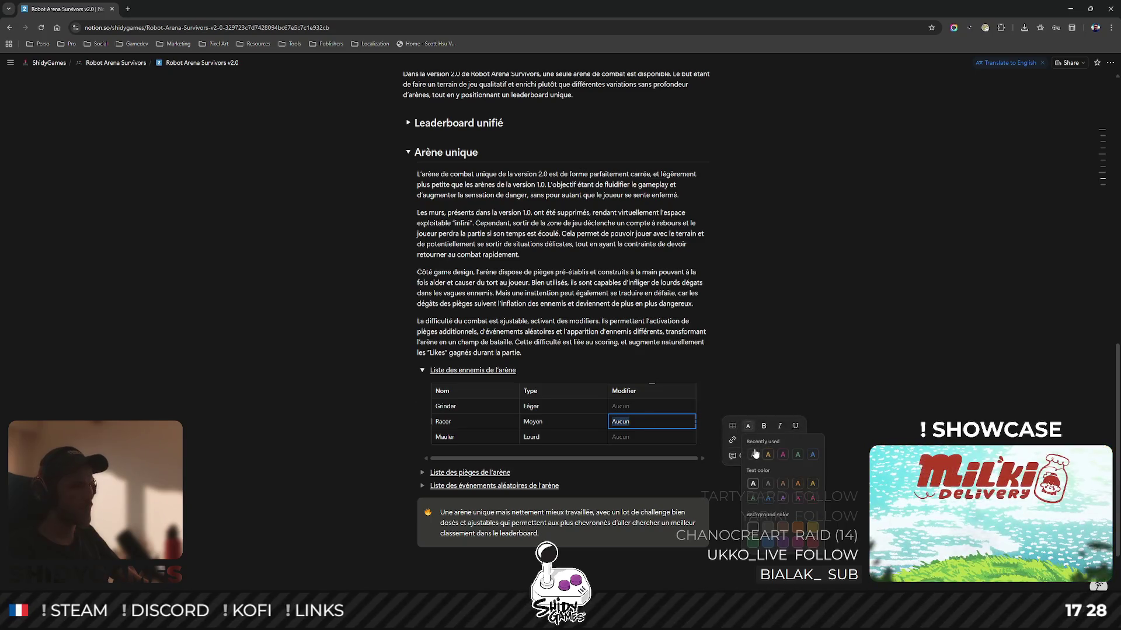
left_click(806, 330)
key("alt+Tab")
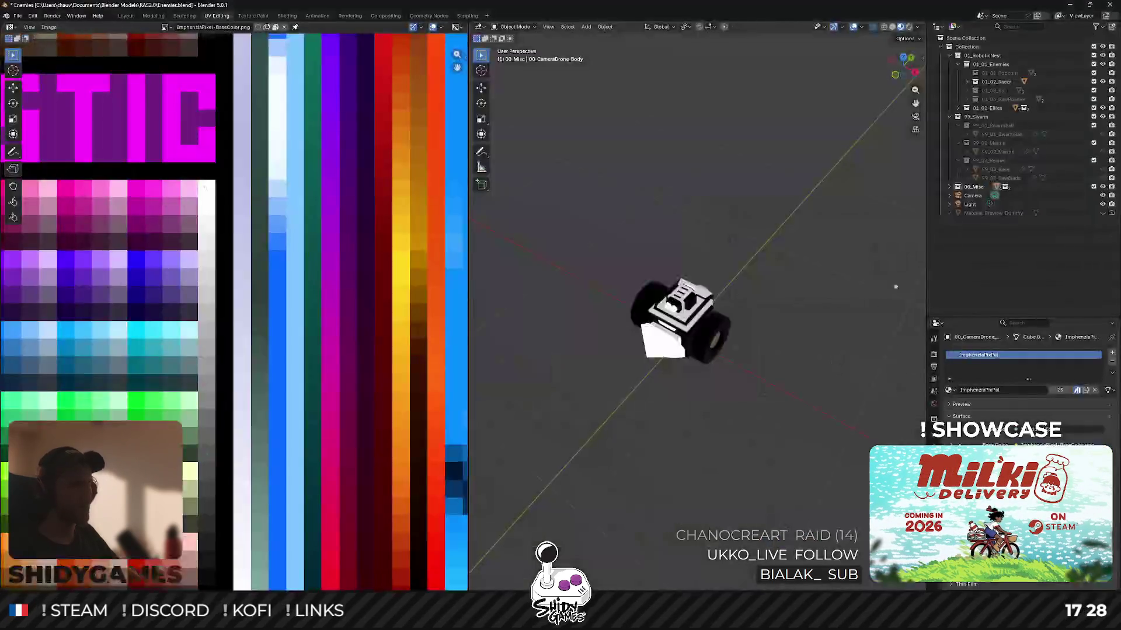
Hide the Racer collection, show SawRoamer, orbit around the saw robot, then return to Notion.
left_click(1102, 81)
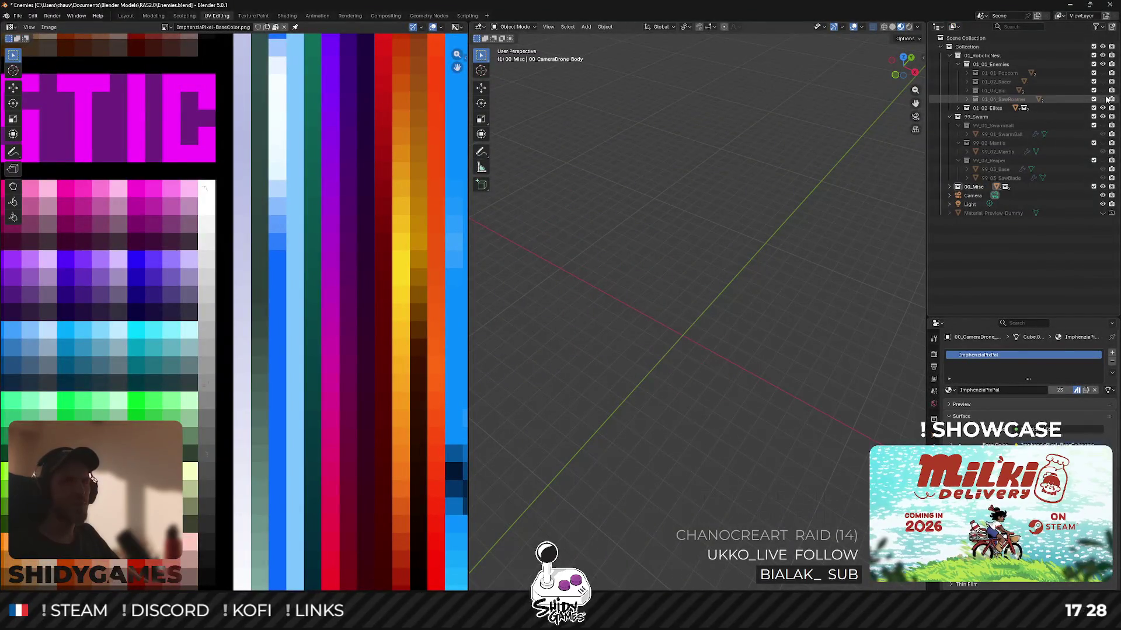
left_click(1102, 99)
mouse_move(706, 327)
left_mouse_down()
mouse_move(718, 257)
mouse_move(706, 337)
mouse_move(722, 315)
left_mouse_up()
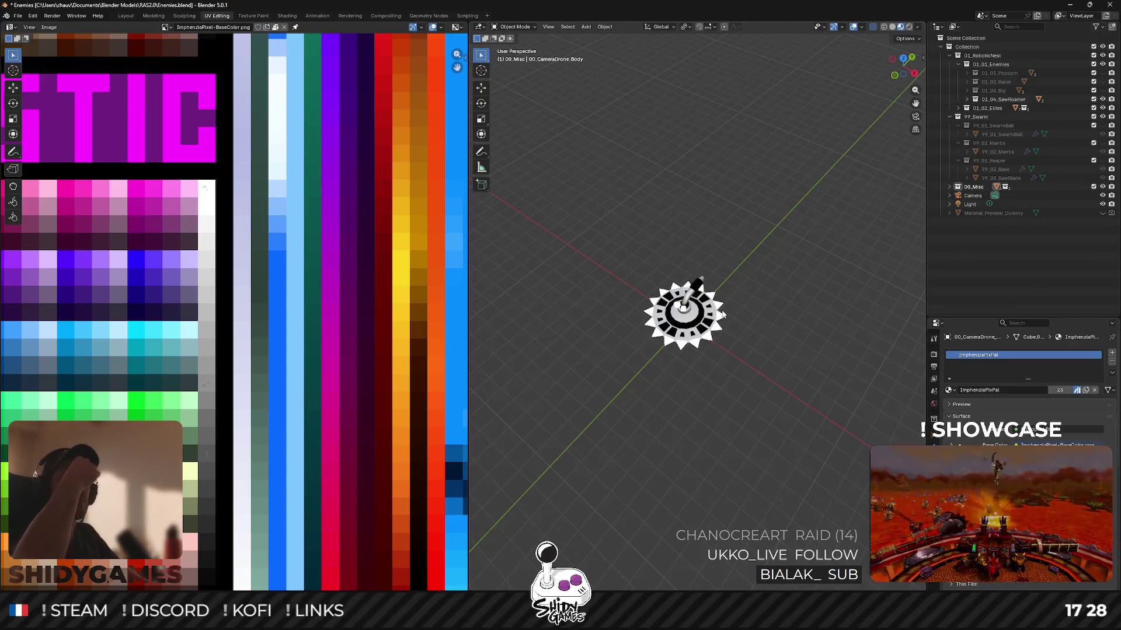
mouse_move(702, 344)
left_mouse_down()
mouse_move(717, 230)
mouse_move(692, 342)
mouse_move(769, 282)
mouse_move(653, 305)
mouse_move(664, 283)
mouse_move(688, 329)
left_mouse_up()
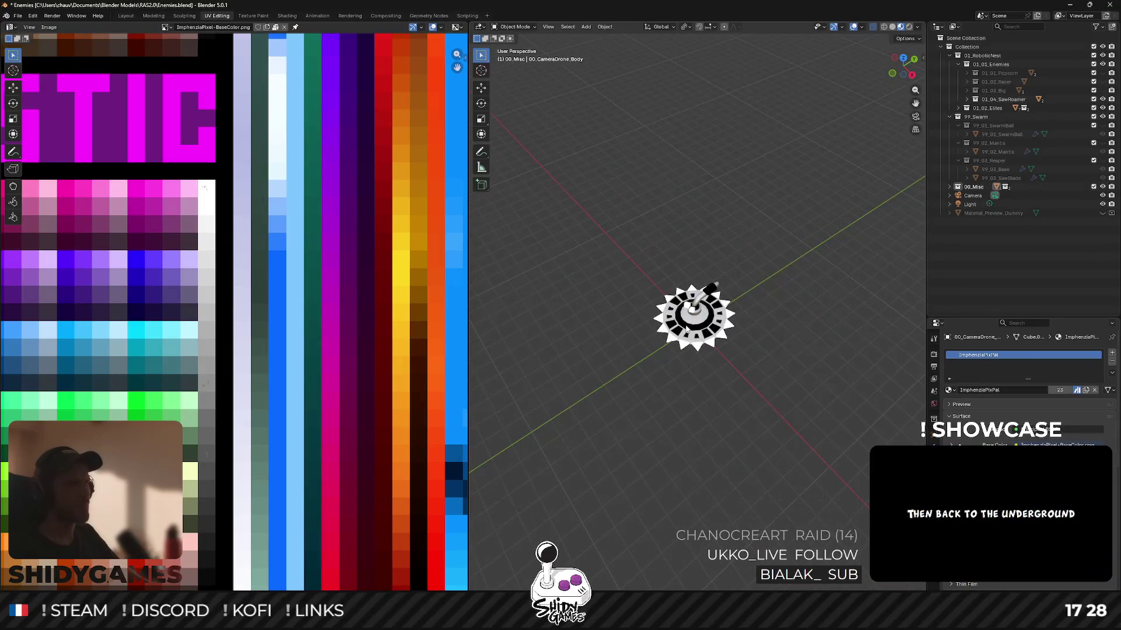
key("alt+Tab")
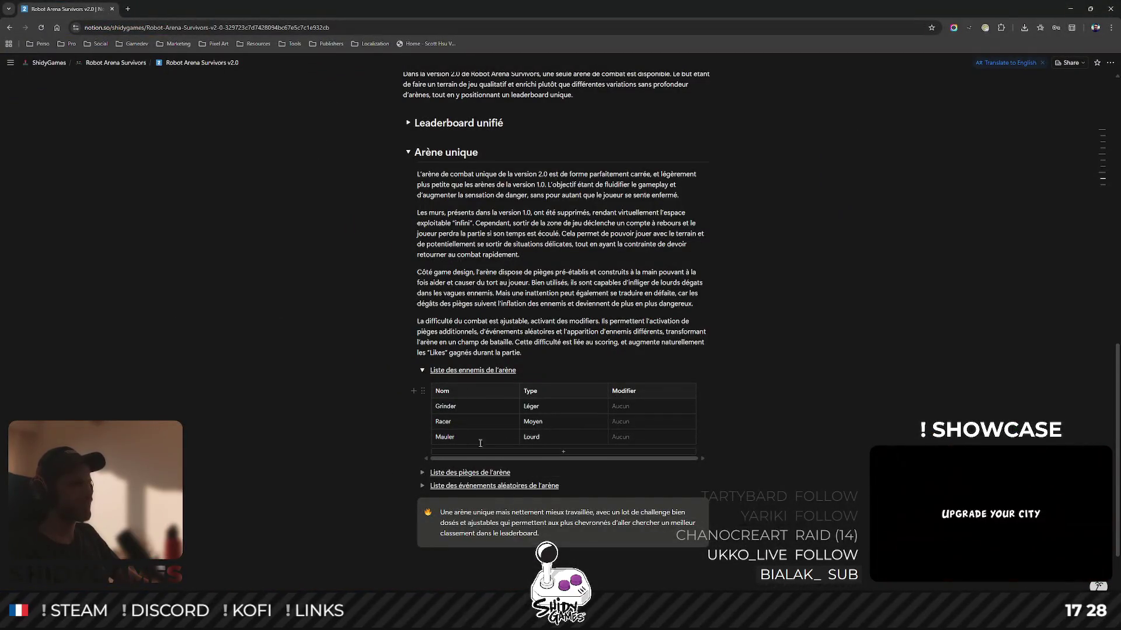
Add an enemy table row: Slicer, type Léger, modifier Aucun.
left_click(499, 450)
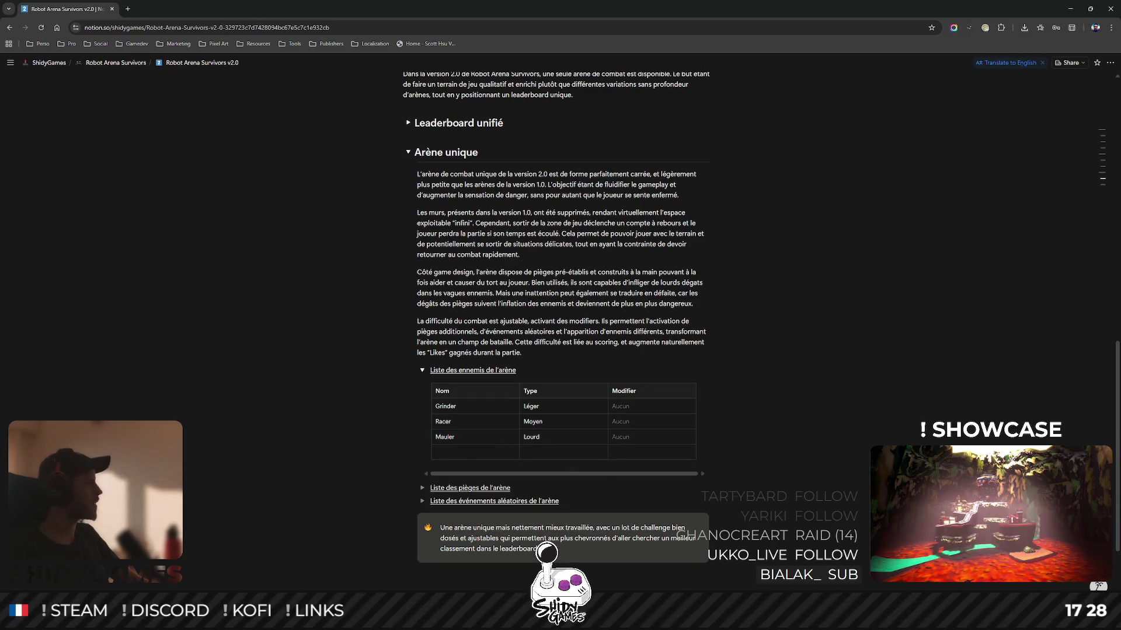
left_click(271, 620)
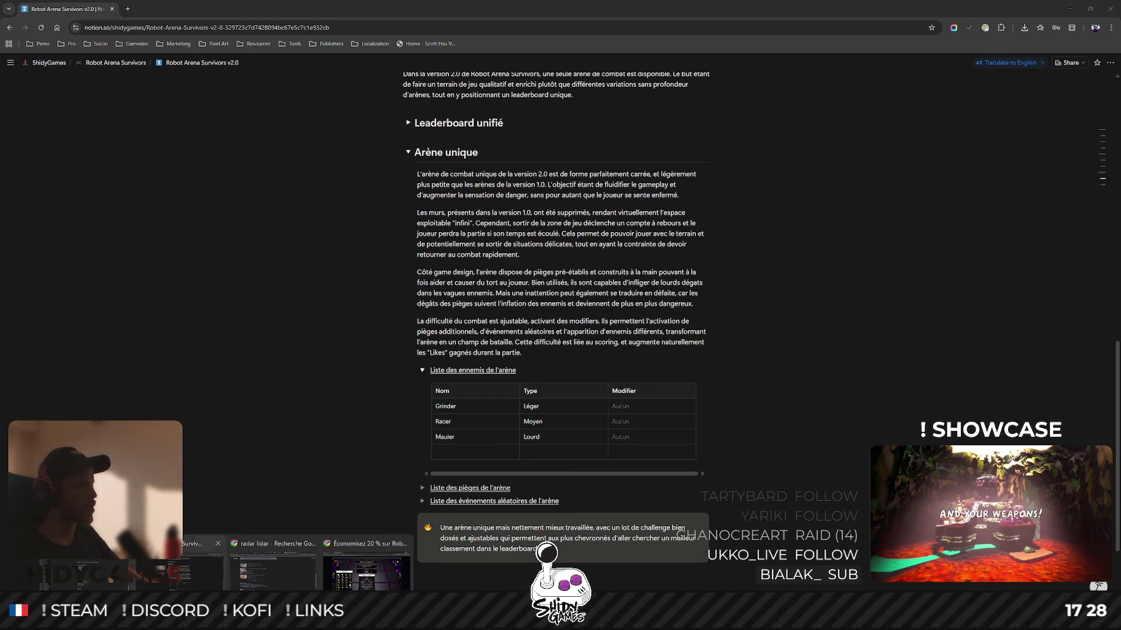
left_click(182, 583)
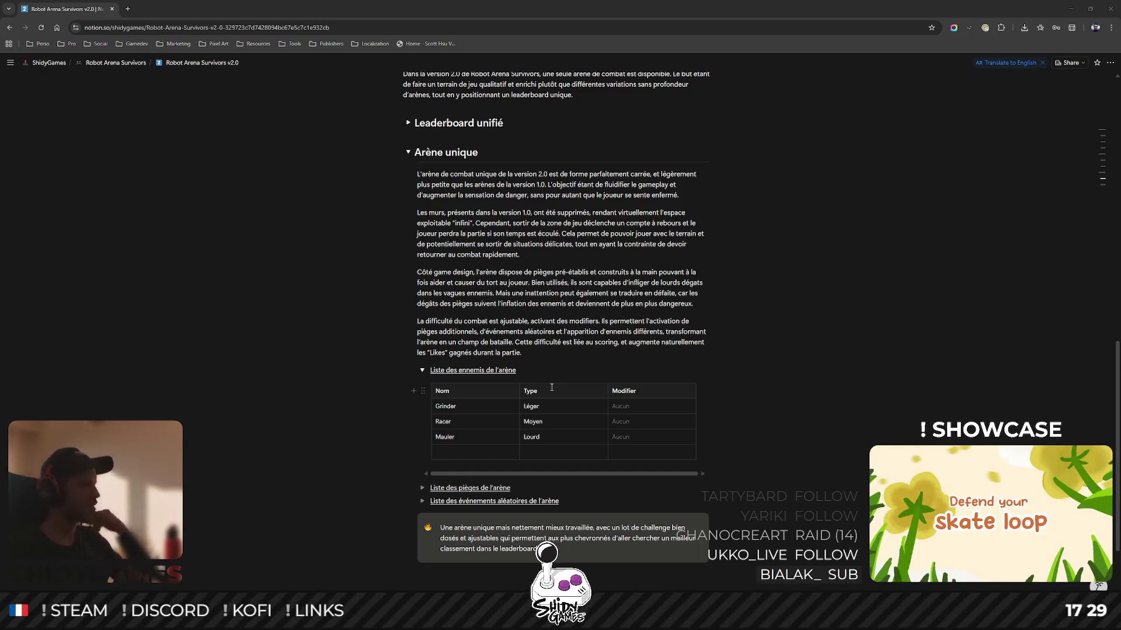
left_click(473, 453)
type("Slice")
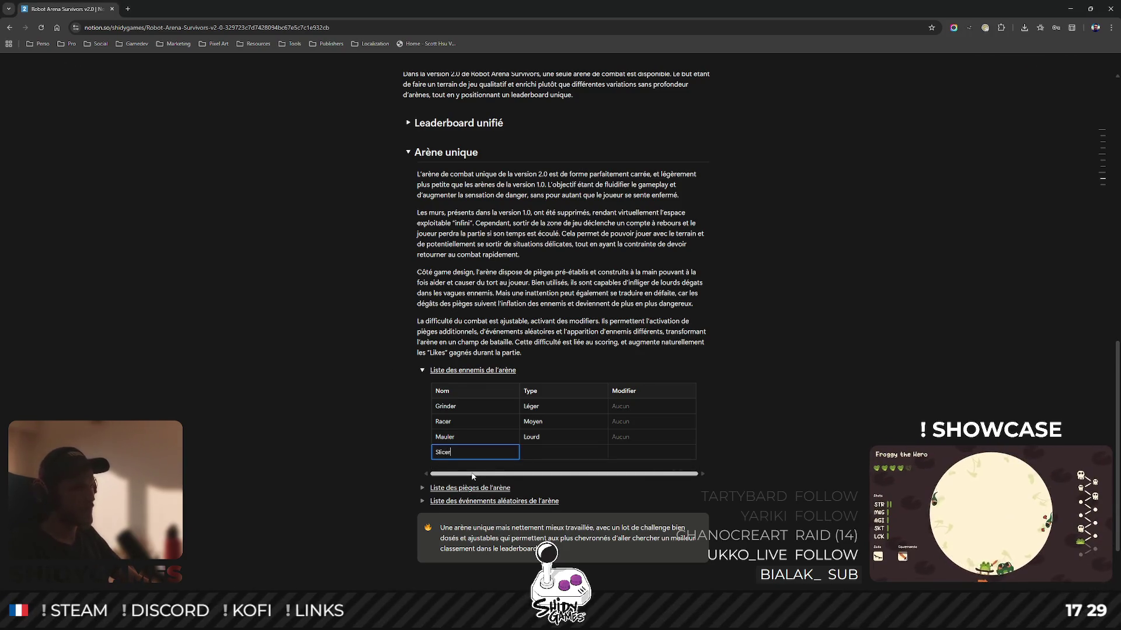
type("r")
left_click(541, 451)
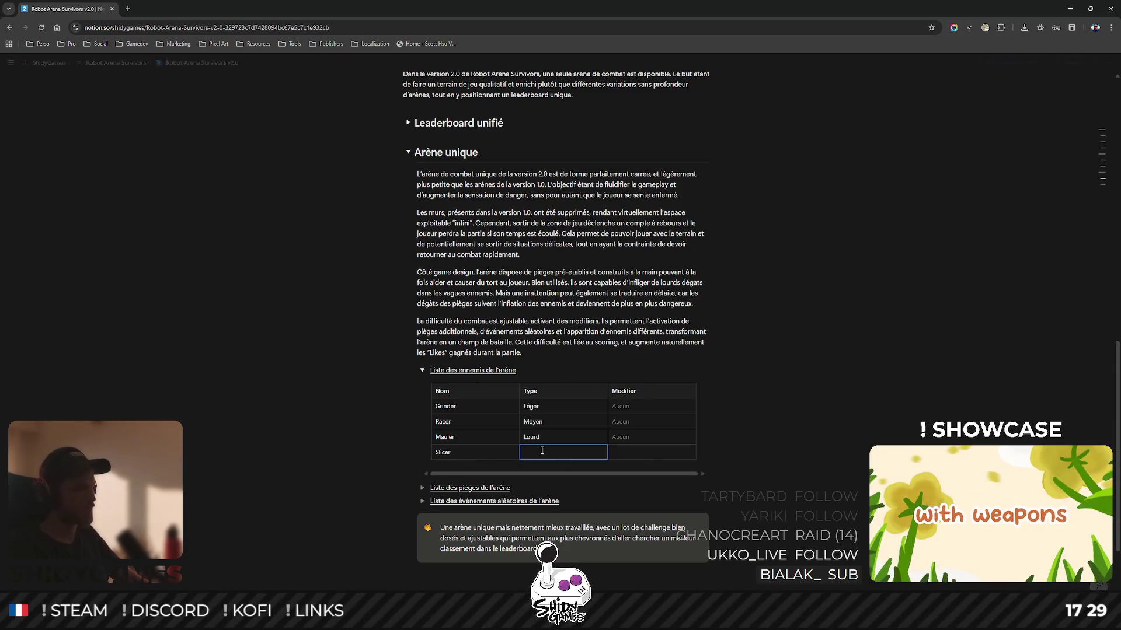
type("Léger")
left_click(634, 451)
type("Aucun")
key("Up")
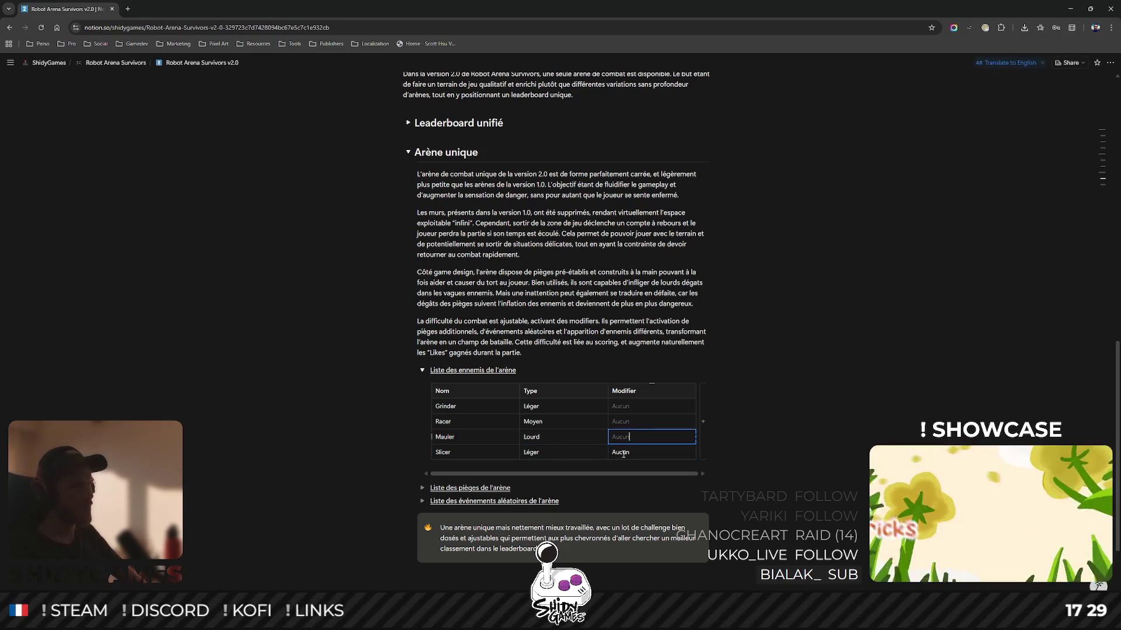
Colour the Slicer row's Aucun text grey.
double_click(622, 453)
left_click(748, 456)
left_click(754, 485)
Move the Slicer row up so it sits directly under Grinder.
left_click(432, 453)
mouse_move(432, 452)
left_mouse_down()
mouse_move(432, 411)
mouse_move(432, 421)
left_mouse_up()
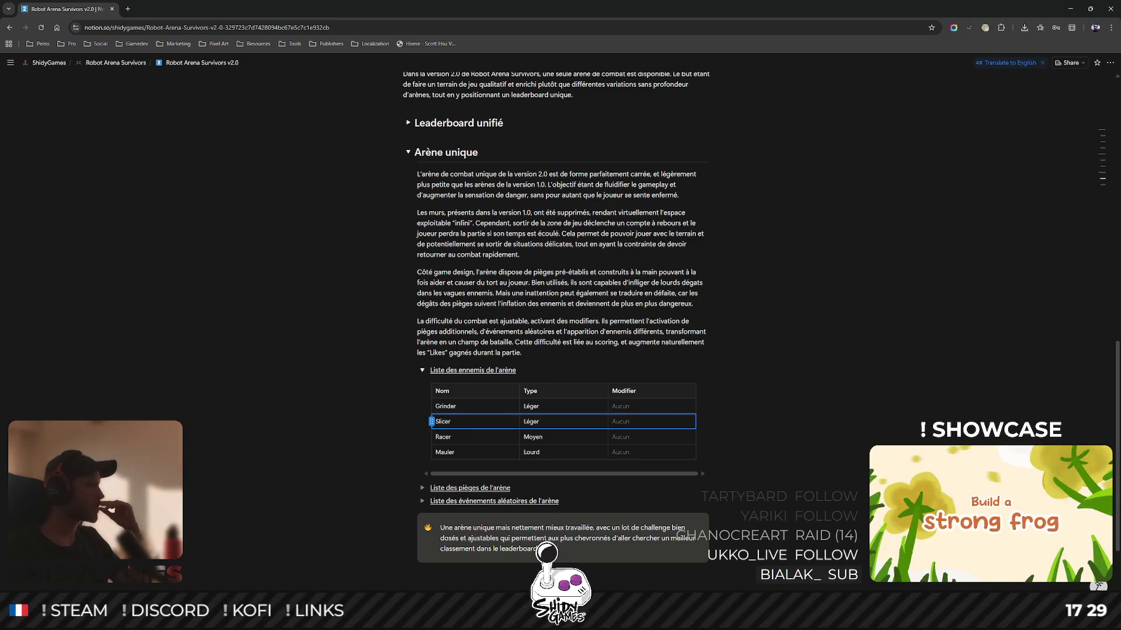
left_click(872, 390)
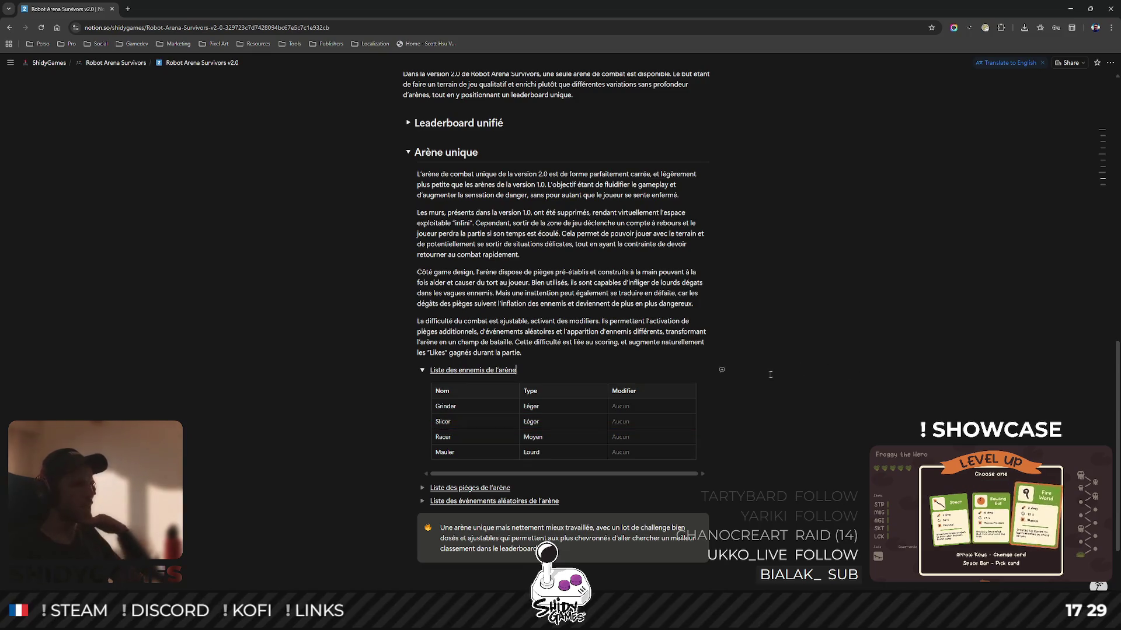
scroll(771, 374, "down", 1)
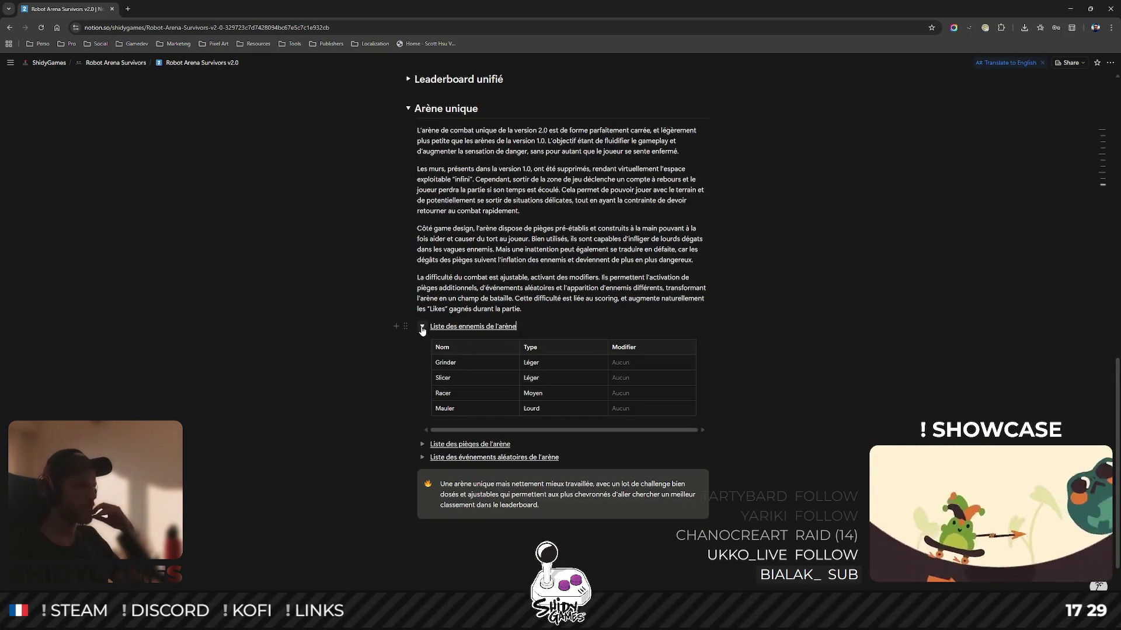
Add a toggle titled 'Liste des elites de l'arène' below the enemies toggle, then re-expand enemies.
left_click(422, 326)
key("Return")
type("Liste ")
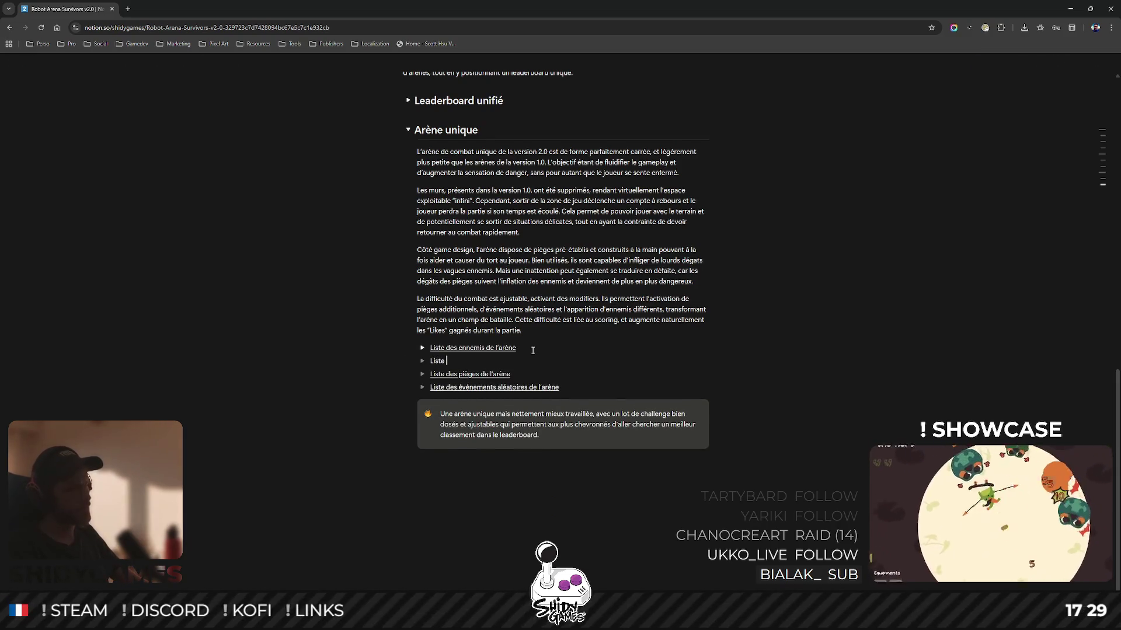
type("des e")
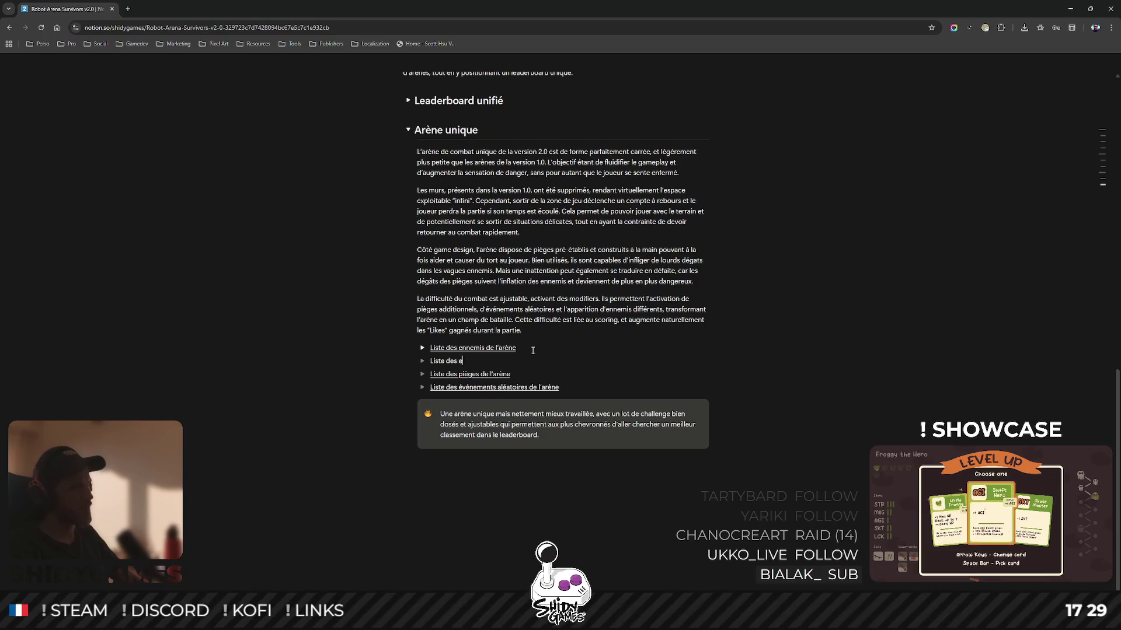
type("lites de l'arène")
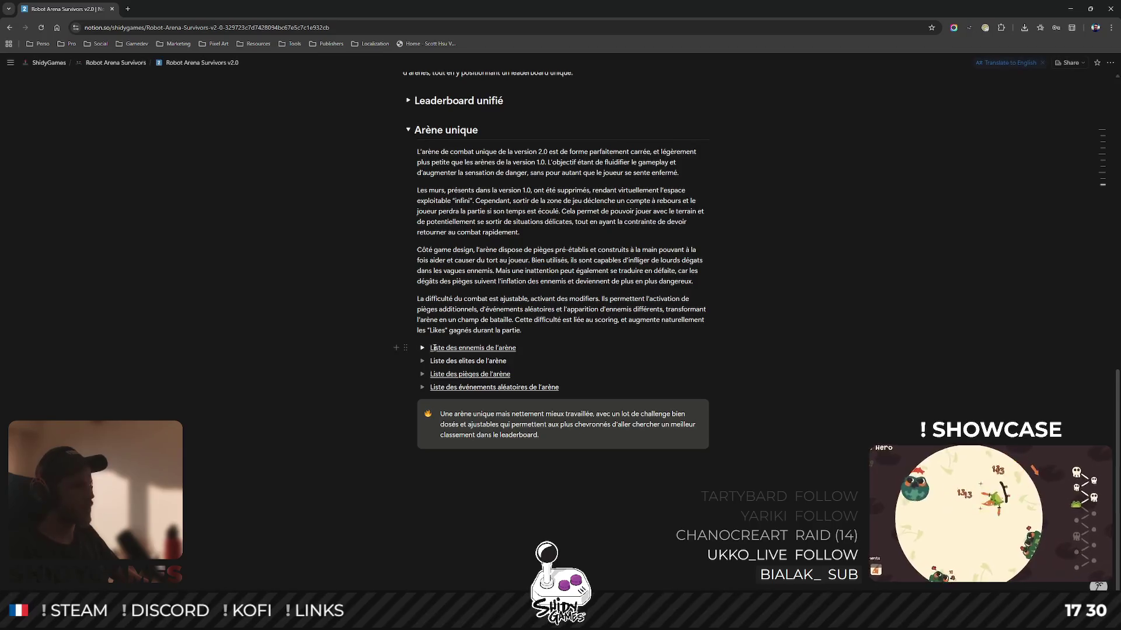
left_click_drag(509, 361, 430, 360)
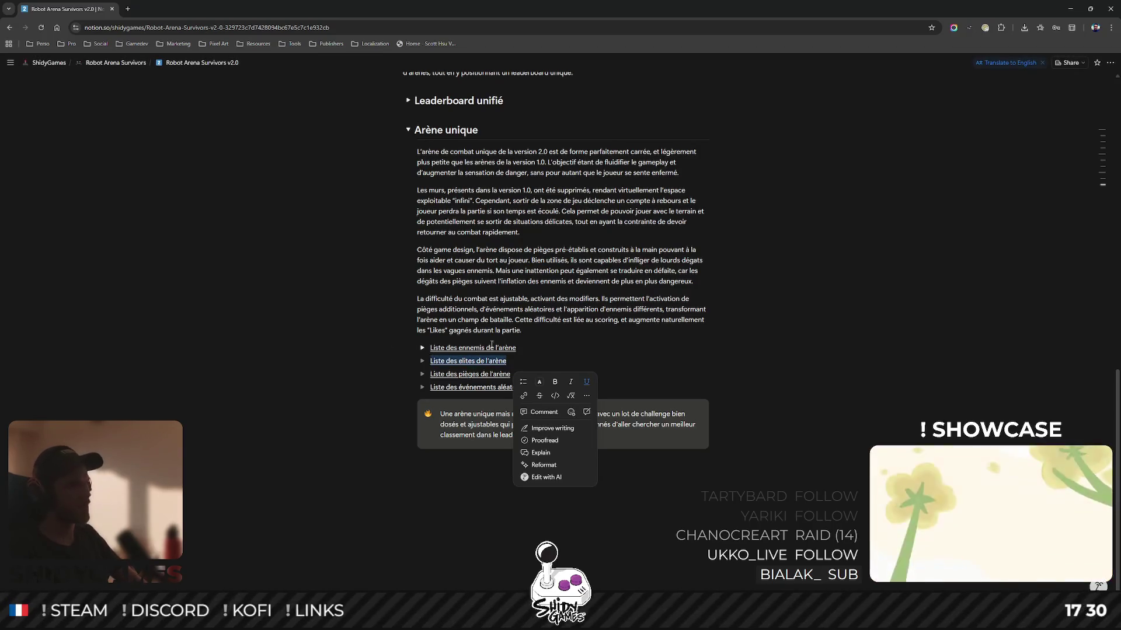
left_click(422, 348)
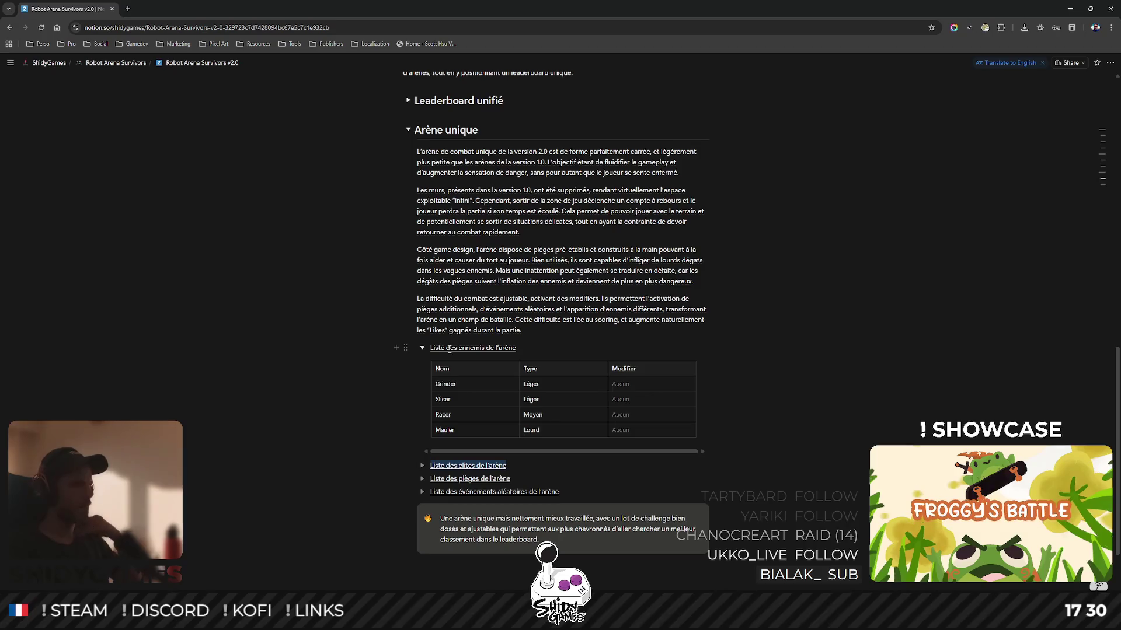
left_click(922, 368)
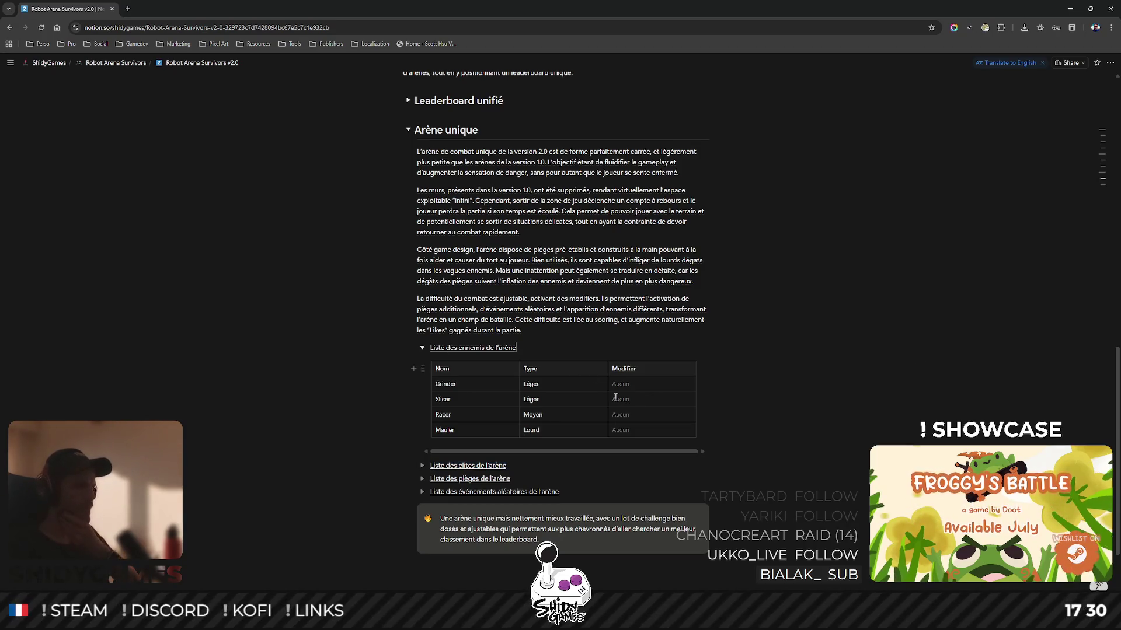
scroll(563, 406, "down", 3)
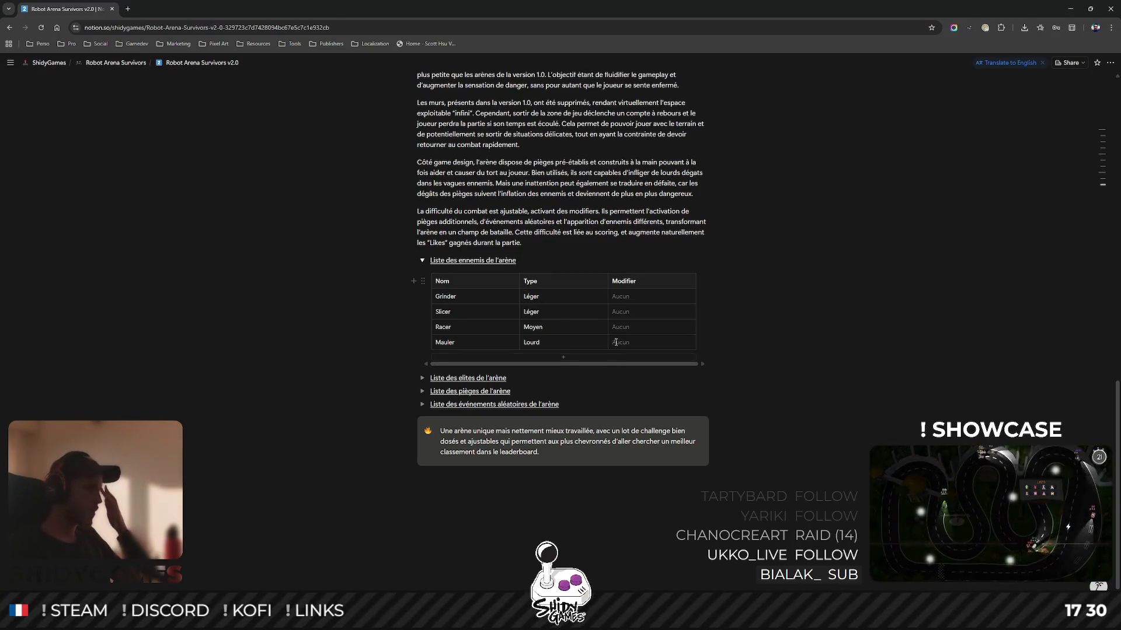
Add a new enemy row named Shredder with type Lourd.
scroll(637, 245, "up", 2)
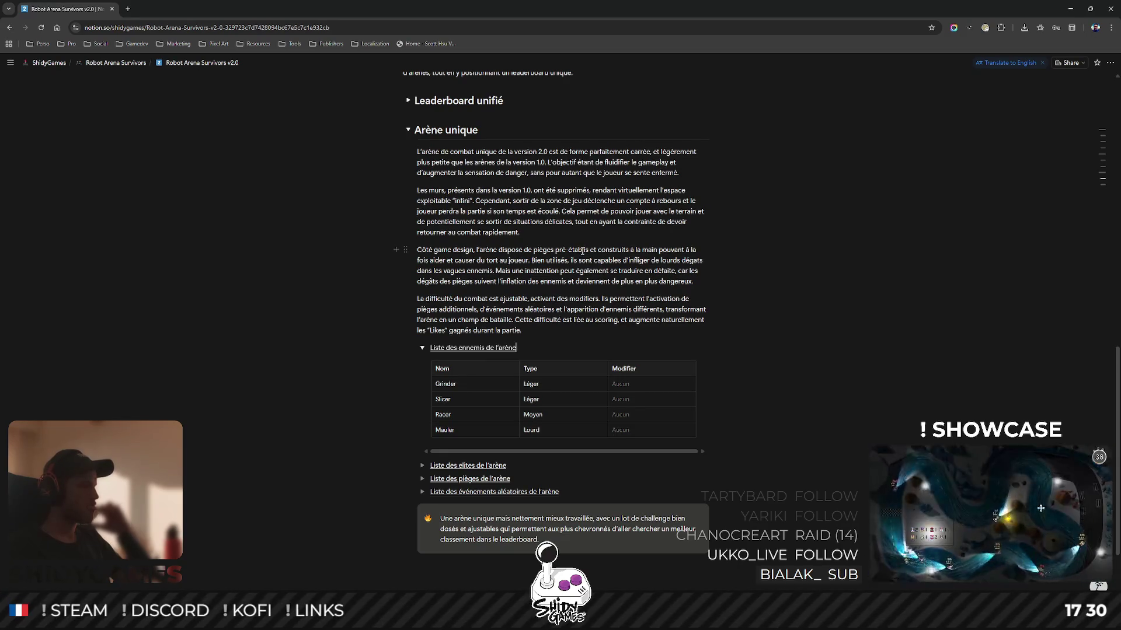
scroll(582, 251, "down", 2)
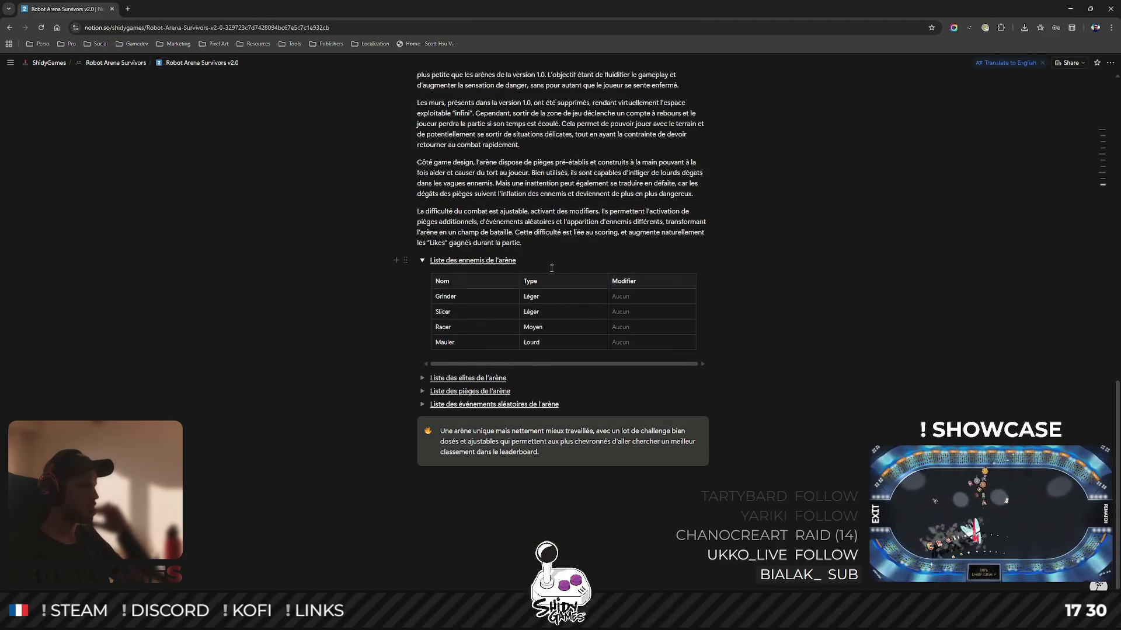
left_click(443, 358)
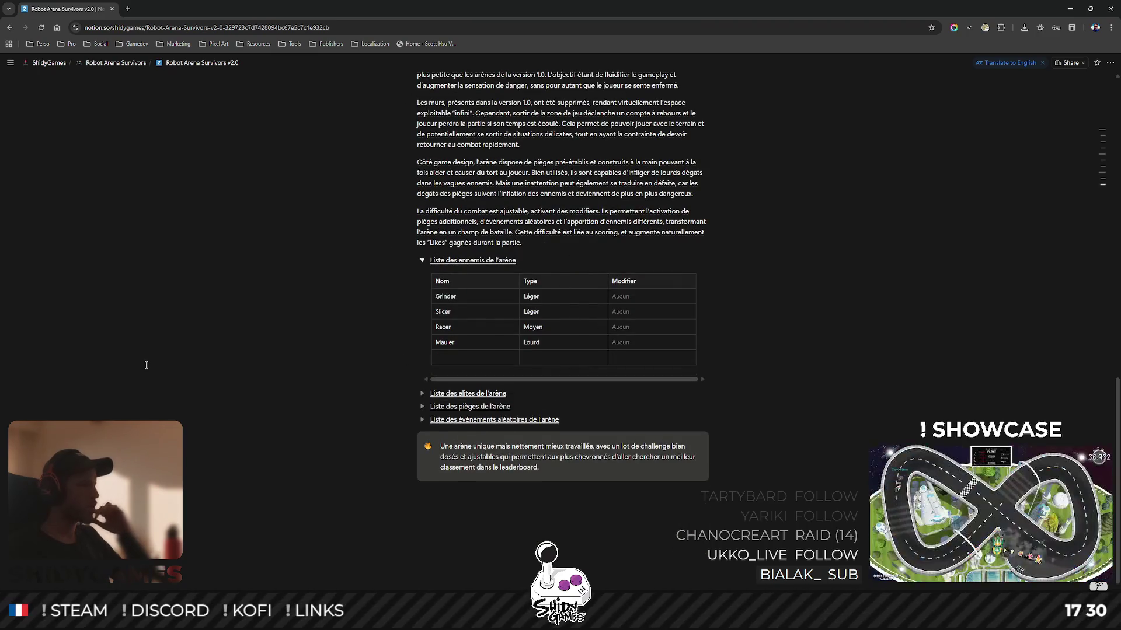
mouse_move(290, 620)
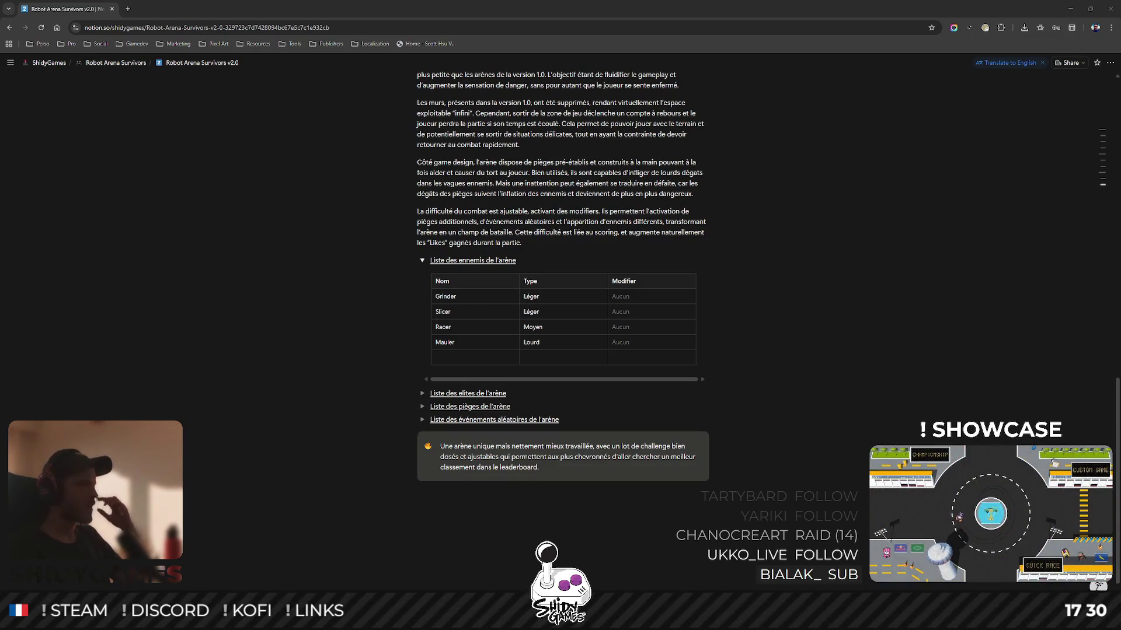
left_click(451, 357)
type("Shredder")
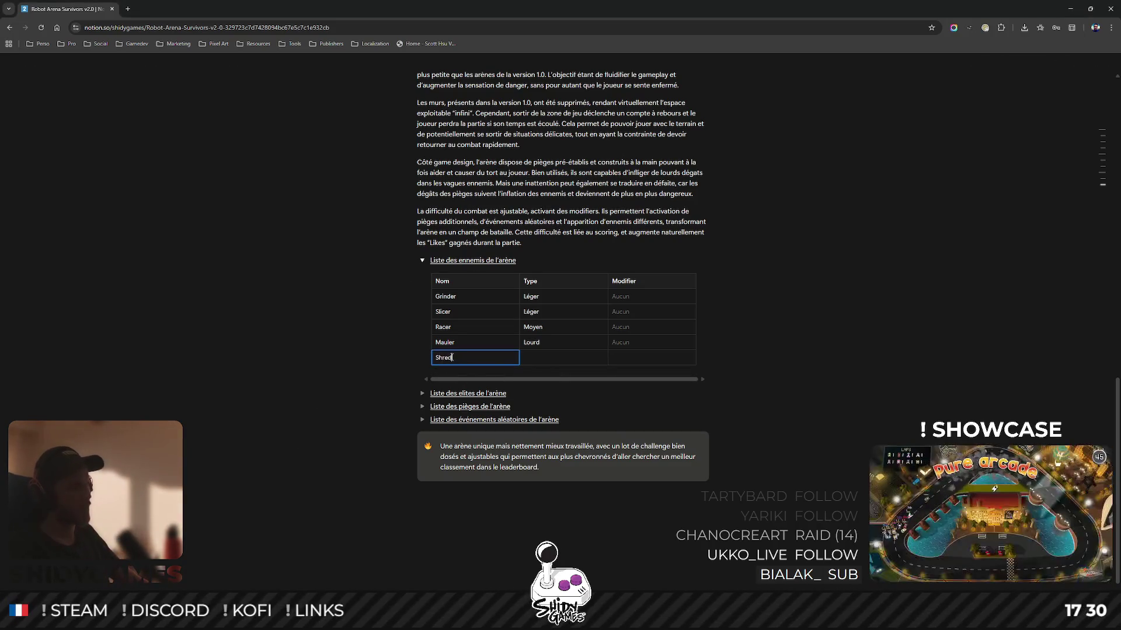
key("Tab")
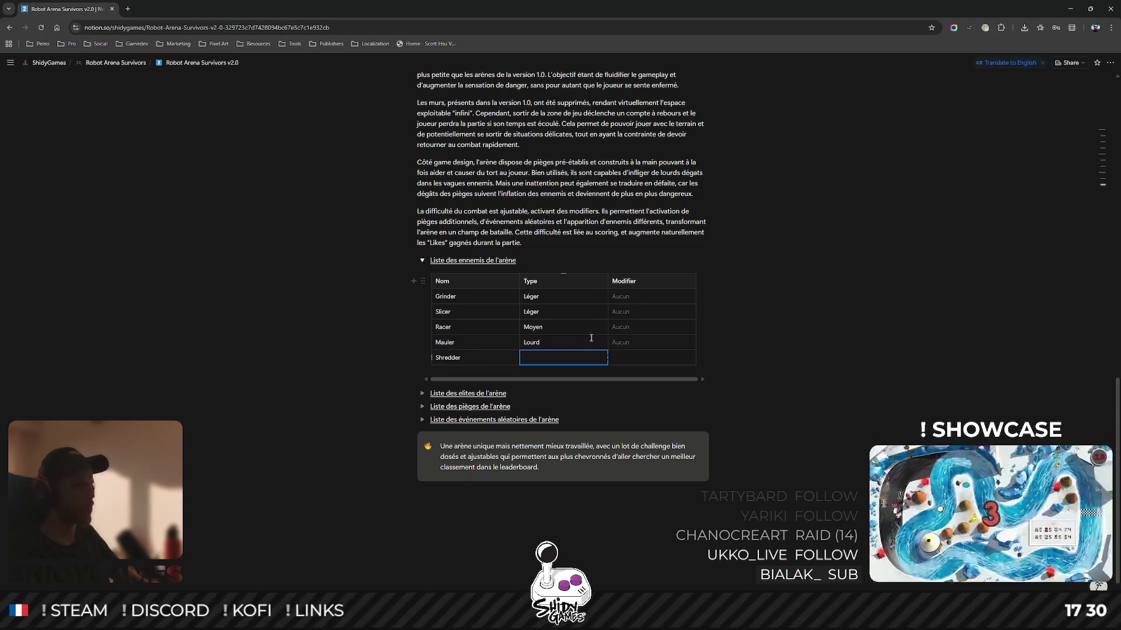
type("Mo")
key("BackSpace")
key("BackSpace")
type("Lourd")
Give Shredder the modifier OUI OUI BAGUETTE and add an empty row below it.
key("Tab")
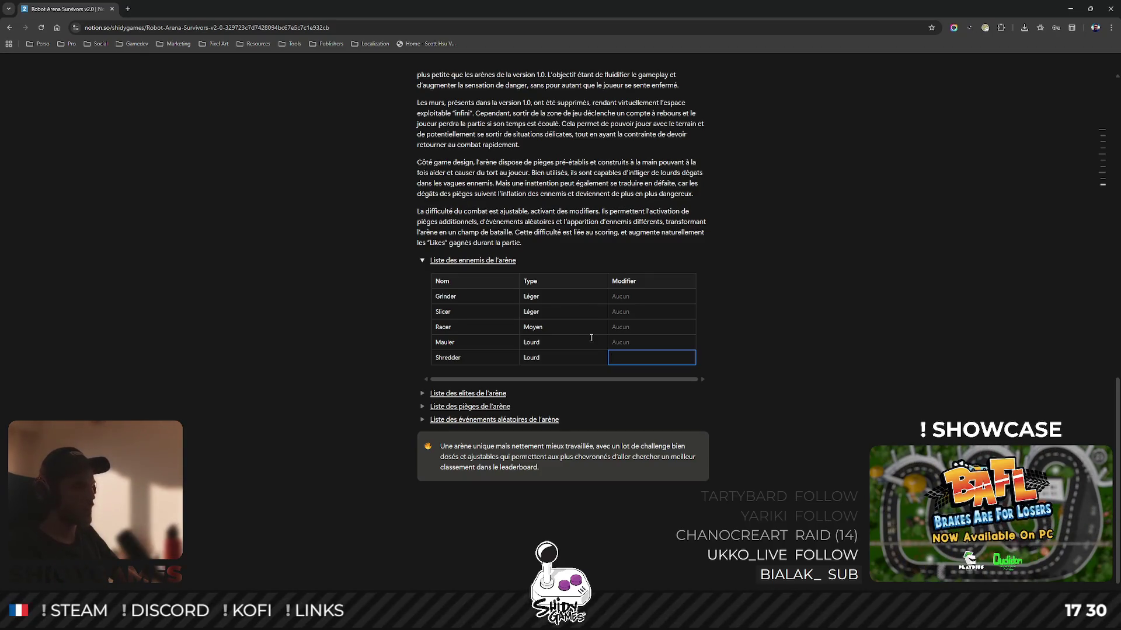
type("OUI OU ")
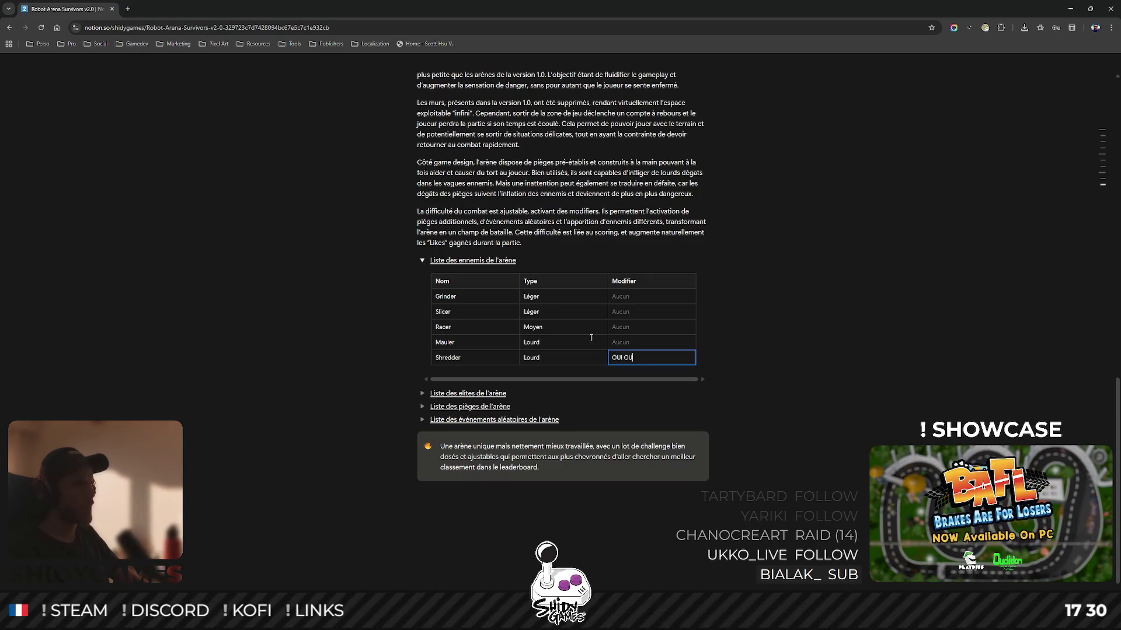
type(" BAGUETTE")
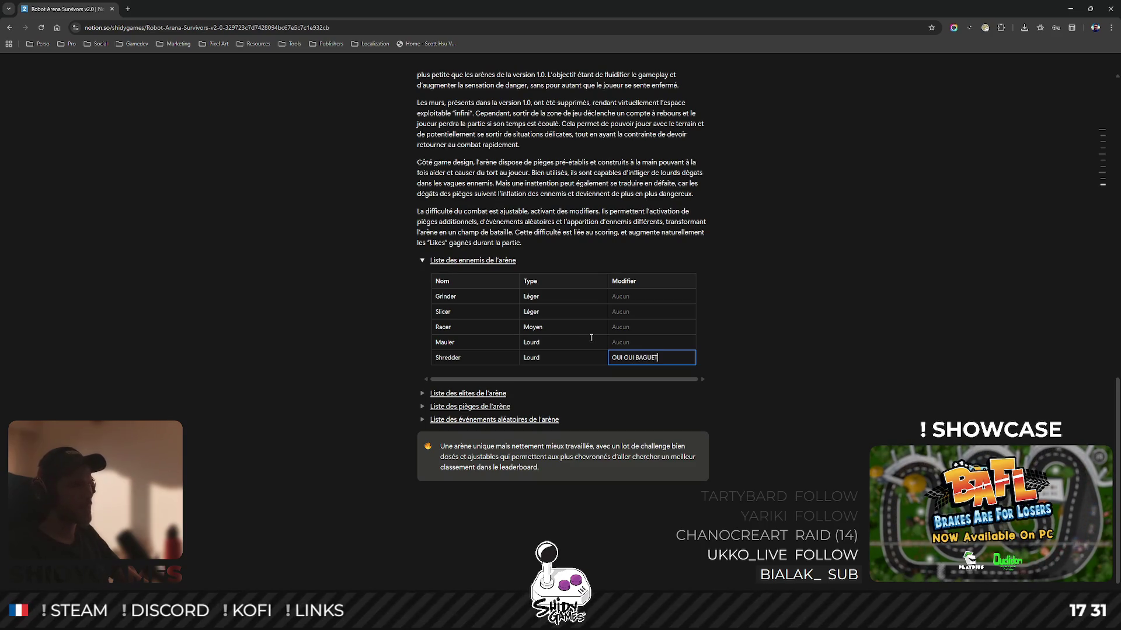
left_click(801, 386)
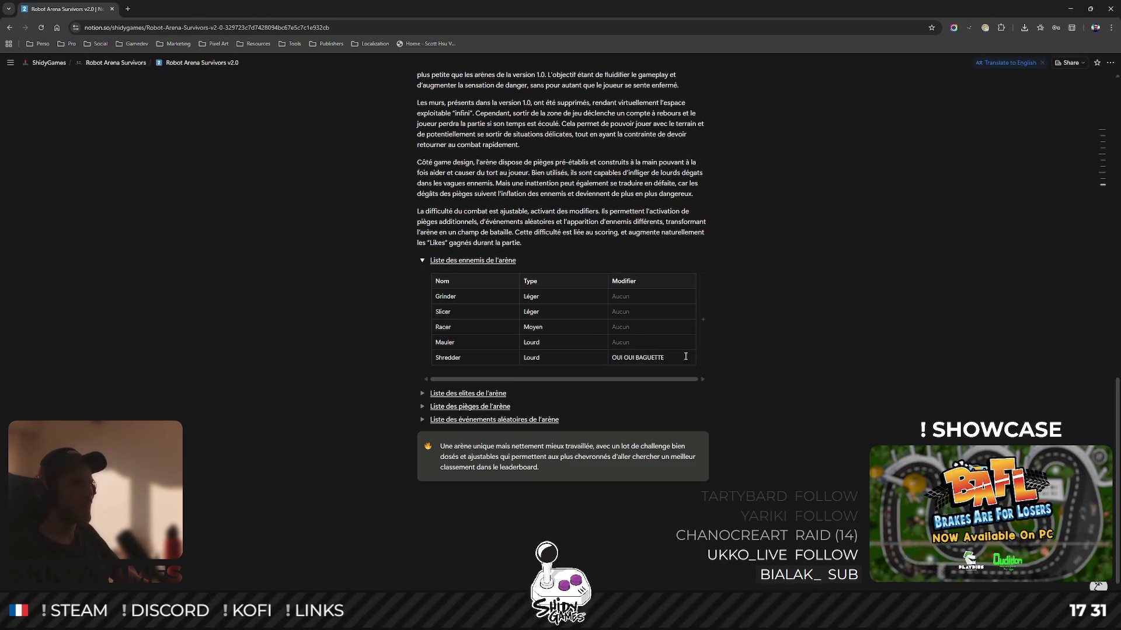
left_click(514, 373)
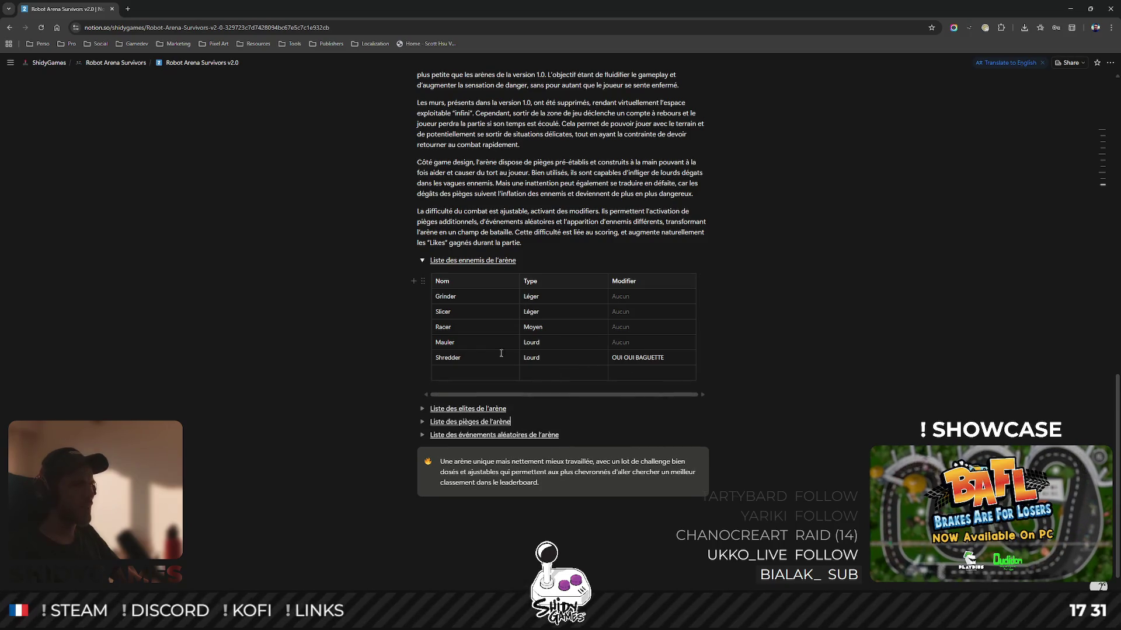
Post the comment 'Robot lourd avec rouleau & pointes' on the Shredder name.
right_click(443, 358)
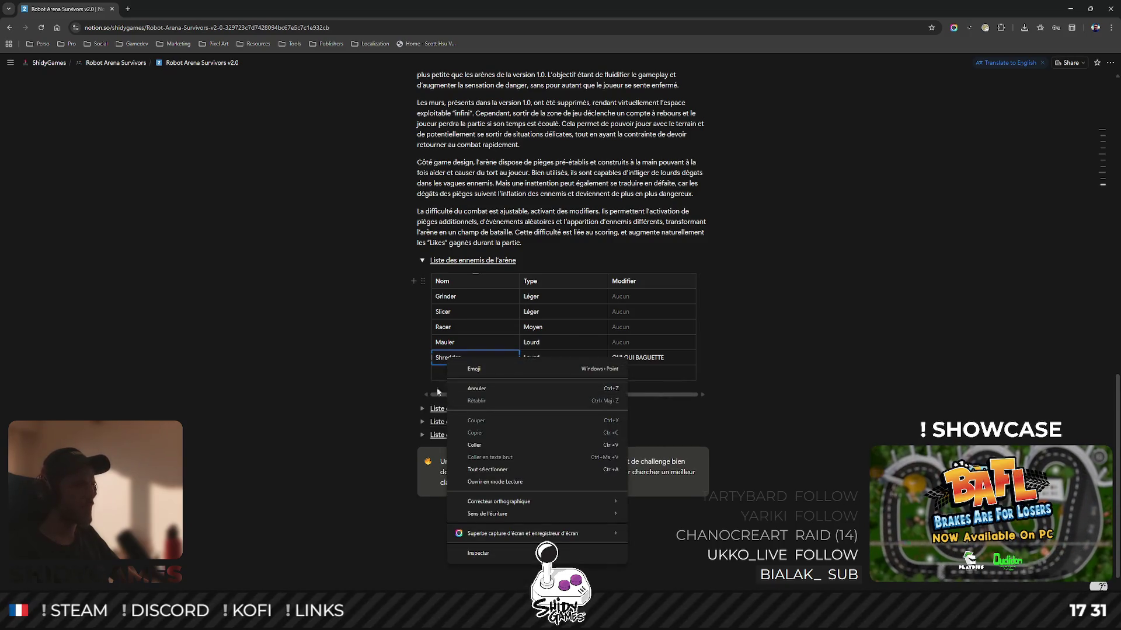
key("Escape")
double_click(443, 357)
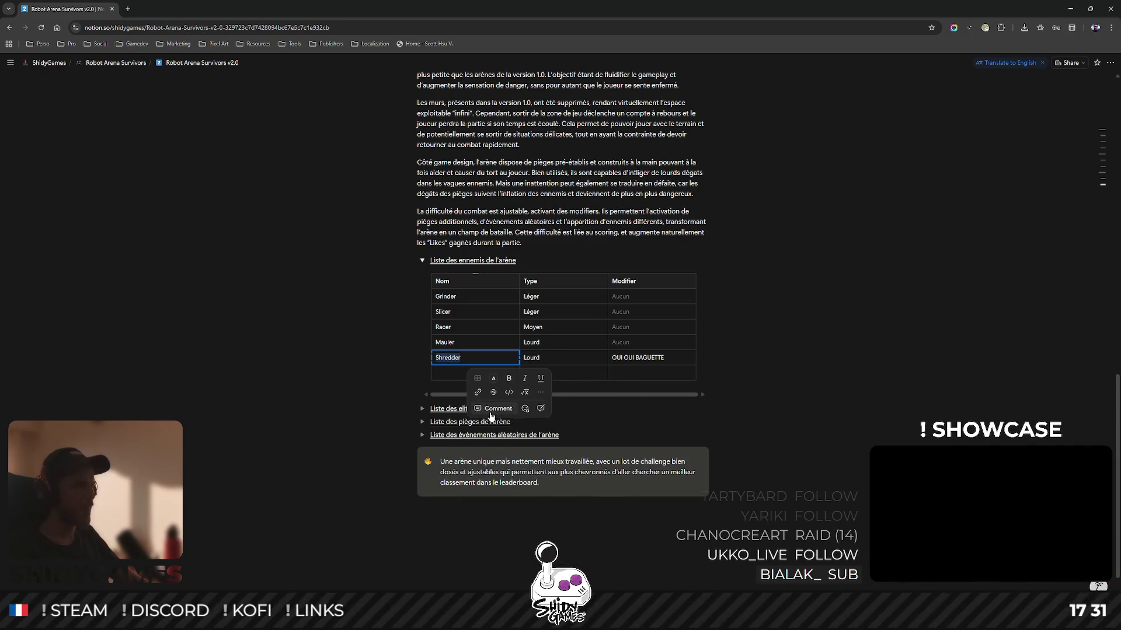
left_click(513, 401)
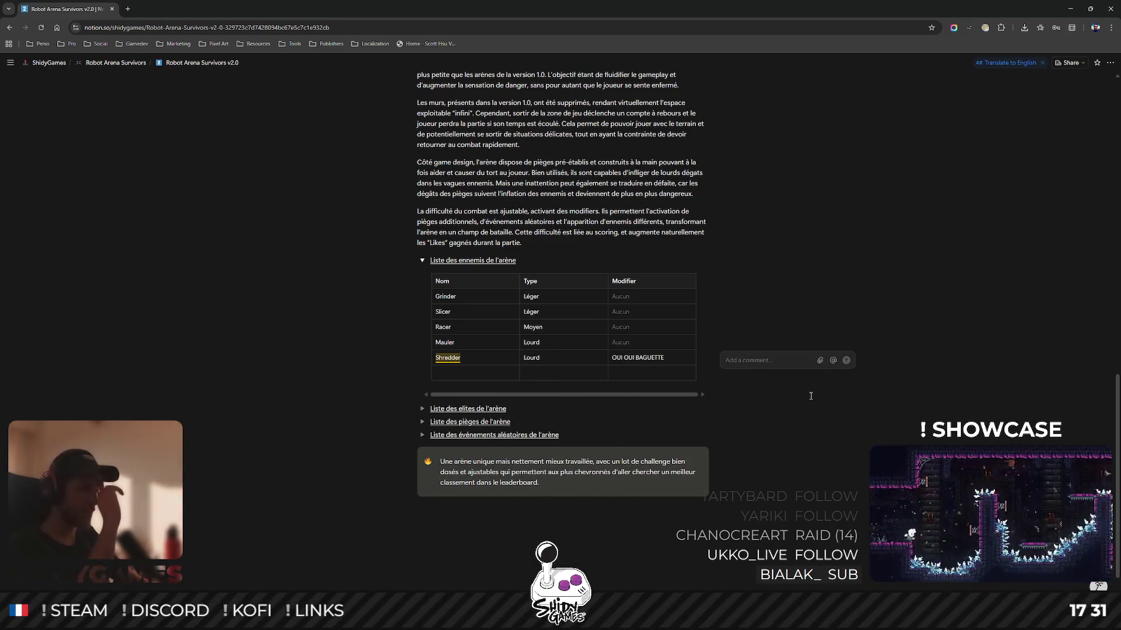
type("Robot ")
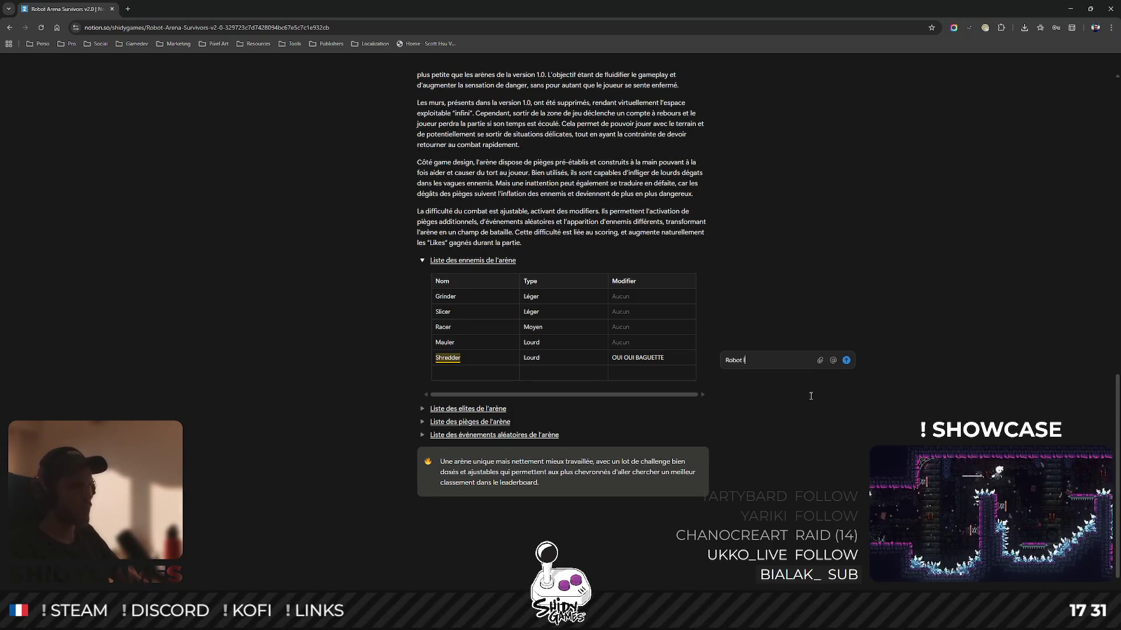
type("lourd avec u")
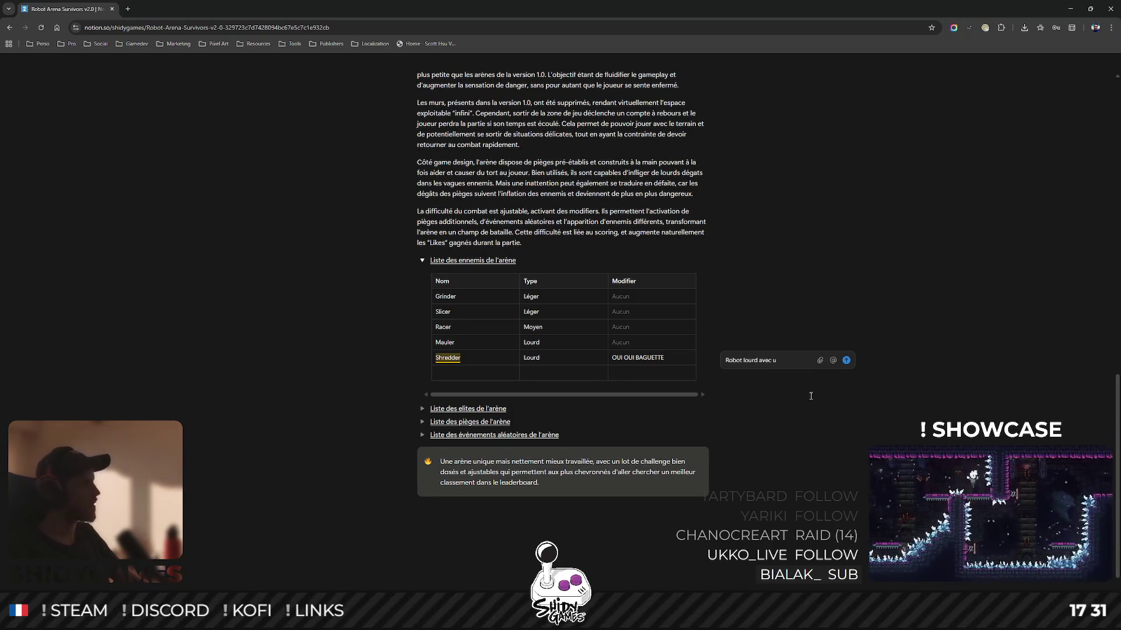
key("BackSpace")
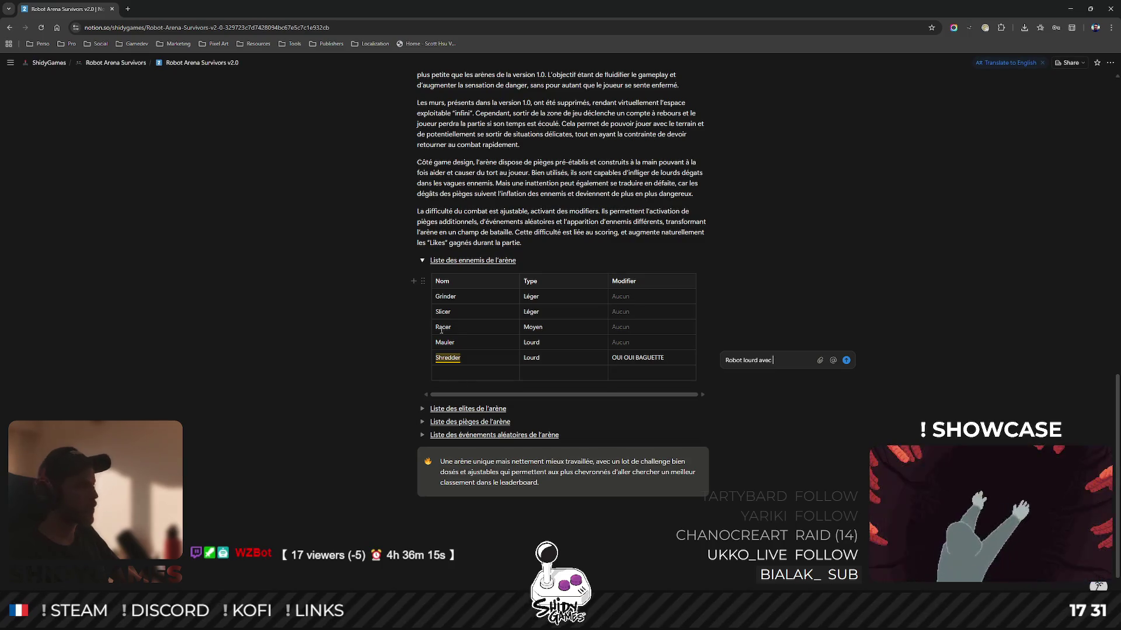
type(" rouleau")
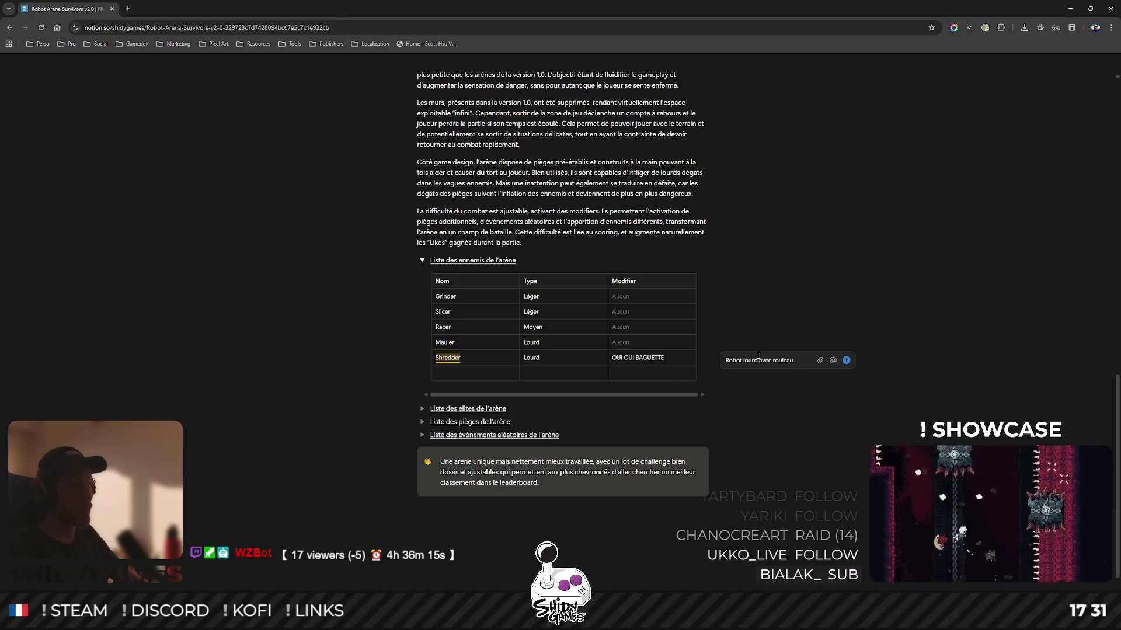
type(" & pointes")
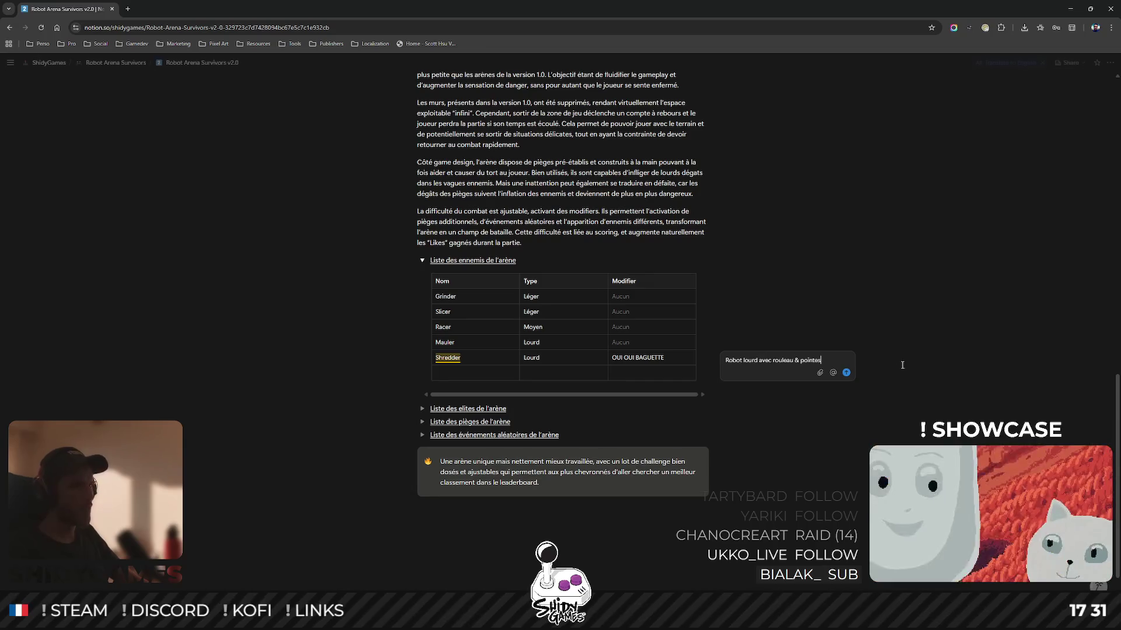
left_click(846, 372)
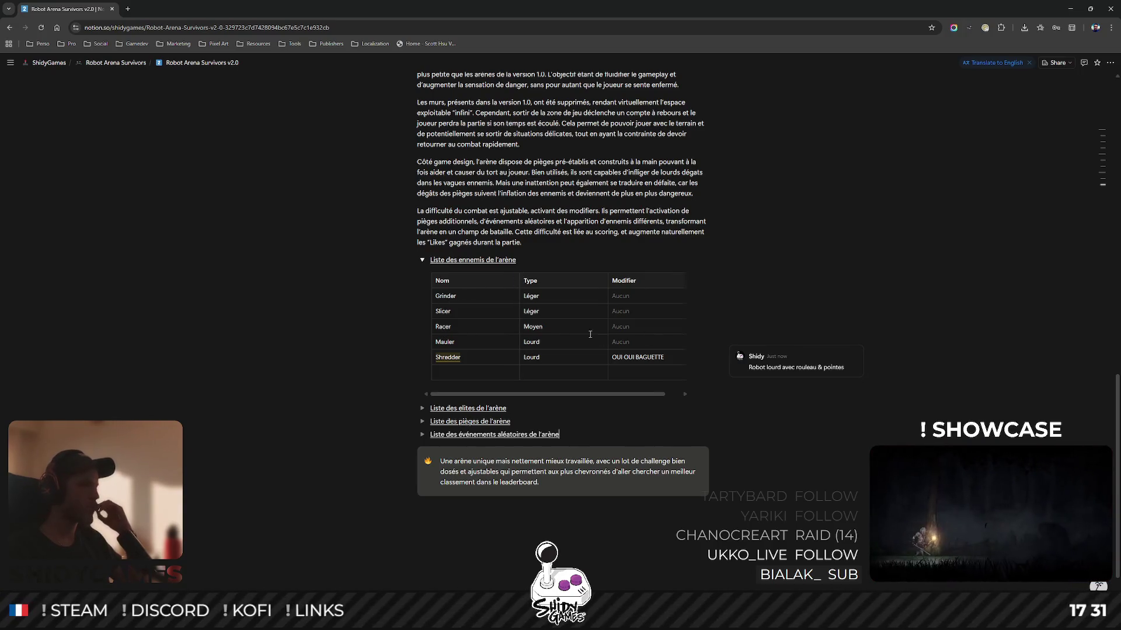
left_click(451, 374)
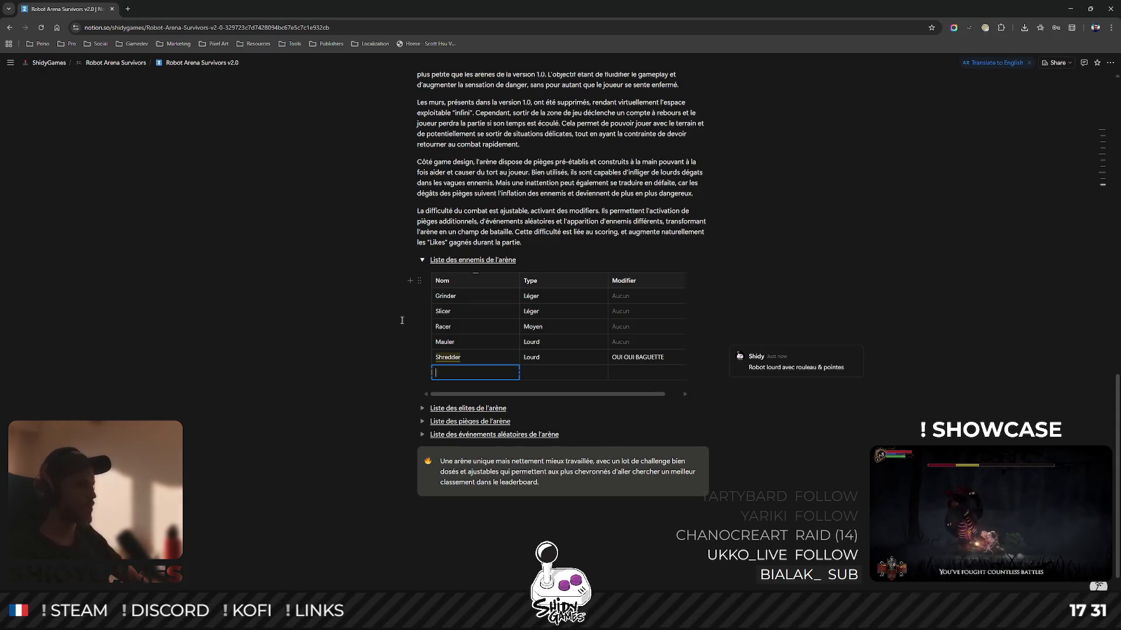
Fill the empty row as Razor (Léger, OUI OUI) and move it beneath Slicer.
type("Razor")
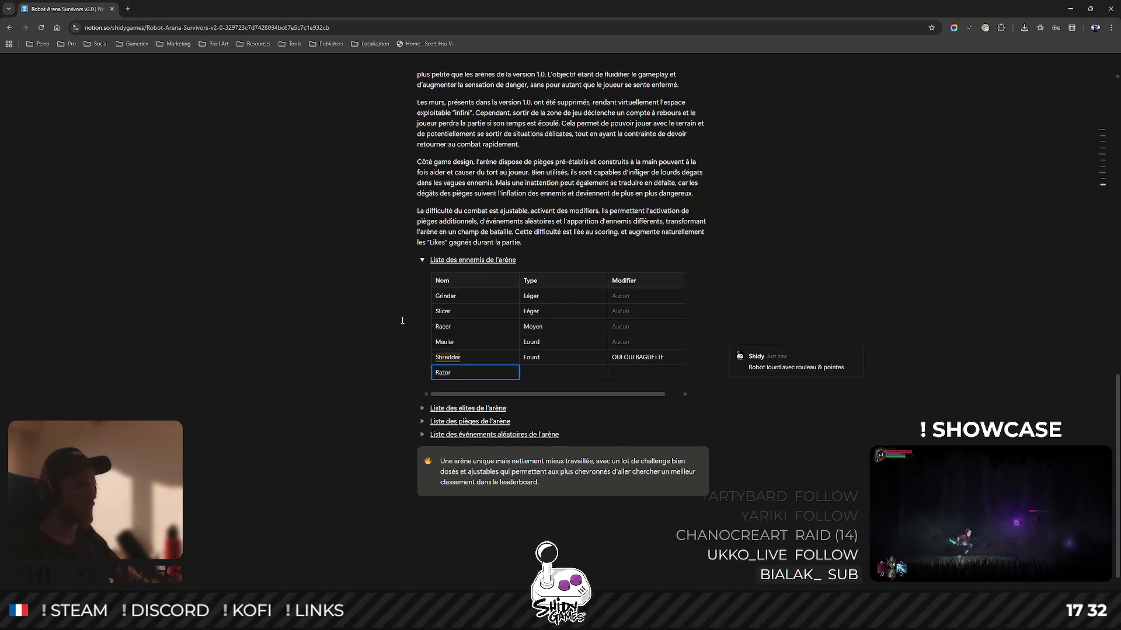
key("Tab")
type("Léger")
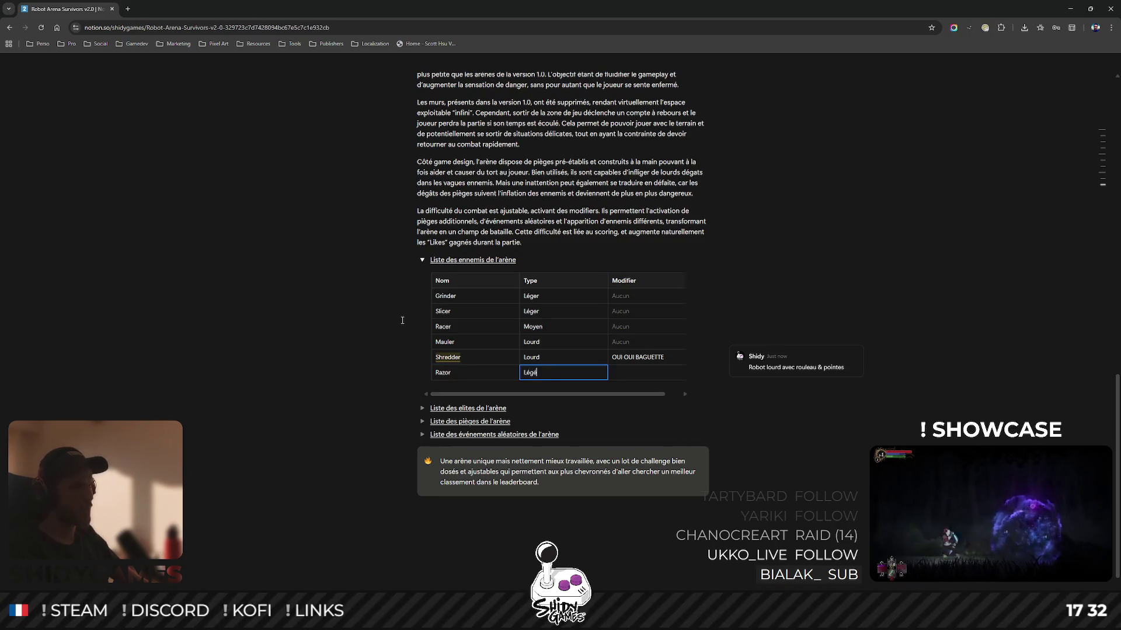
key("Tab")
type("OUI OUI")
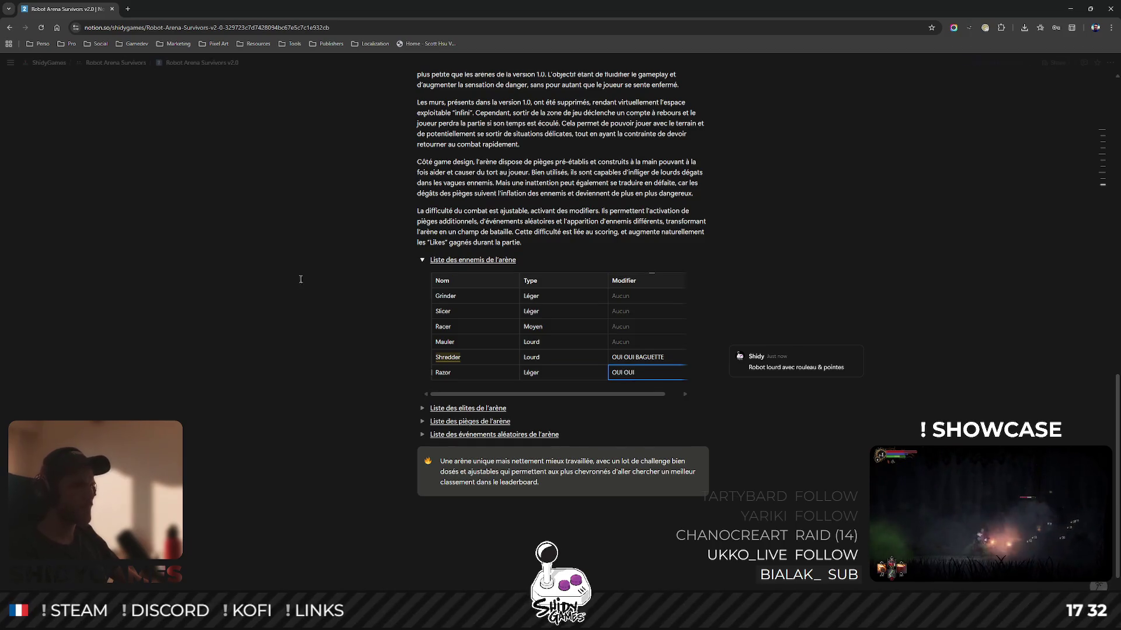
mouse_move(431, 373)
left_mouse_down()
mouse_move(432, 306)
mouse_move(432, 323)
left_mouse_up()
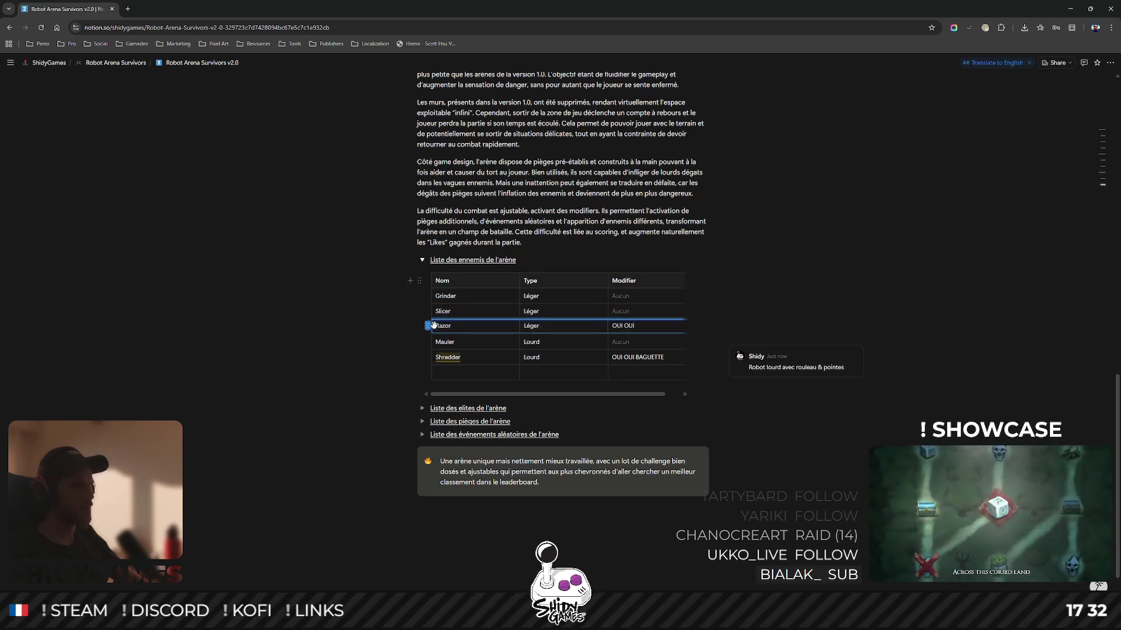
double_click(442, 327)
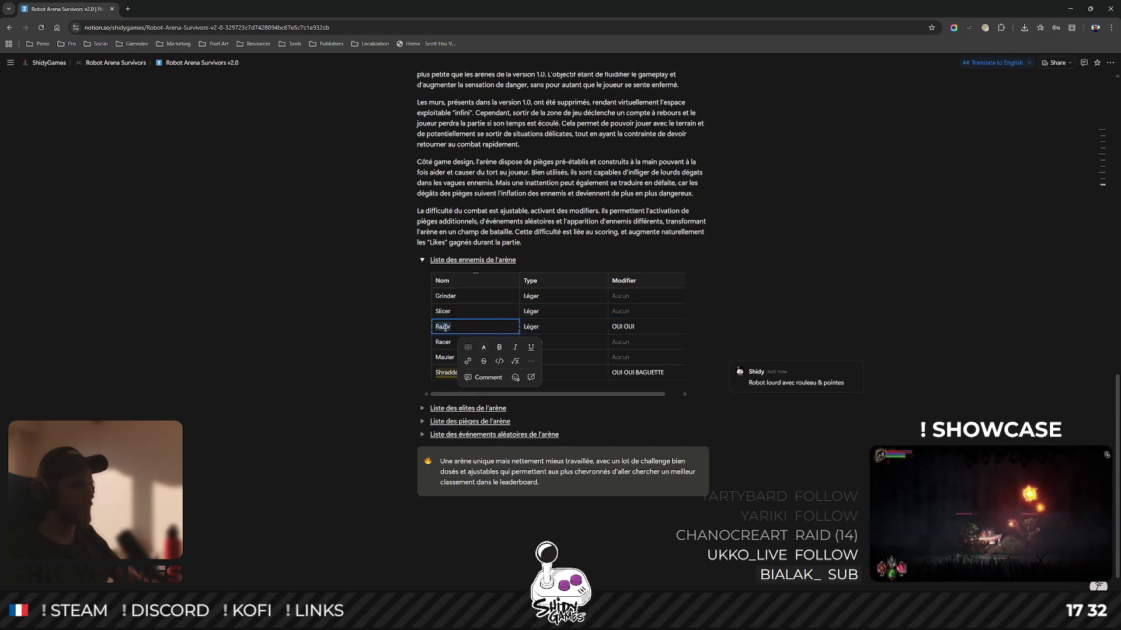
Post the Razor comment 'Robot très rapide, roaming dans l'arène avec lames sur les côtés.'.
left_click(443, 377)
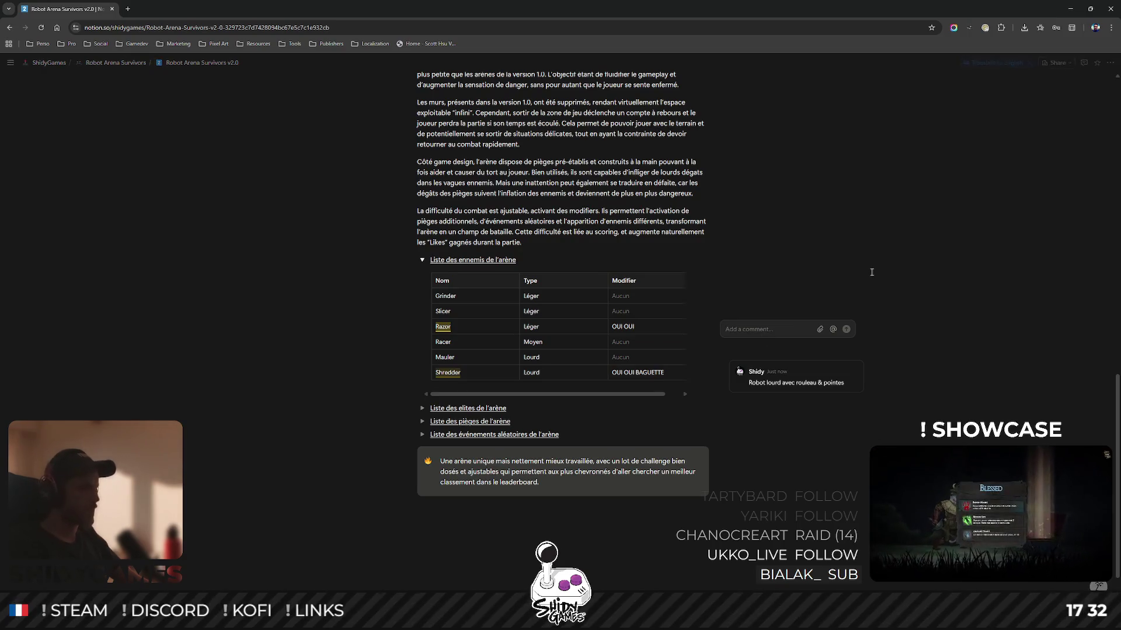
type("Robot très rapide,")
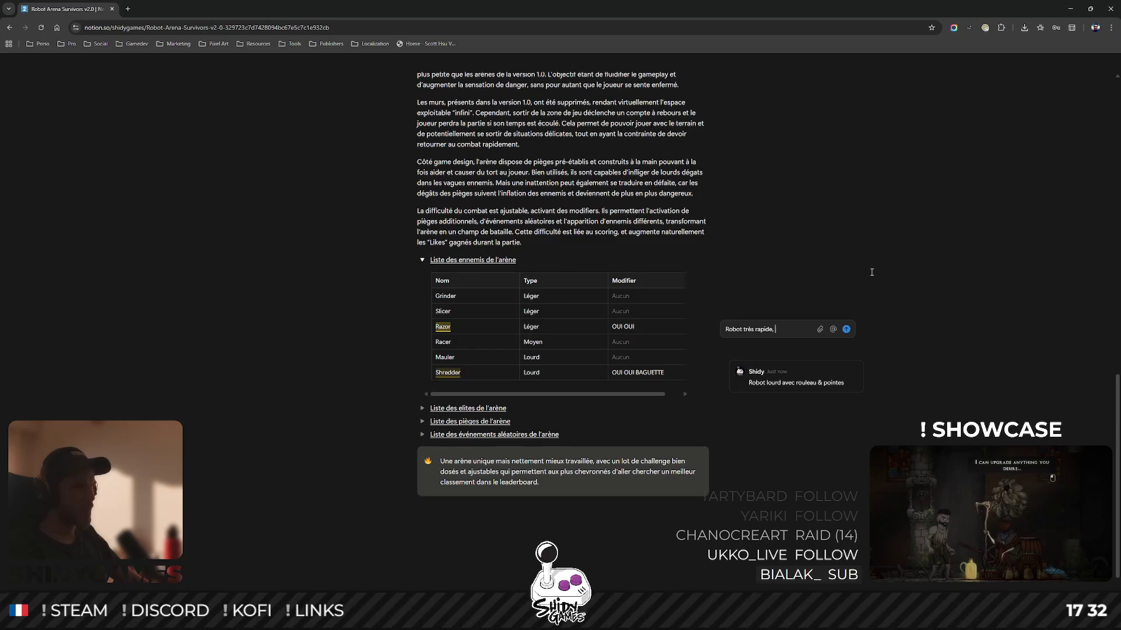
type("roaming dans la")
key("BackSpace")
key("BackSpace")
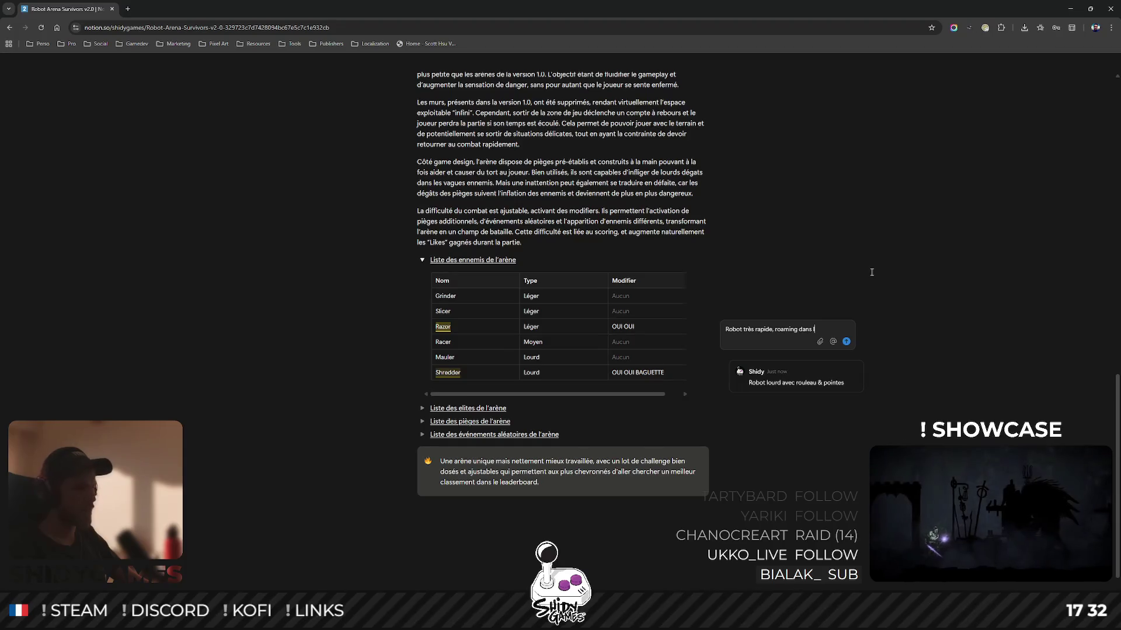
type("ène")
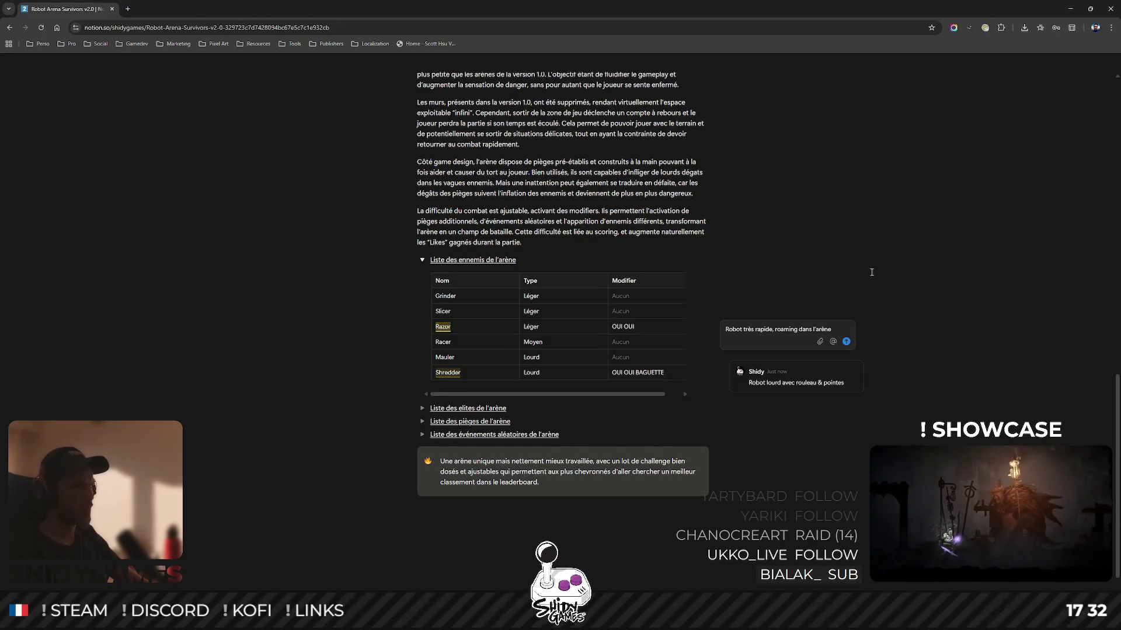
type(" avec la")
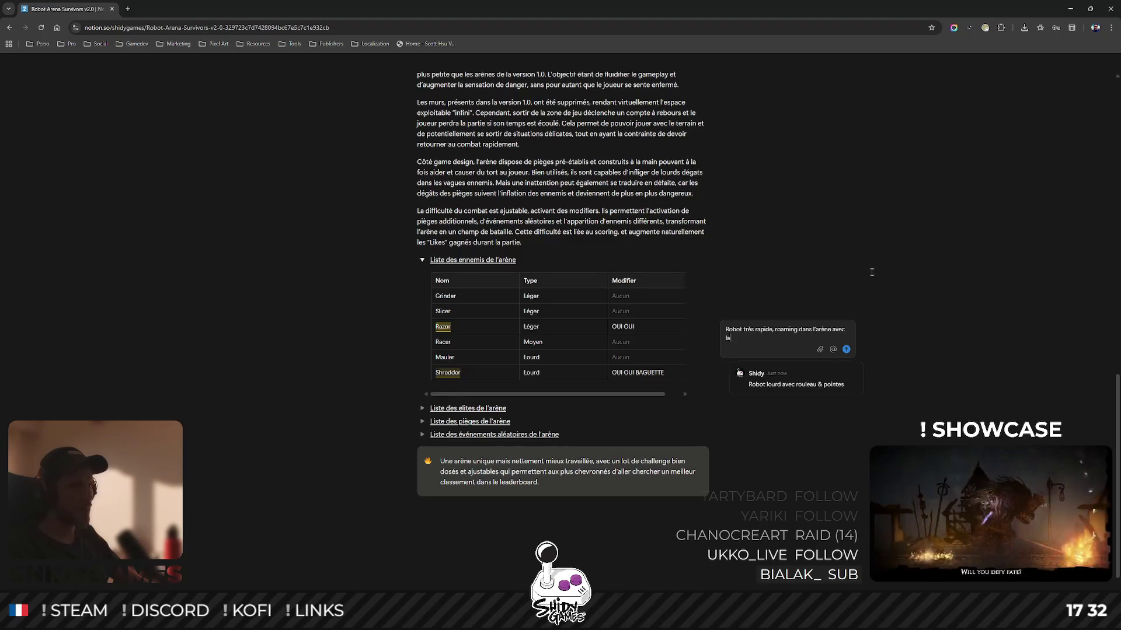
type("mes sur les côtés.")
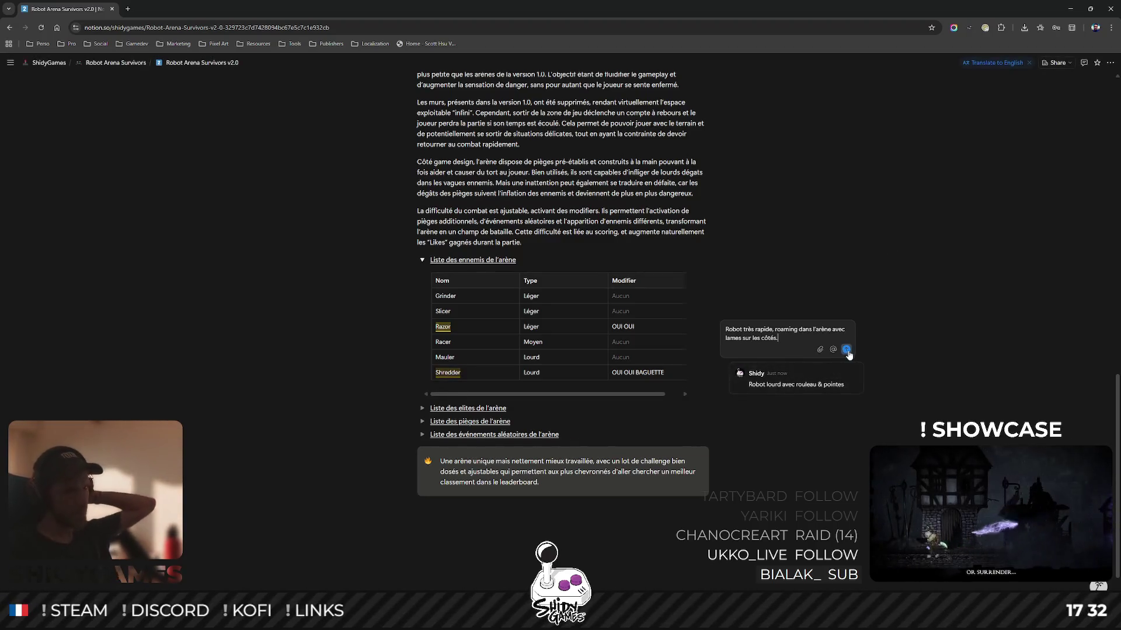
left_click(846, 350)
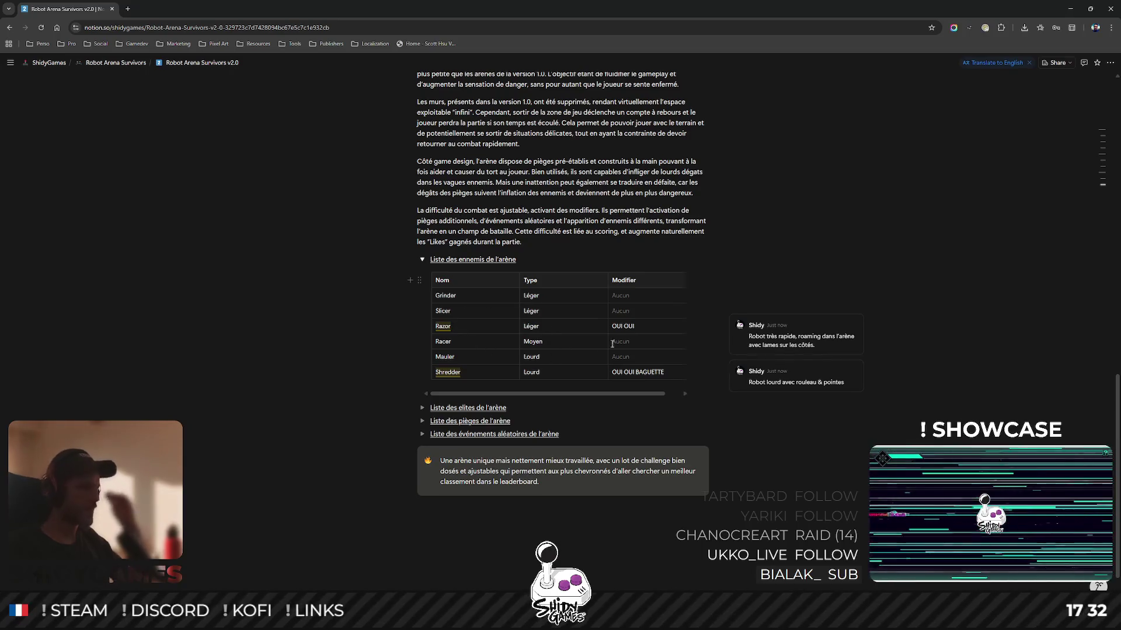
left_click(842, 384)
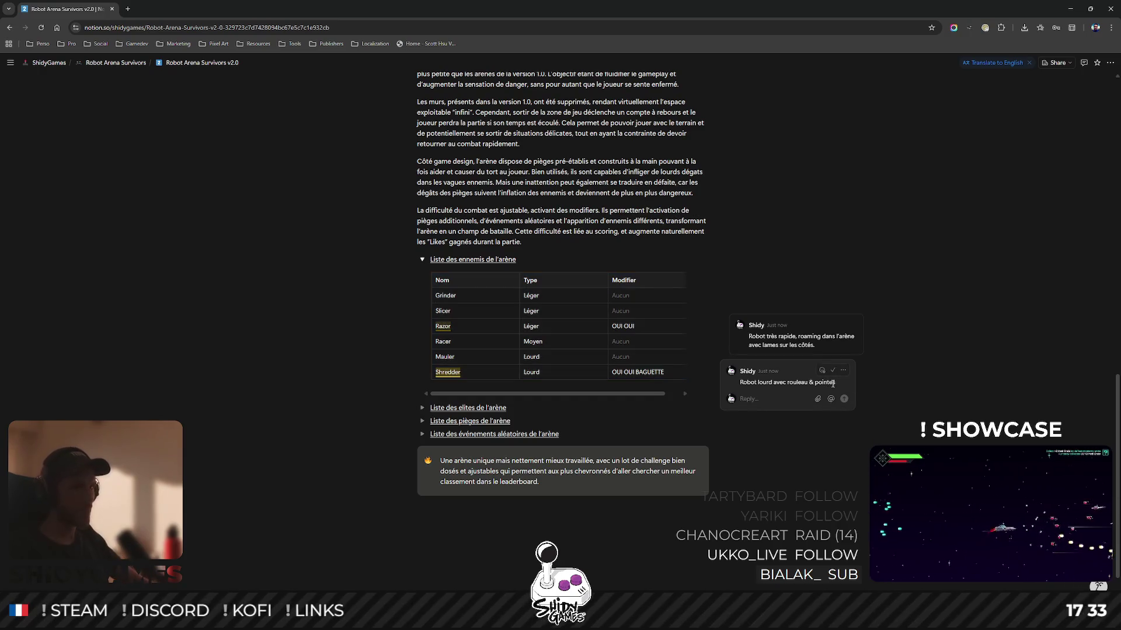
Edit the Shredder comment to append ', suivant le joueur.' and save it.
double_click(782, 383)
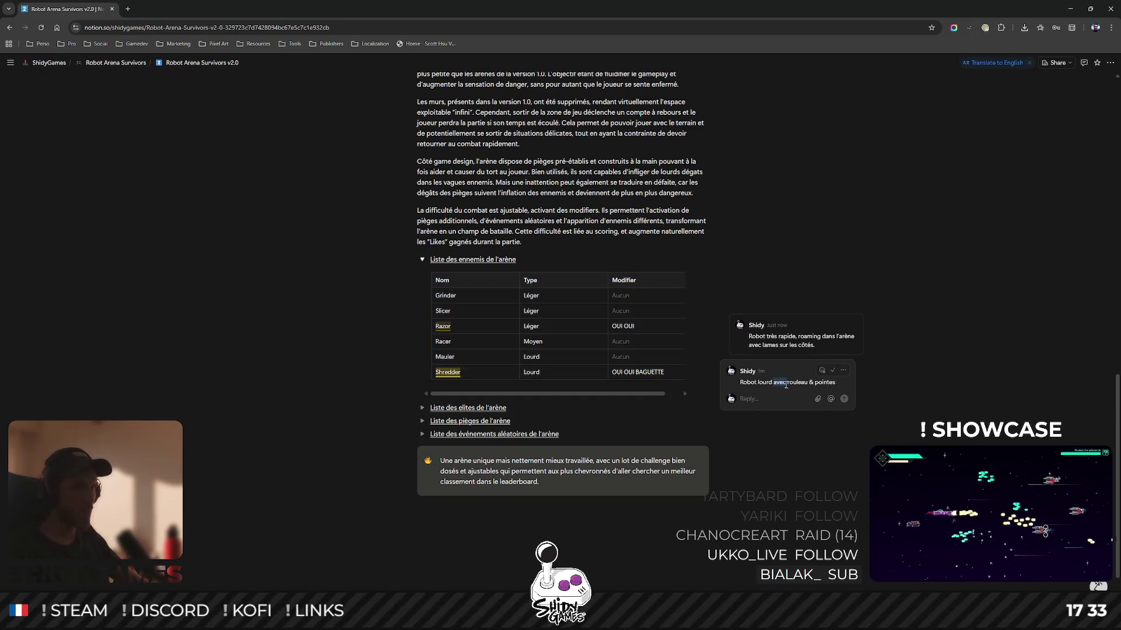
left_click(843, 370)
left_click(785, 383)
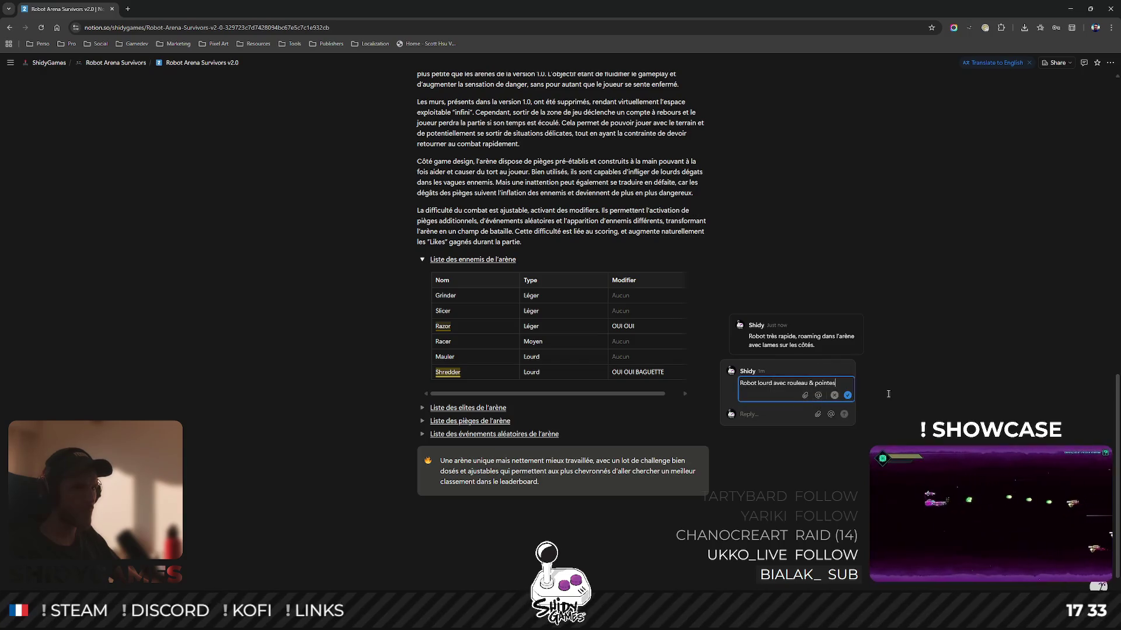
type(",")
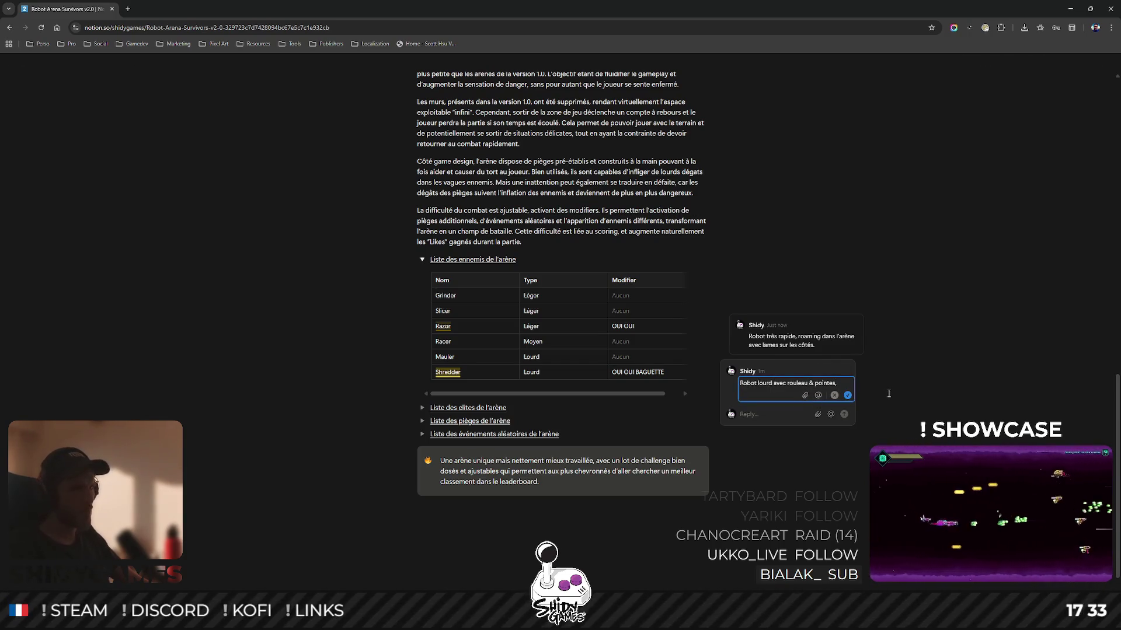
type(" suivant le joueur.")
key("Return")
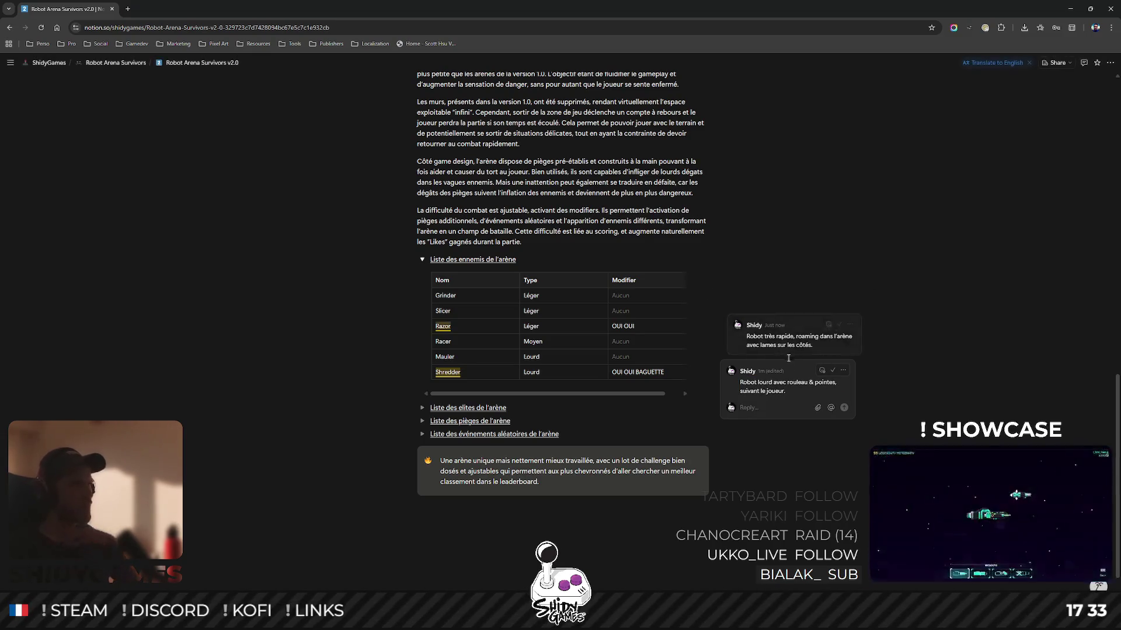
left_click(965, 316)
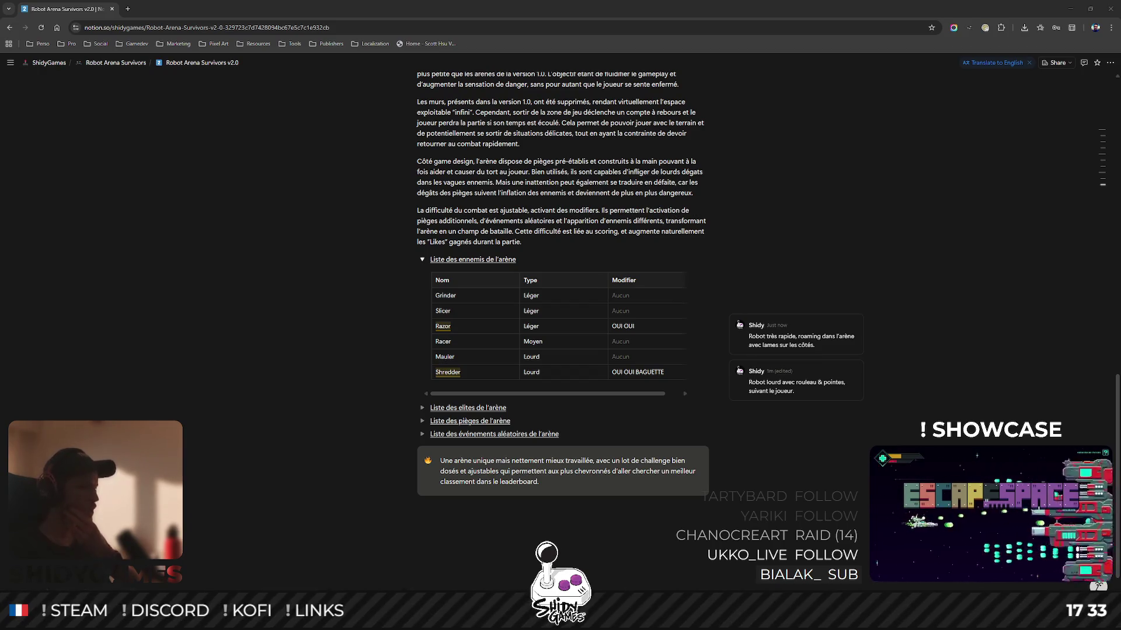
mouse_move(289, 619)
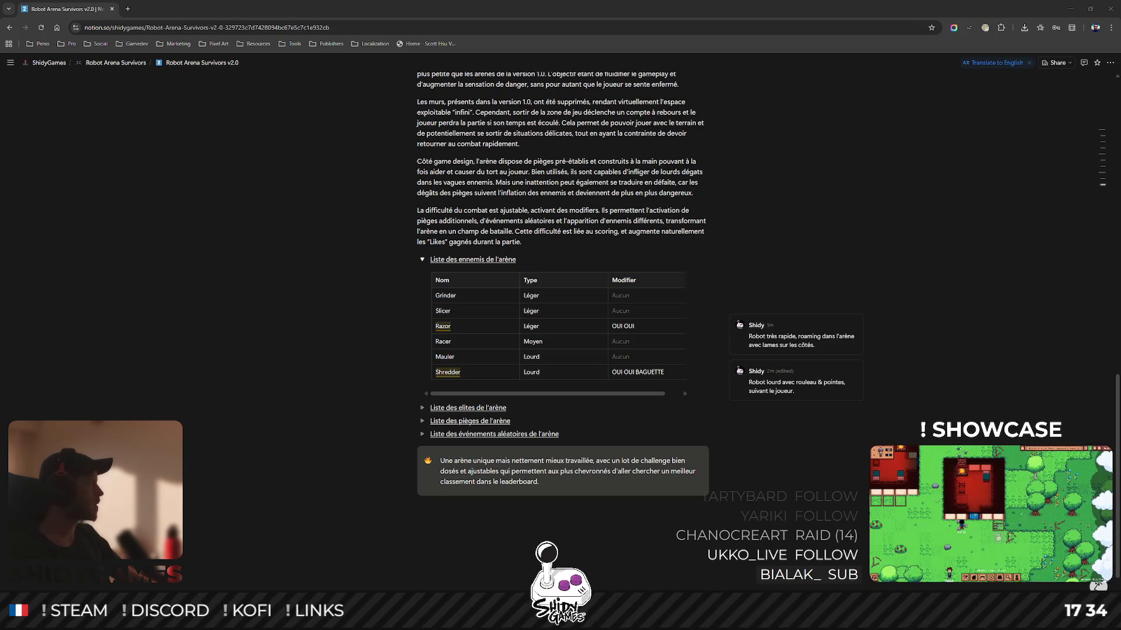
In Excalidraw, sketch the robot's flat disc body with dots, a central post and a cross bar.
key("alt+Tab")
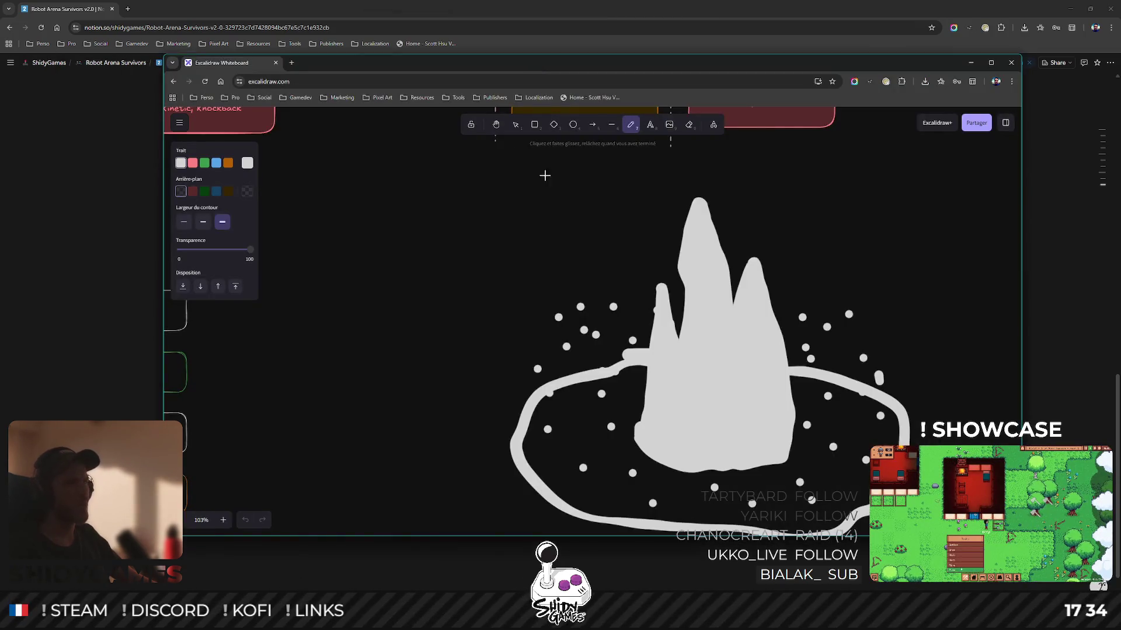
scroll(624, 228, "down", 3)
scroll(623, 228, "down", 5)
scroll(630, 300, "up", 5)
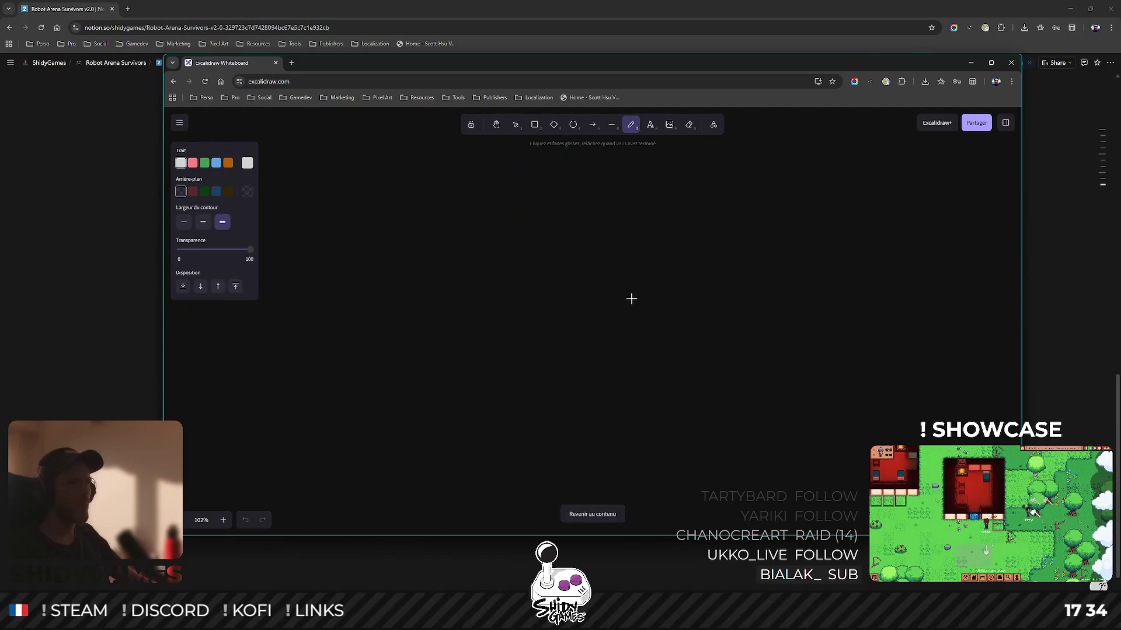
scroll(426, 298, "left", 3)
mouse_move(638, 274)
left_mouse_down()
mouse_move(563, 300)
mouse_move(637, 275)
mouse_move(560, 308)
mouse_move(559, 334)
mouse_move(630, 351)
mouse_move(707, 312)
mouse_move(699, 301)
left_mouse_up()
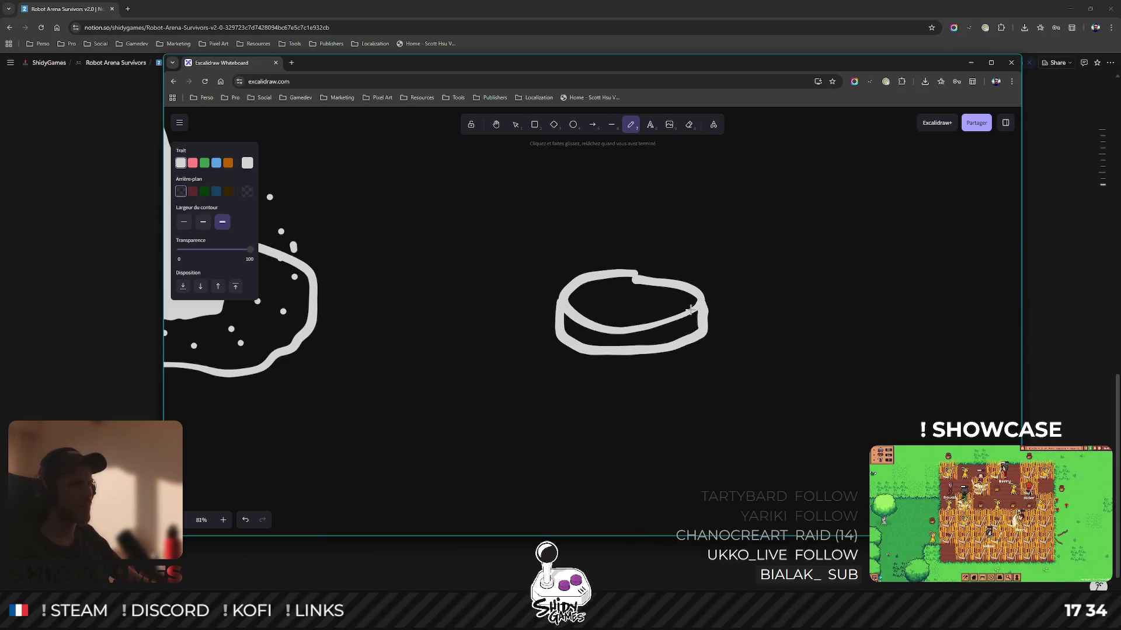
left_click(606, 318)
left_click_drag(578, 309, 632, 298)
mouse_move(611, 252)
left_mouse_down()
mouse_move(611, 289)
mouse_move(618, 299)
mouse_move(639, 286)
mouse_move(627, 290)
left_mouse_up()
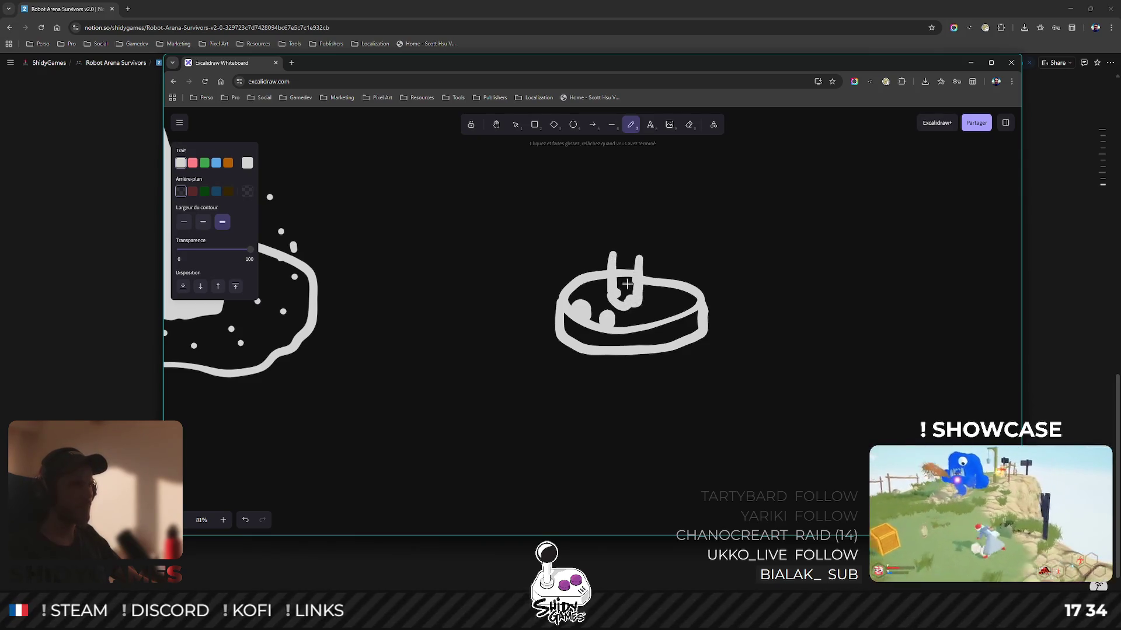
mouse_move(615, 252)
left_mouse_down()
mouse_move(640, 259)
mouse_move(618, 250)
left_mouse_up()
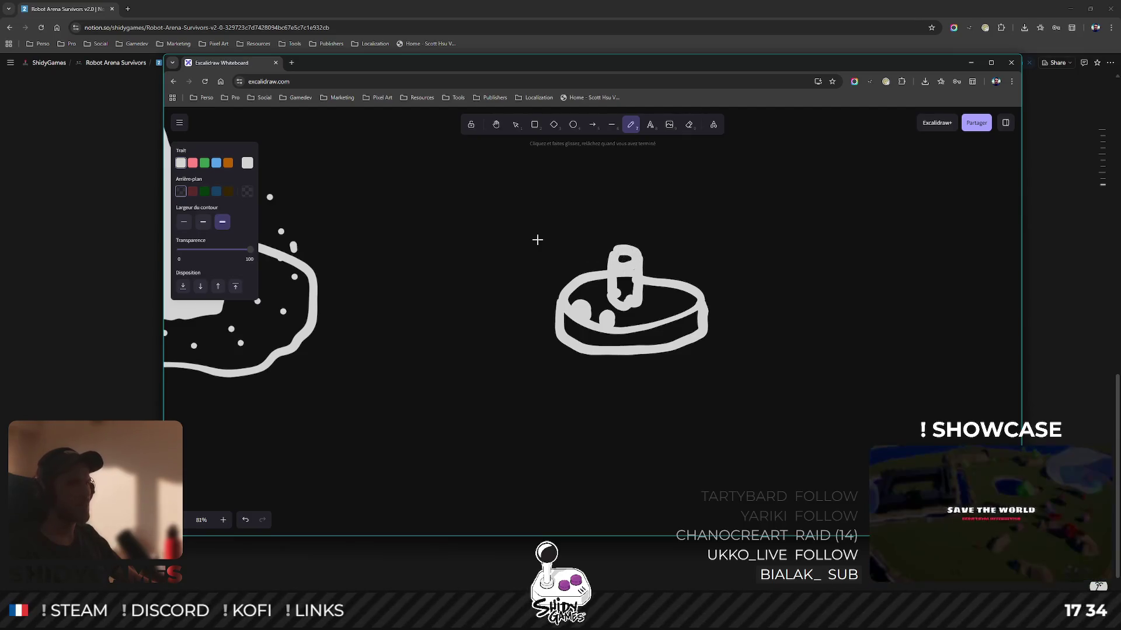
mouse_move(507, 222)
left_mouse_down()
mouse_move(503, 239)
mouse_move(467, 248)
mouse_move(504, 252)
mouse_move(494, 261)
mouse_move(464, 248)
mouse_move(476, 234)
mouse_move(437, 224)
mouse_move(423, 283)
mouse_move(539, 239)
mouse_move(513, 226)
left_mouse_up()
Draw toothed saw blades at both bar ends and curved rotation arrows around them.
mouse_move(789, 295)
left_mouse_down()
mouse_move(773, 295)
mouse_move(747, 343)
mouse_move(789, 280)
left_mouse_up()
mouse_move(737, 353)
left_mouse_down()
mouse_move(867, 373)
mouse_move(881, 318)
mouse_move(862, 290)
mouse_move(822, 279)
mouse_move(750, 291)
mouse_move(719, 301)
mouse_move(719, 338)
mouse_move(740, 353)
left_mouse_up()
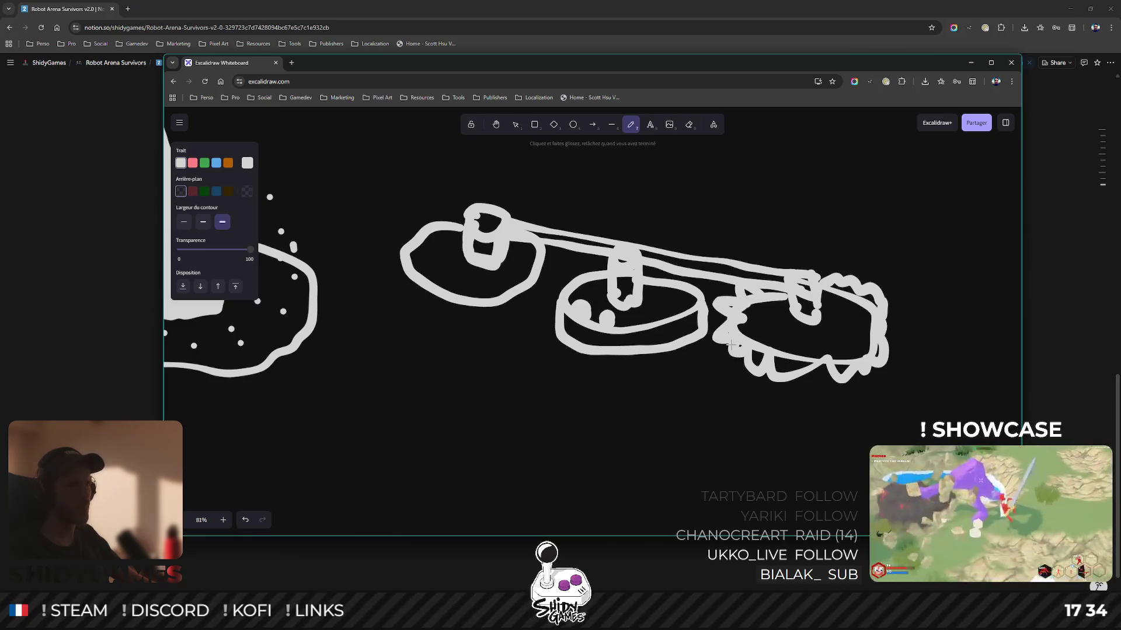
mouse_move(455, 304)
left_mouse_down()
mouse_move(496, 315)
mouse_move(540, 292)
mouse_move(549, 252)
left_mouse_up()
left_click_drag(397, 260, 460, 311)
mouse_move(412, 261)
left_mouse_down()
mouse_move(415, 241)
mouse_move(462, 211)
mouse_move(513, 241)
left_mouse_up()
scroll(680, 282, "down", 2)
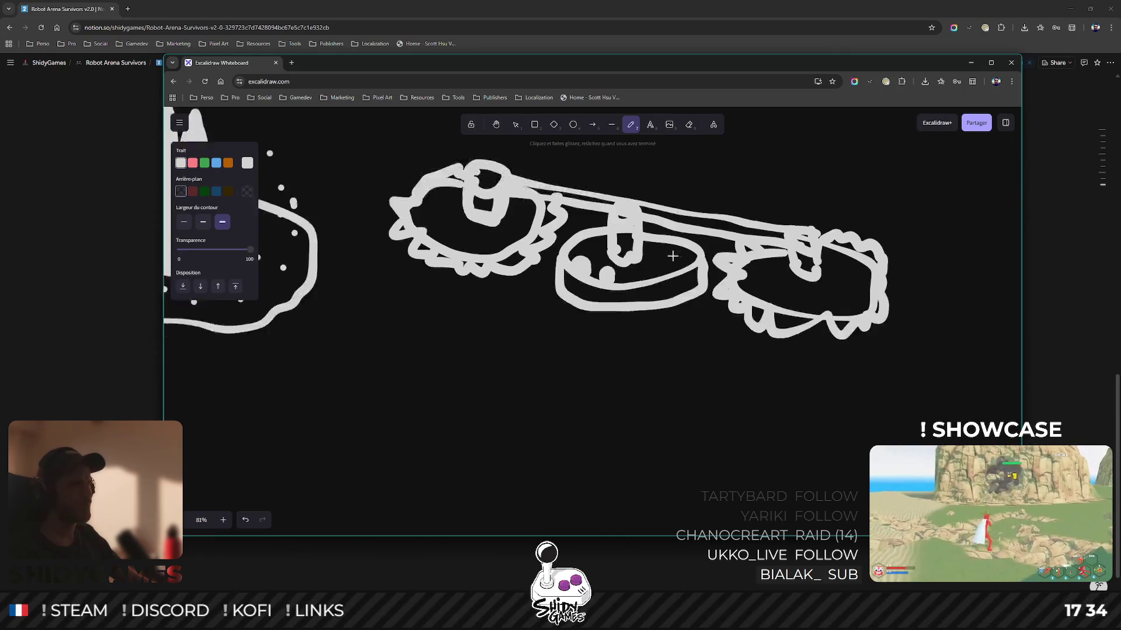
scroll(686, 274, "up", 3)
scroll(691, 267, "down", 3)
mouse_move(581, 276)
left_mouse_down()
mouse_move(723, 242)
mouse_move(762, 316)
mouse_move(773, 296)
left_mouse_up()
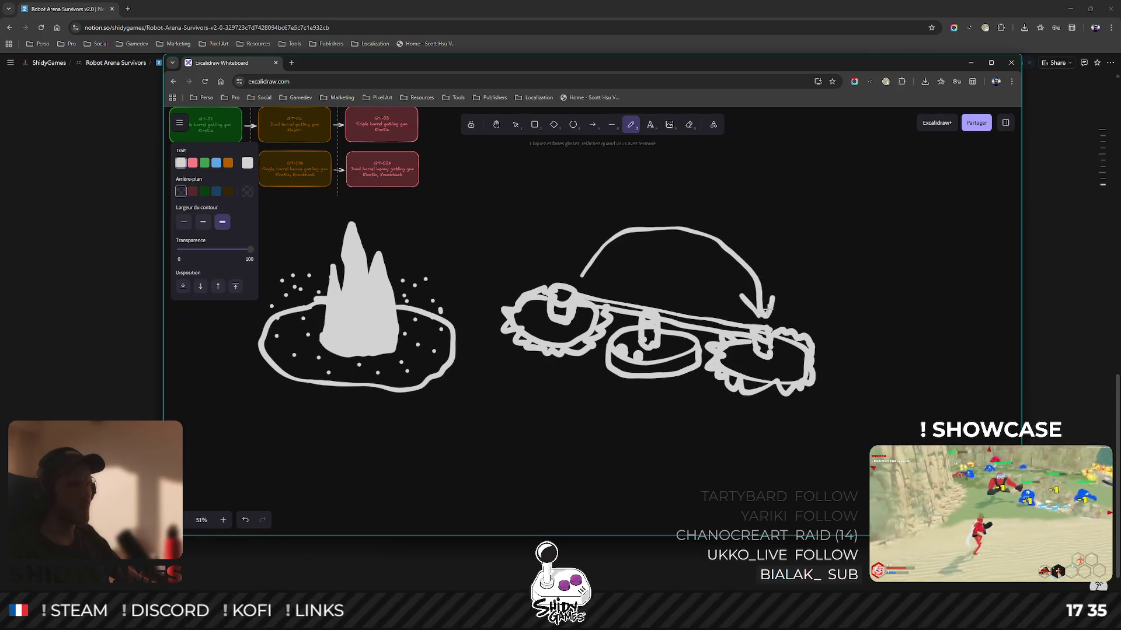
mouse_move(734, 399)
left_mouse_down()
mouse_move(646, 425)
mouse_move(521, 357)
mouse_move(529, 377)
left_mouse_up()
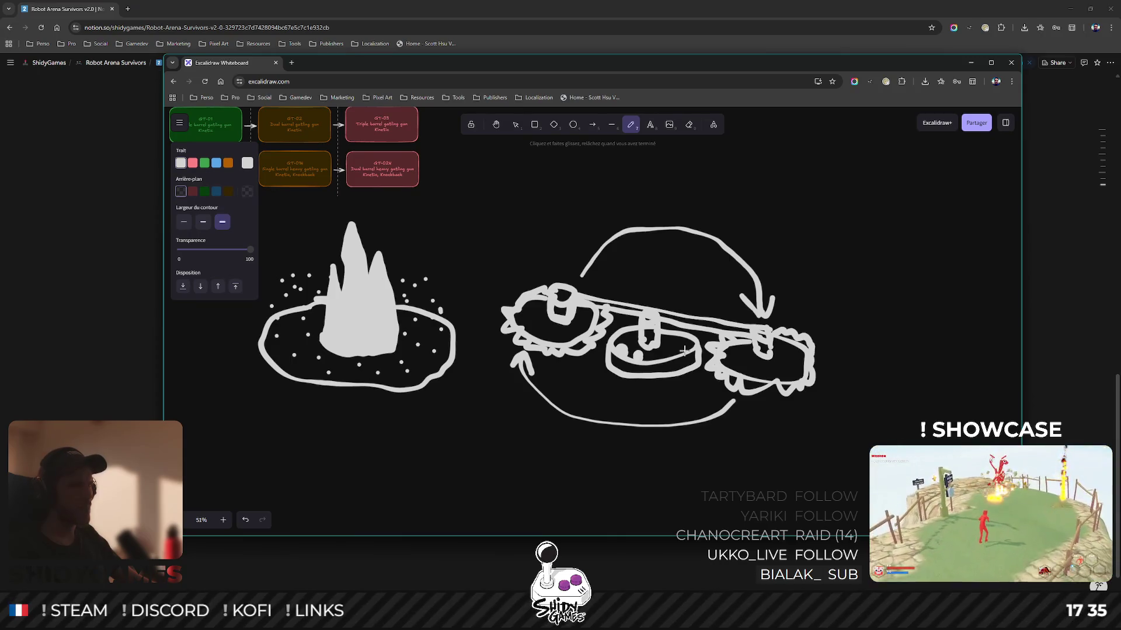
Take a screen capture of the spinner sketch, then bring Notion back to the front.
left_click(971, 62)
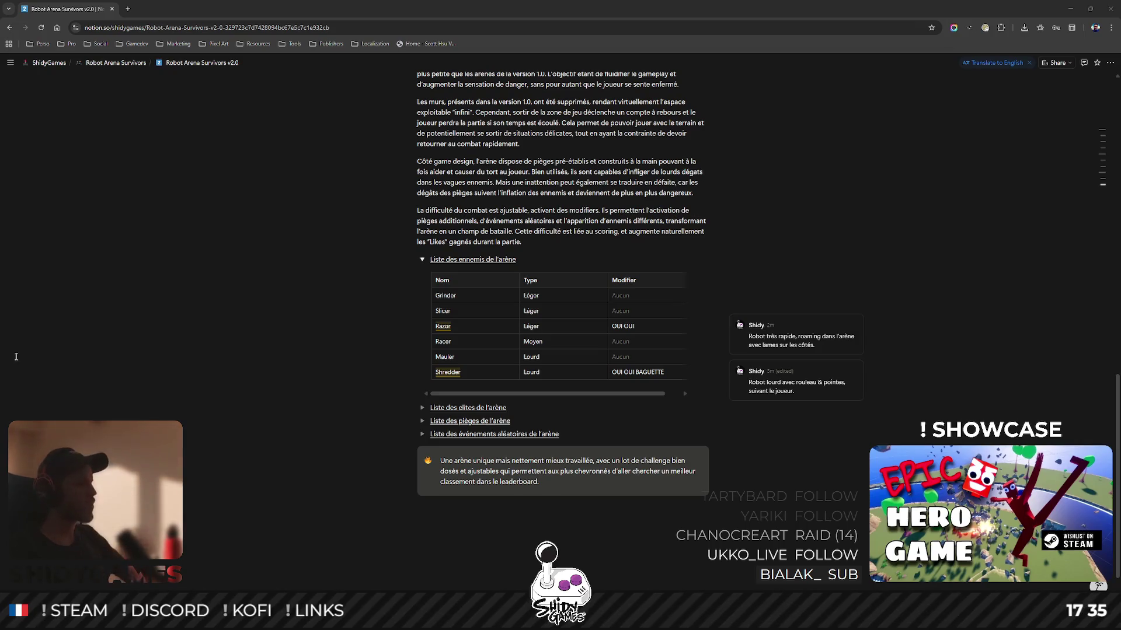
key("alt+Tab")
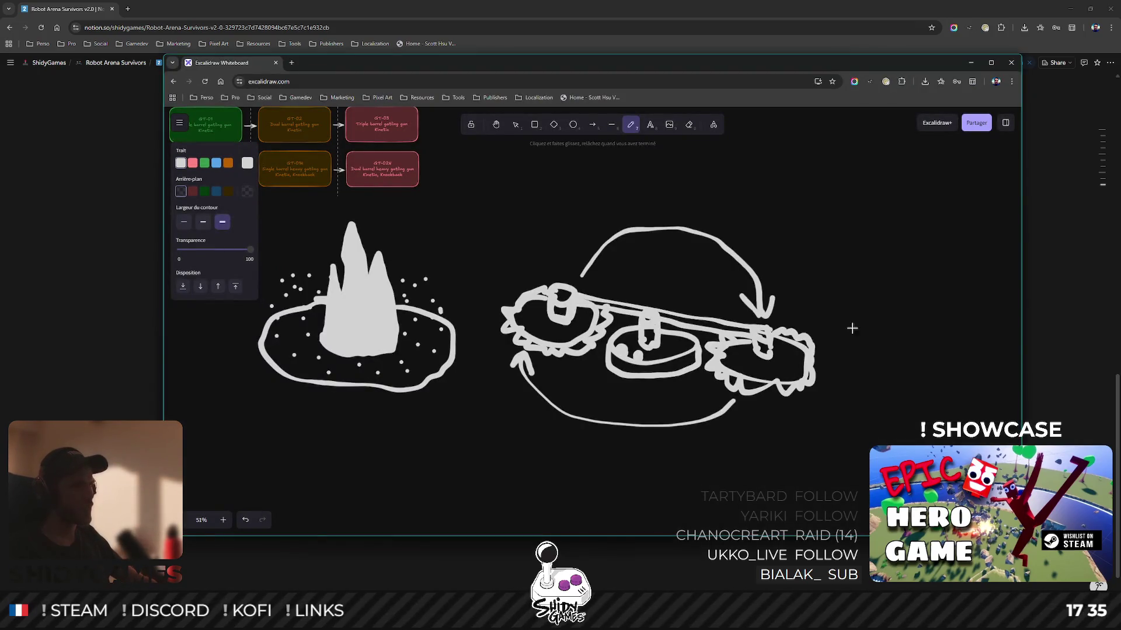
key("ctrl+Print")
left_click_drag(491, 195, 761, 420)
key("Escape")
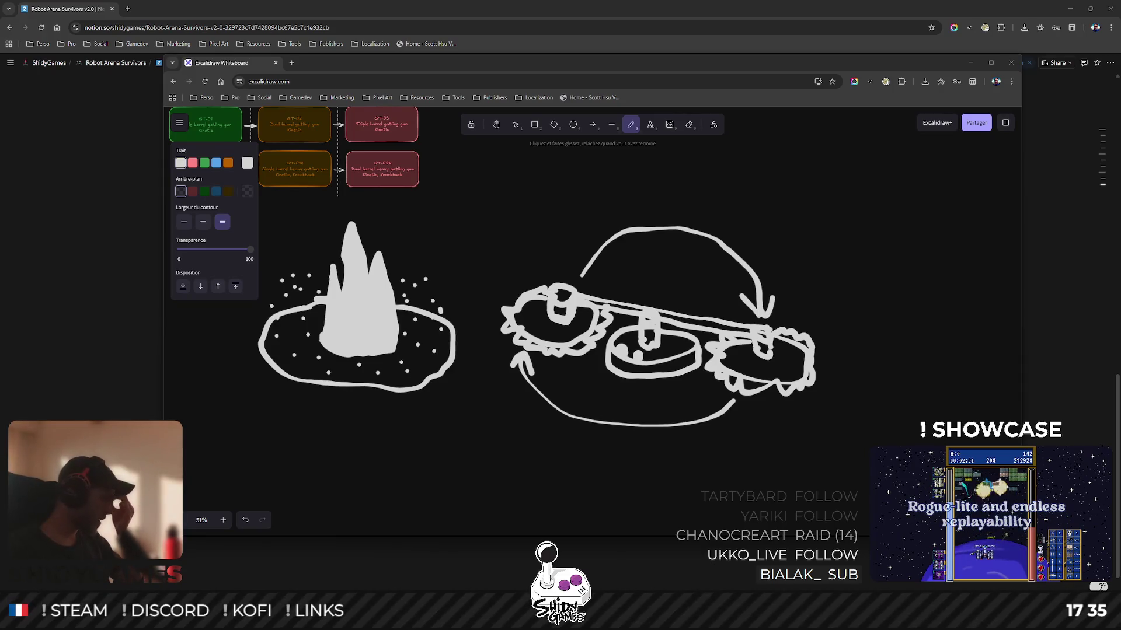
left_click(971, 63)
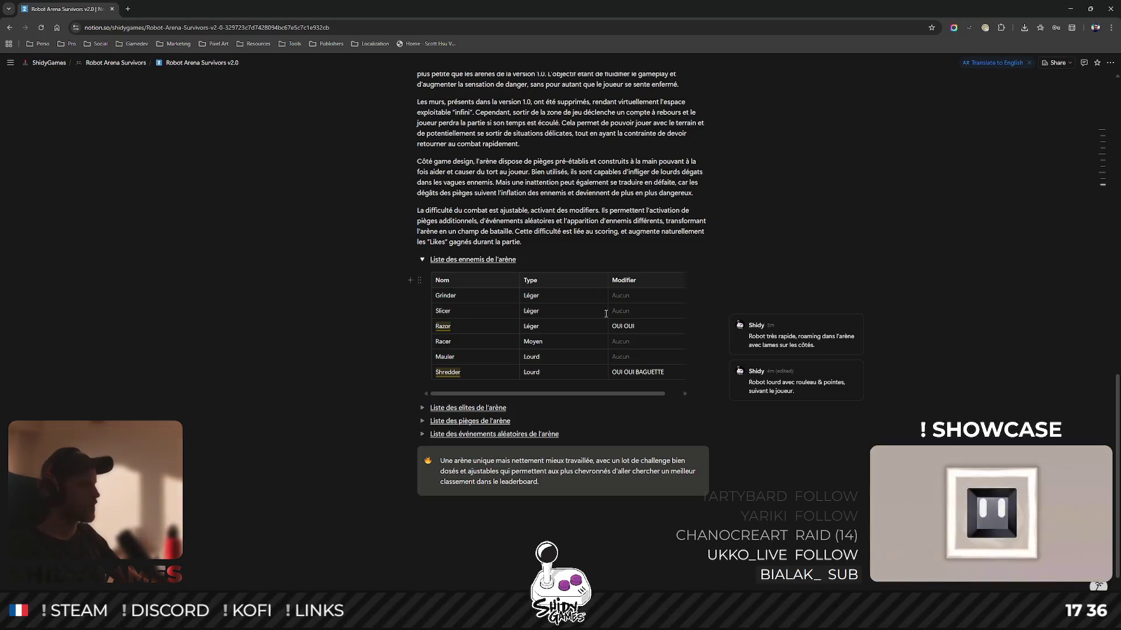
Add a Spinner row (Moyen, OUI), move it between Racer and Mauler, and start a comment on it.
left_click(481, 385)
type("Spinner")
key("Tab")
type("Moyen")
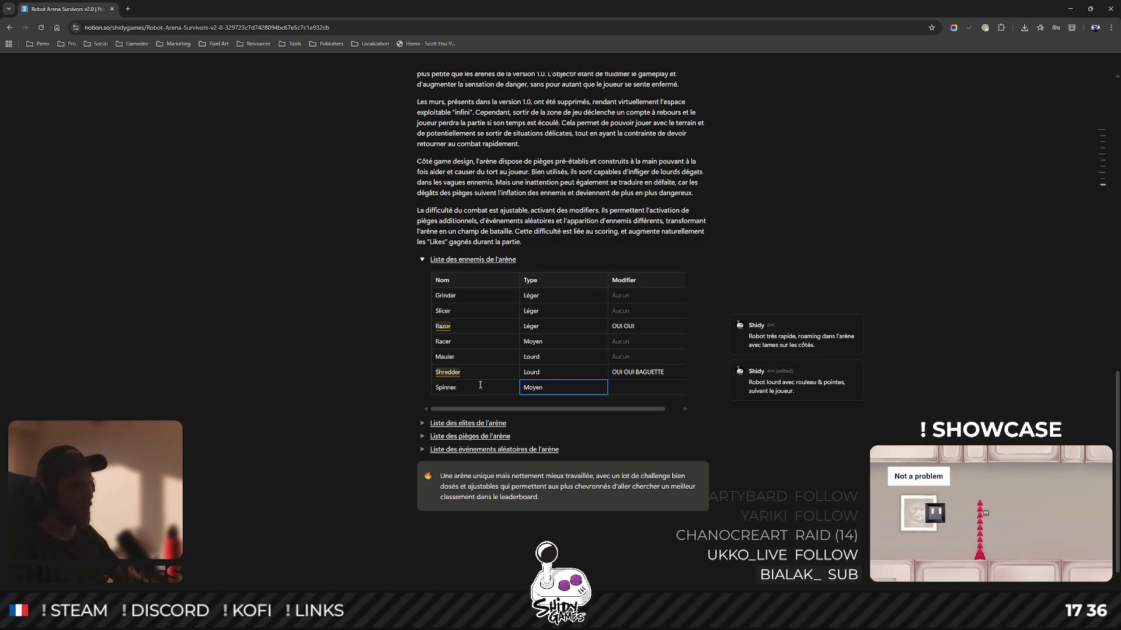
key("Tab")
type("OUI")
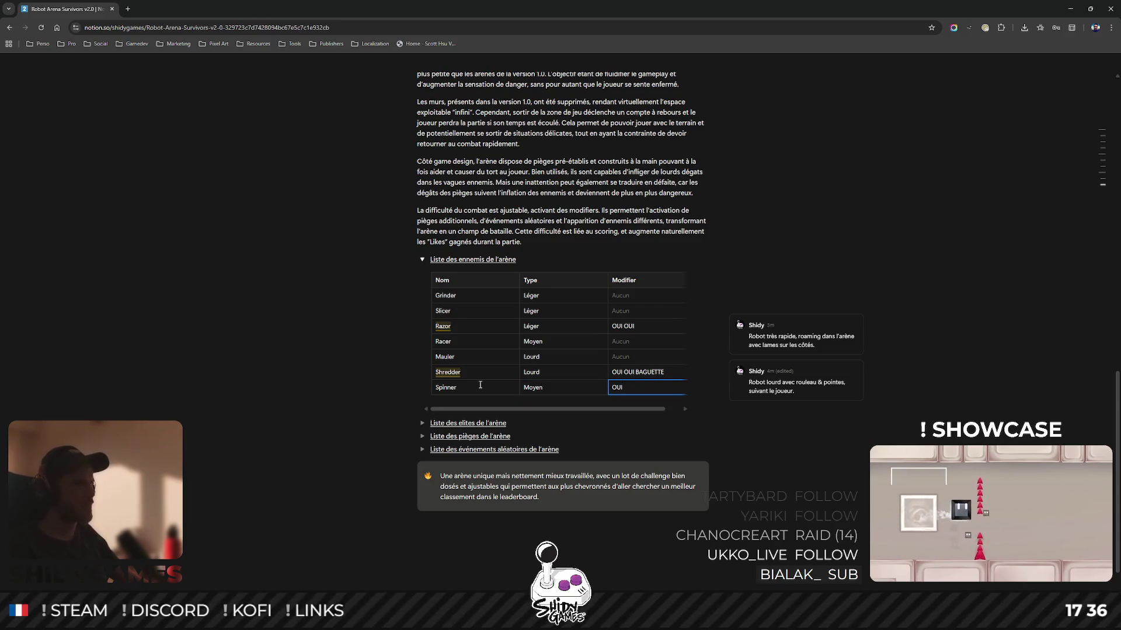
left_click(479, 386)
left_click_drag(430, 391, 432, 348)
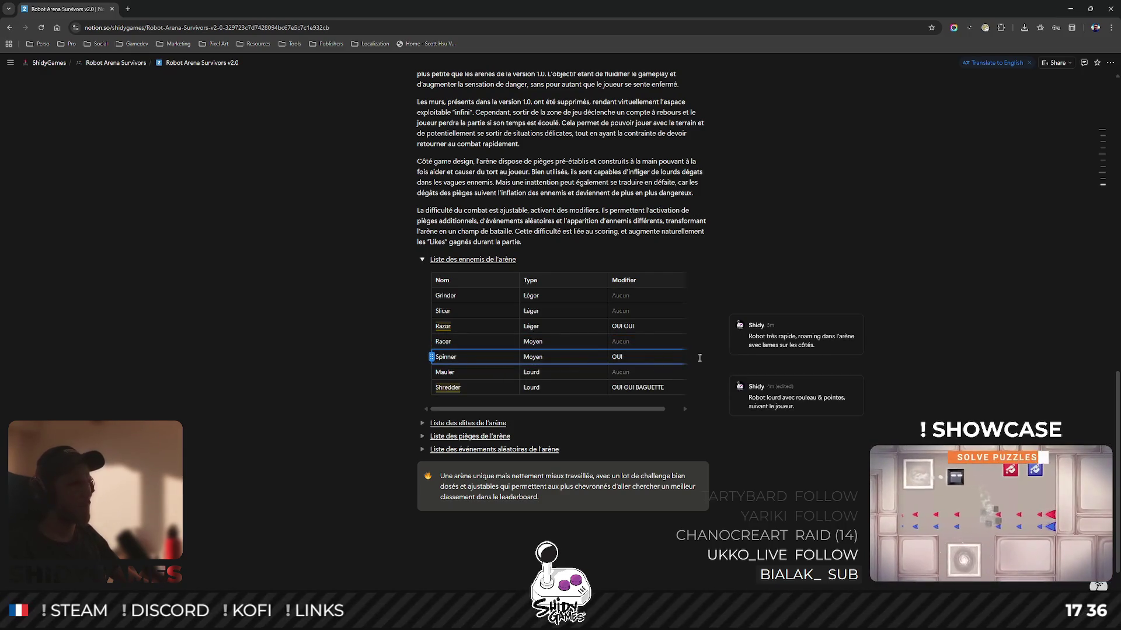
double_click(466, 357)
left_click(490, 407)
Post a comment on Spinner describing a Roomba-like robot with two circling saws that tracks the player.
type("Un espèce de Roomba av")
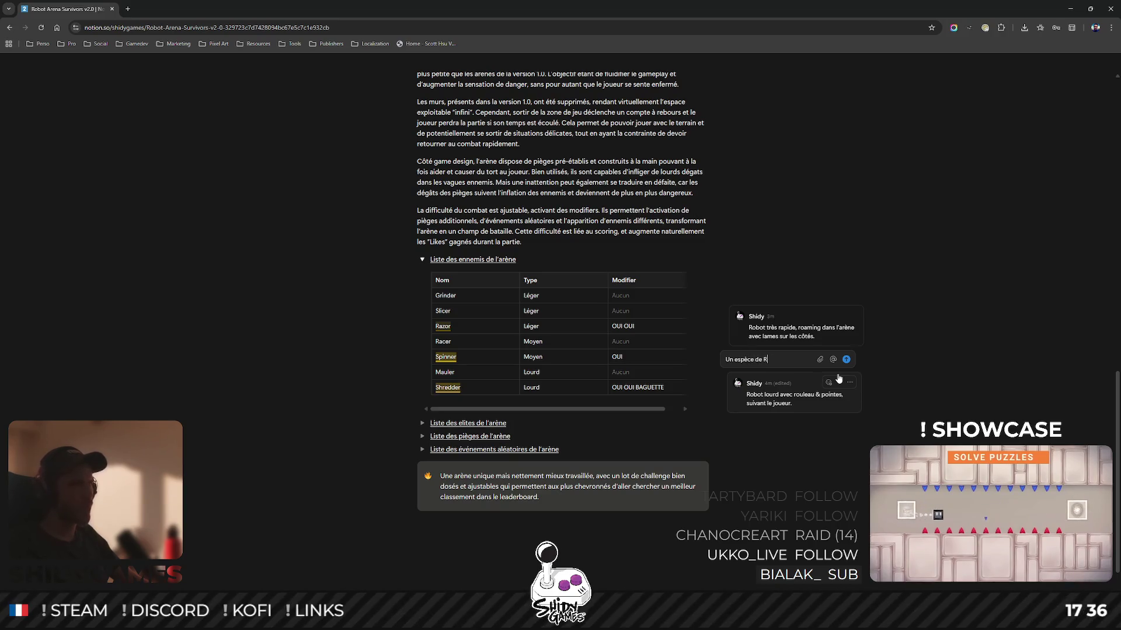
type("ec scies")
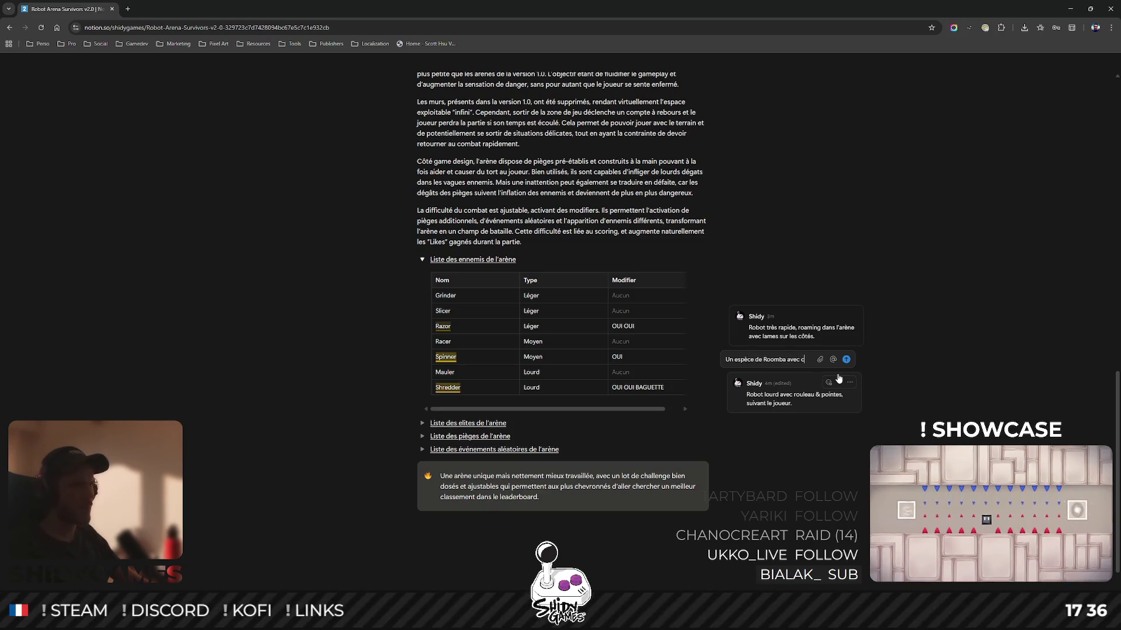
key("BackSpace")
key("BackSpace")
key("BackSpace")
type("deux scies")
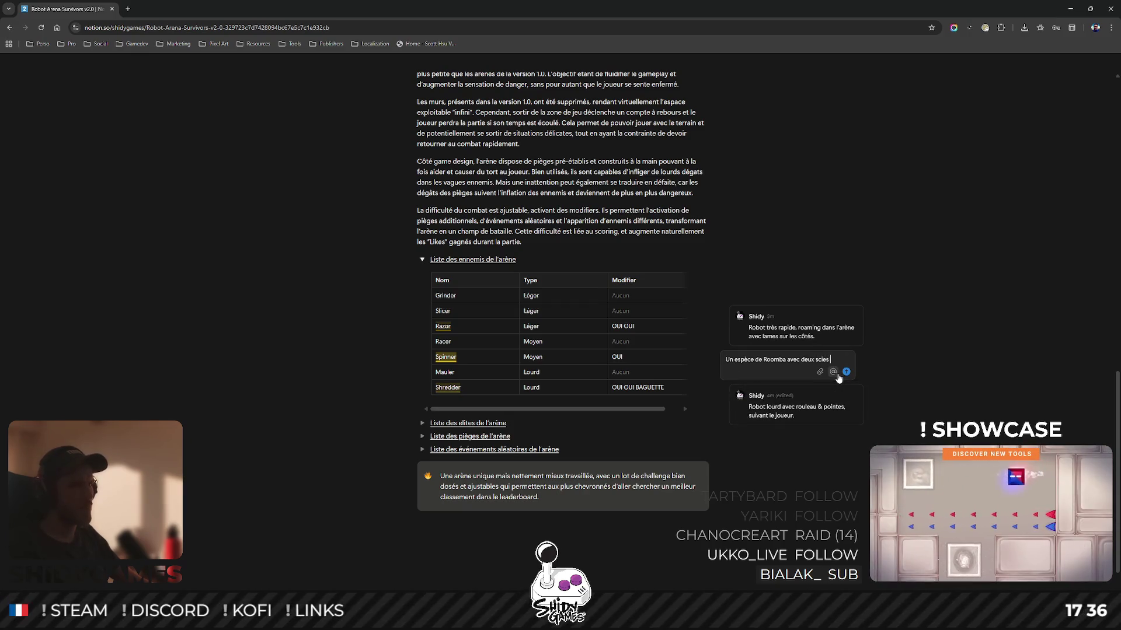
type("qui tournent a")
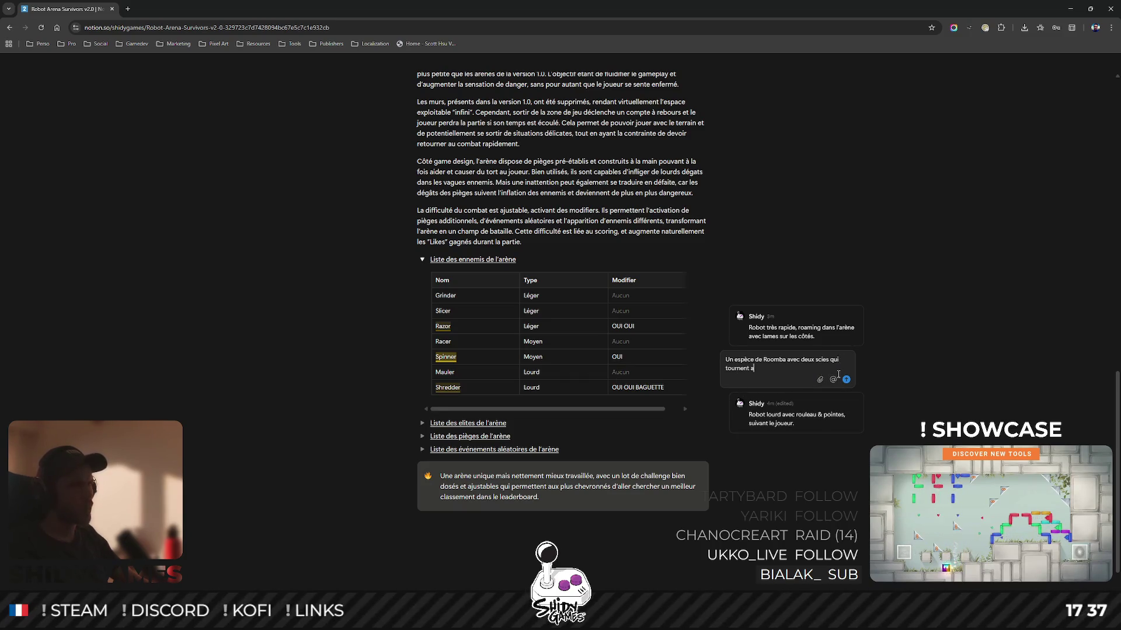
type("our de lui.")
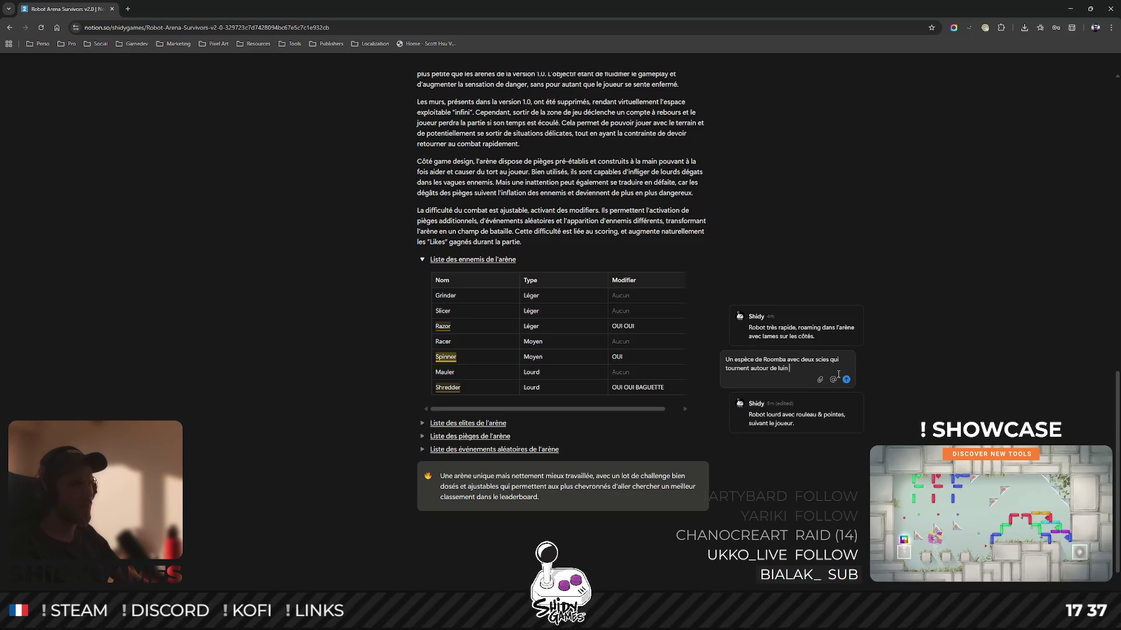
type(" tran")
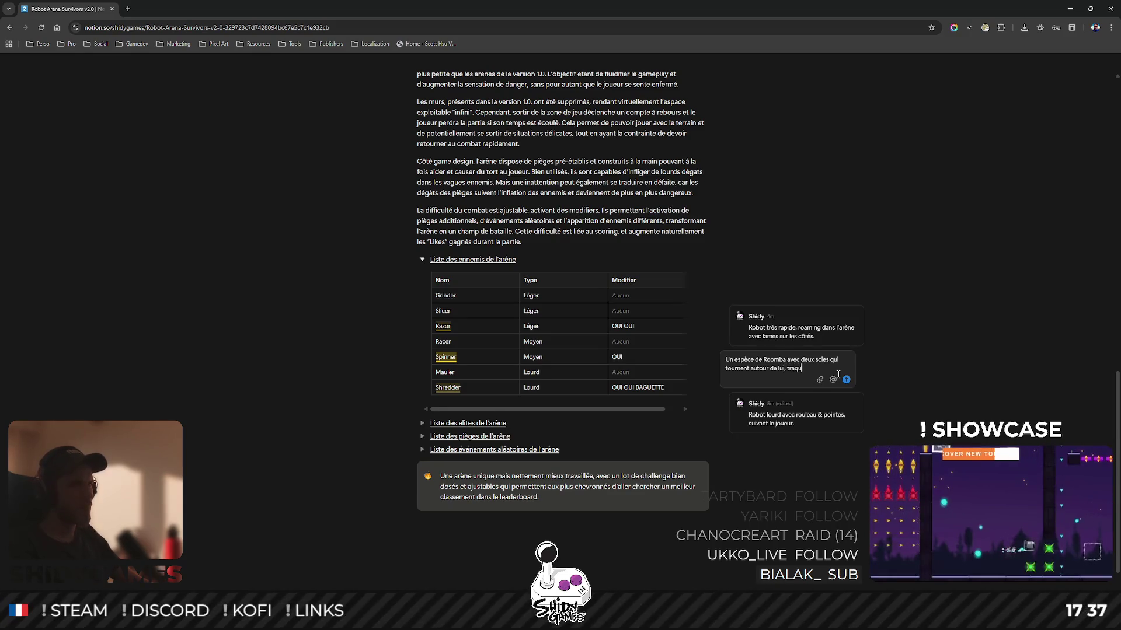
type("e le joueur")
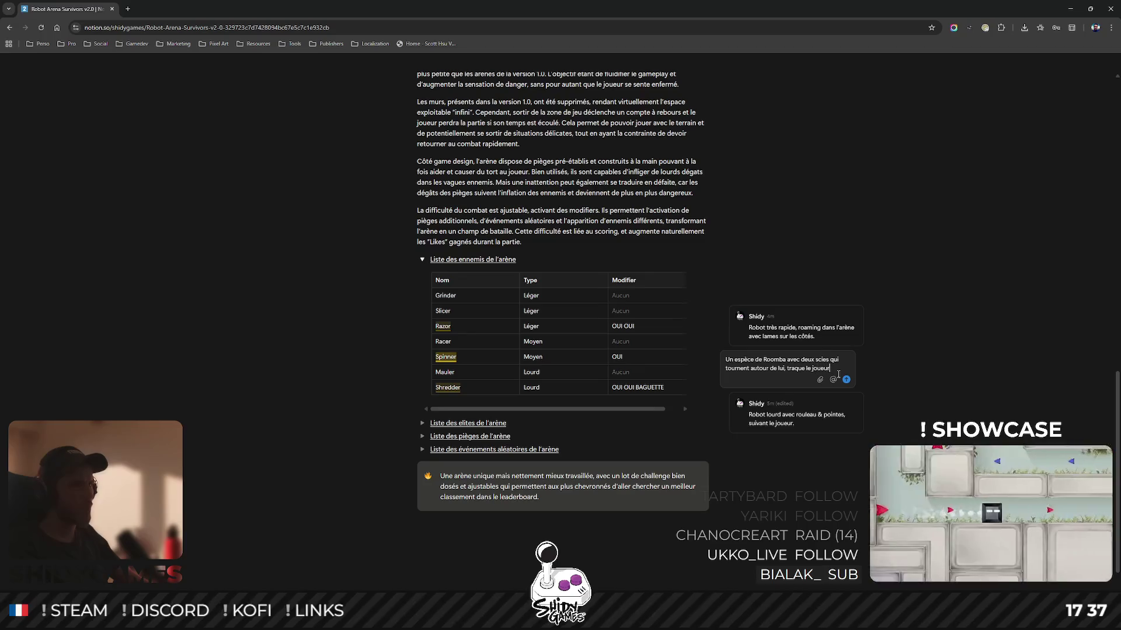
key("Return")
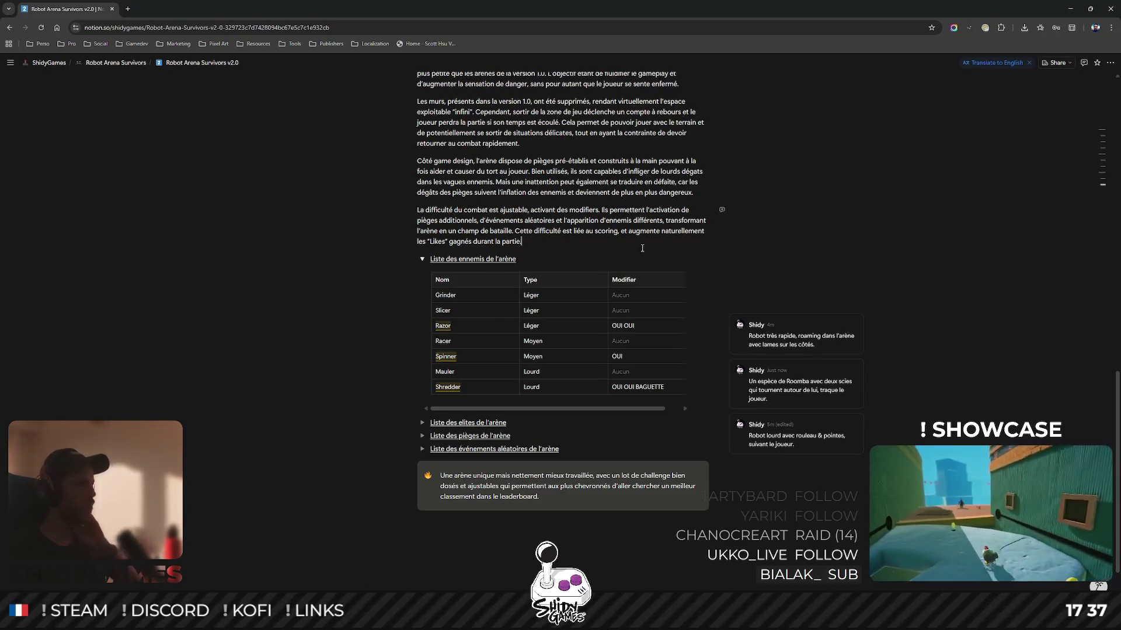
left_click(681, 247)
key("Return")
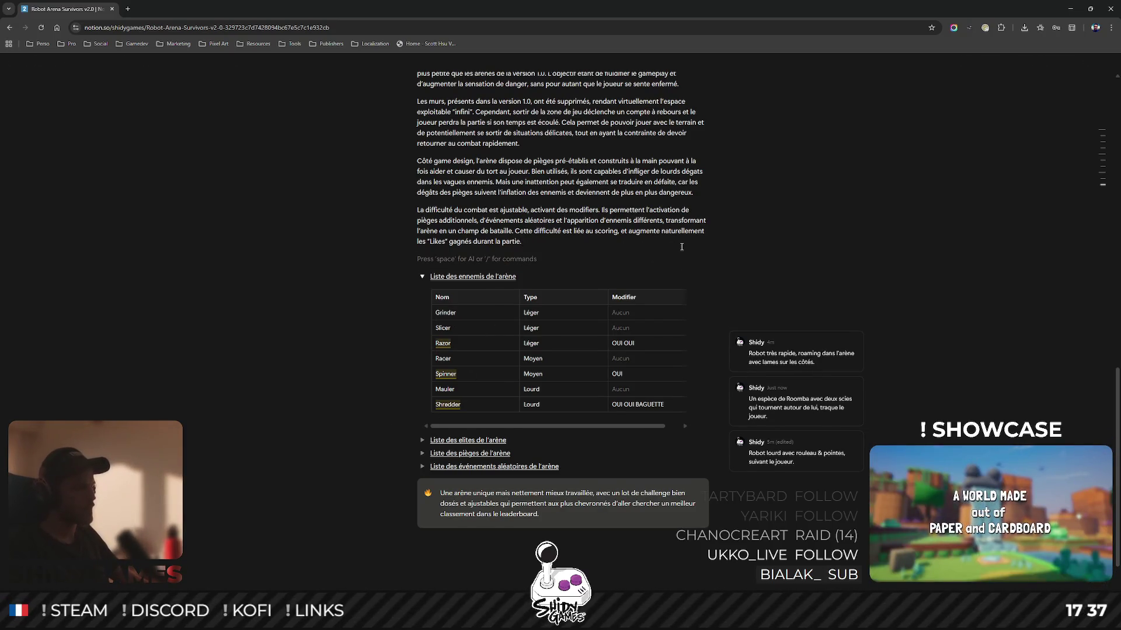
Create a toggle block titled 'Liste de modifiers' and underline its title.
type("> ")
type("Liste de")
type(" mof")
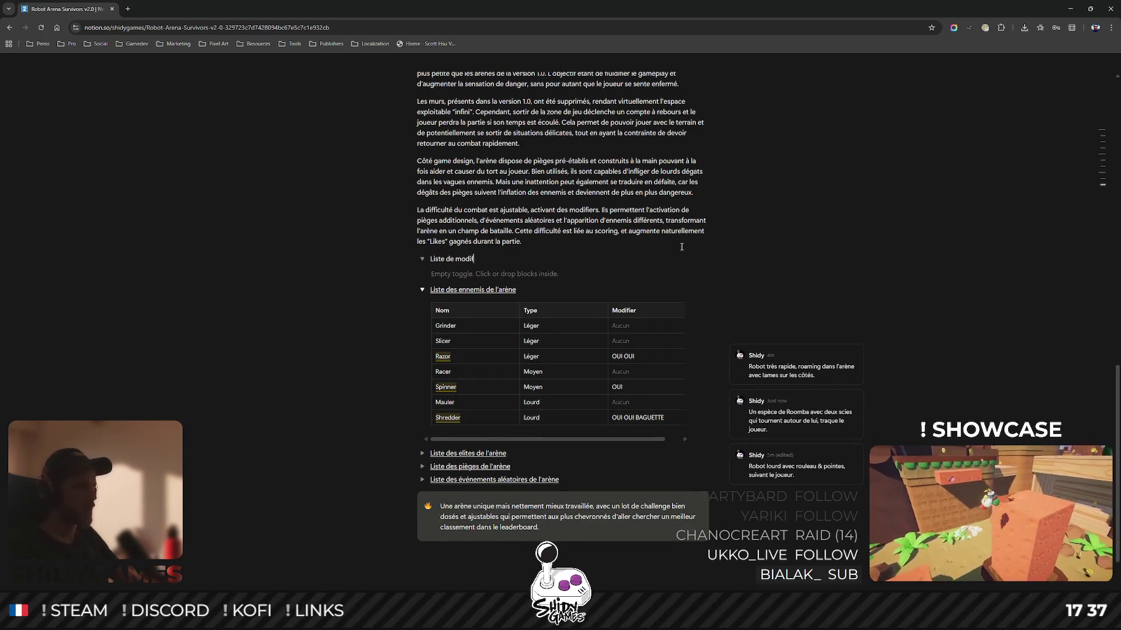
key("ctrl+shift+Left")
key("ctrl+shift+Left")
key("ctrl+shift+Left")
key("ctrl+u")
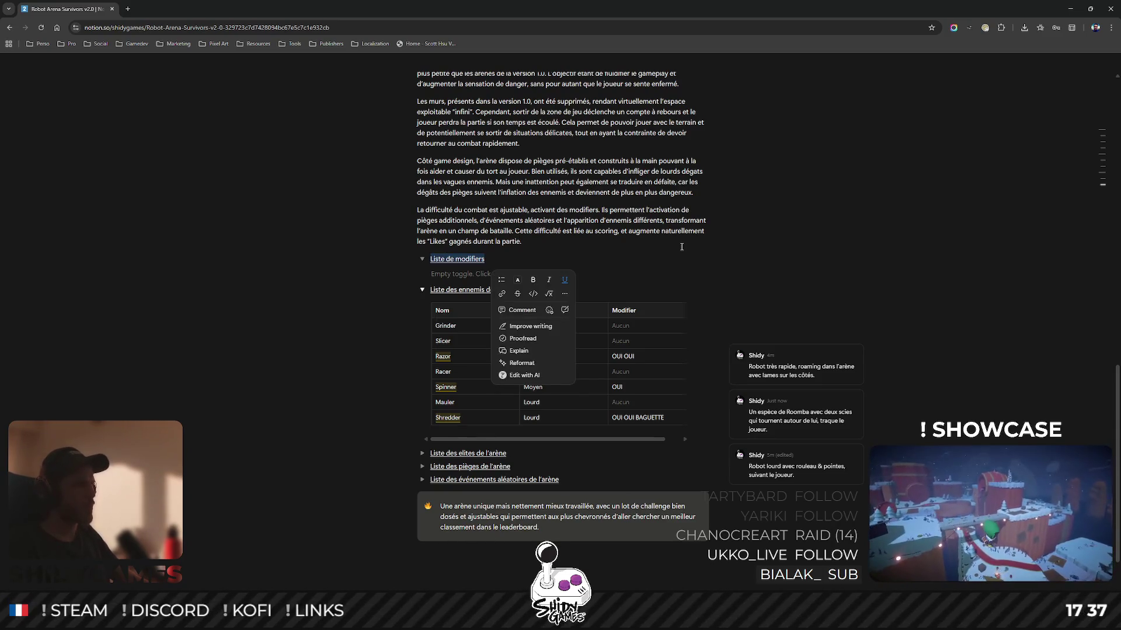
key("Down")
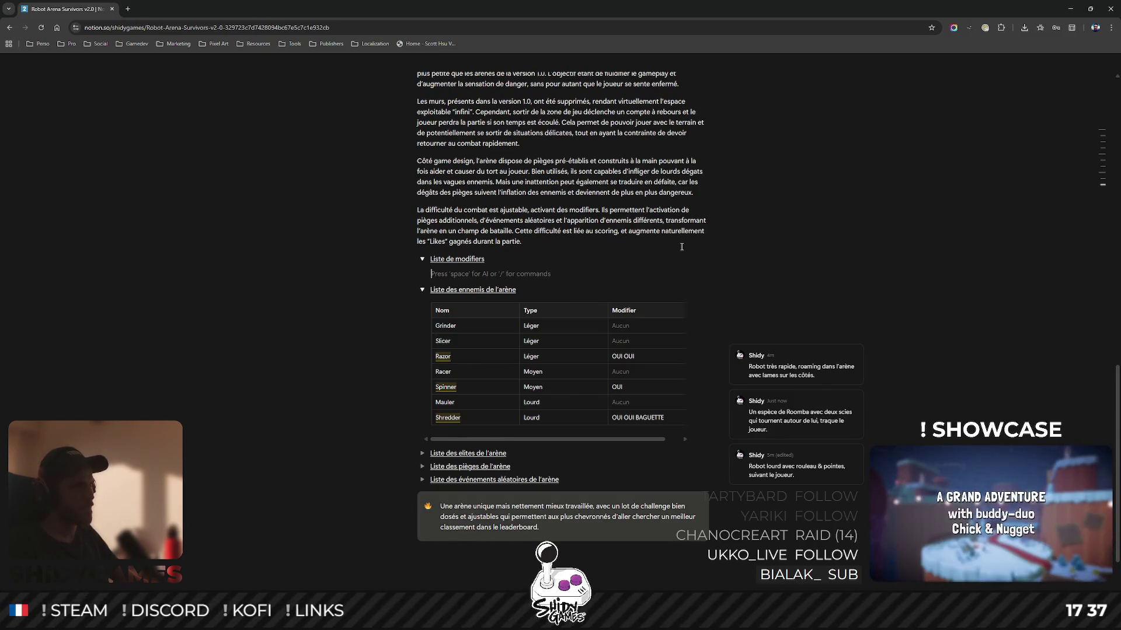
Add a 'Renforts ennemis' bullet: more dangerous enemies join the combat pool, 'Gains de score : +10%.'.
type("- ")
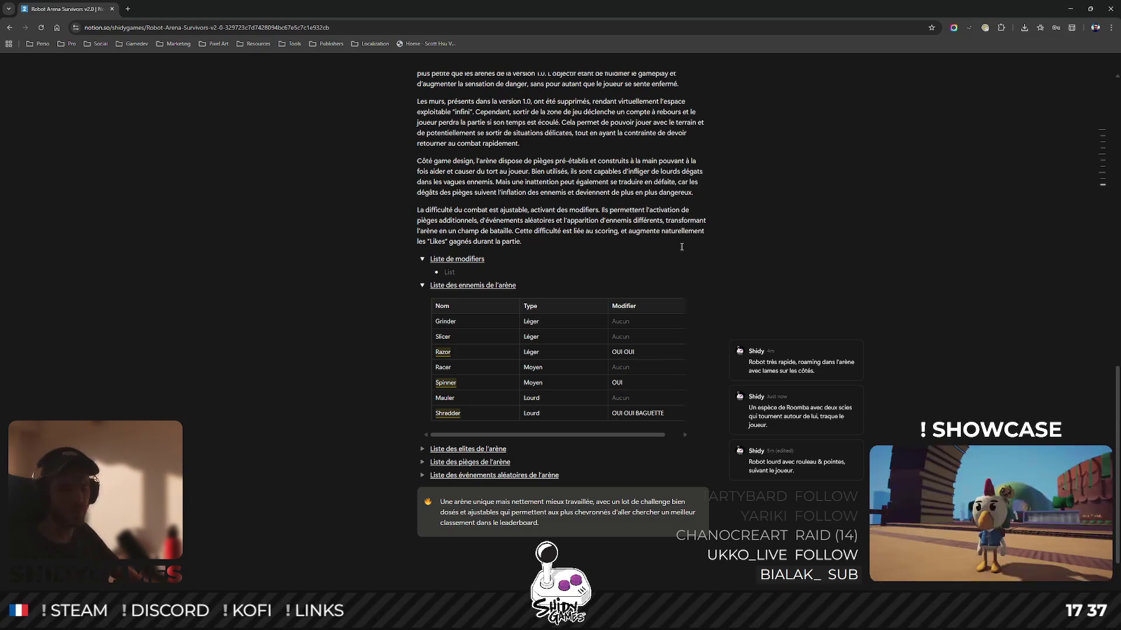
type("Renfor")
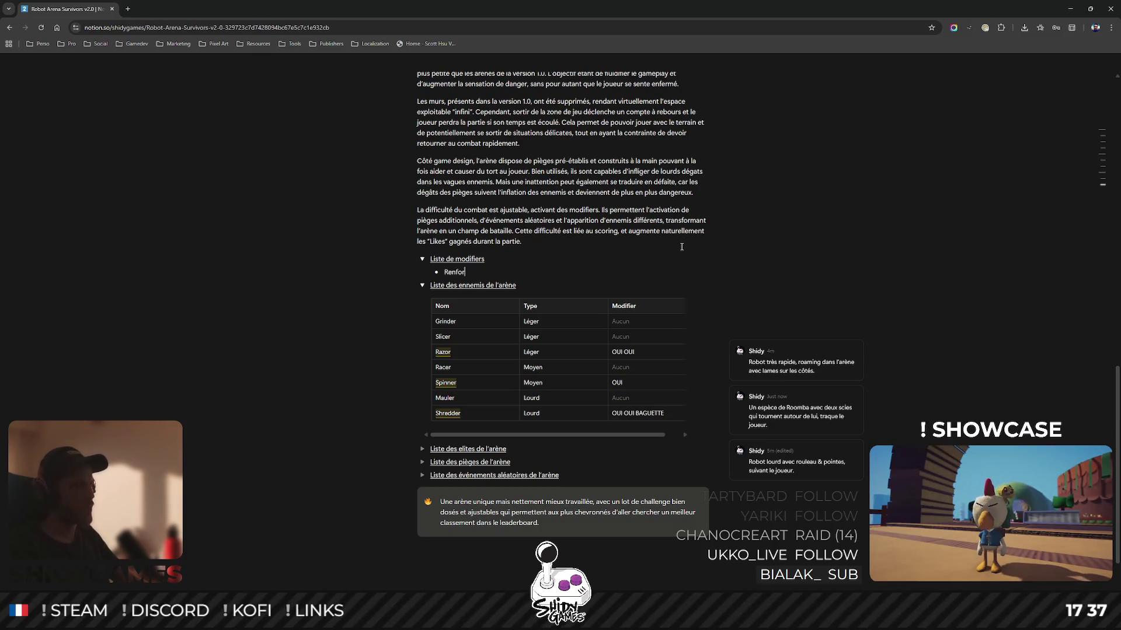
type("ts ennemis")
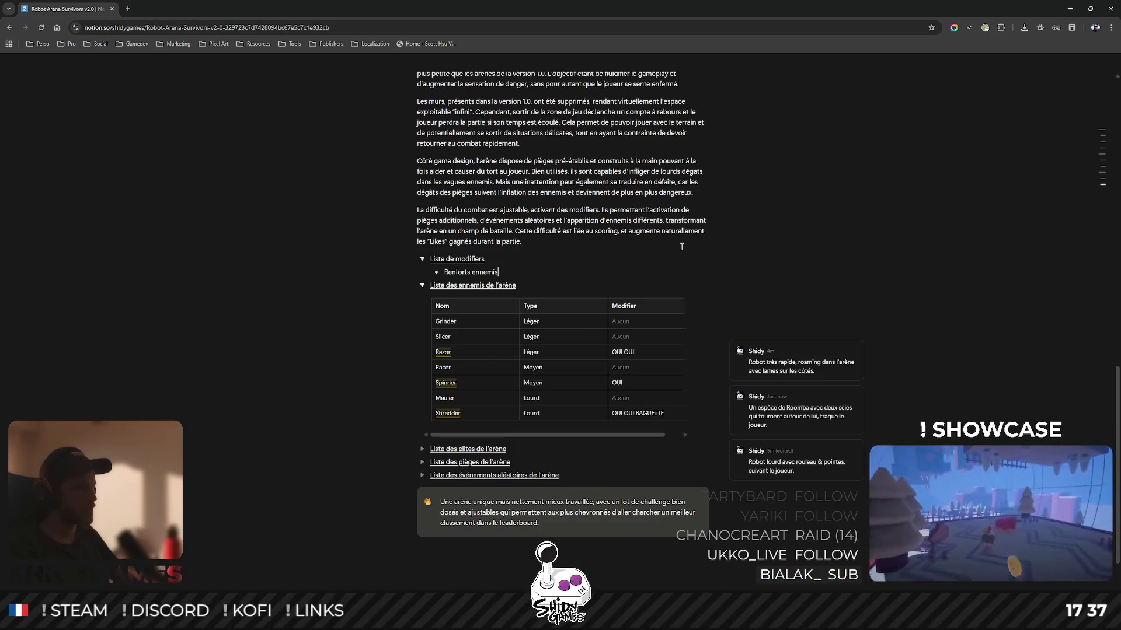
key("shift+Return")
type("joute des ennem")
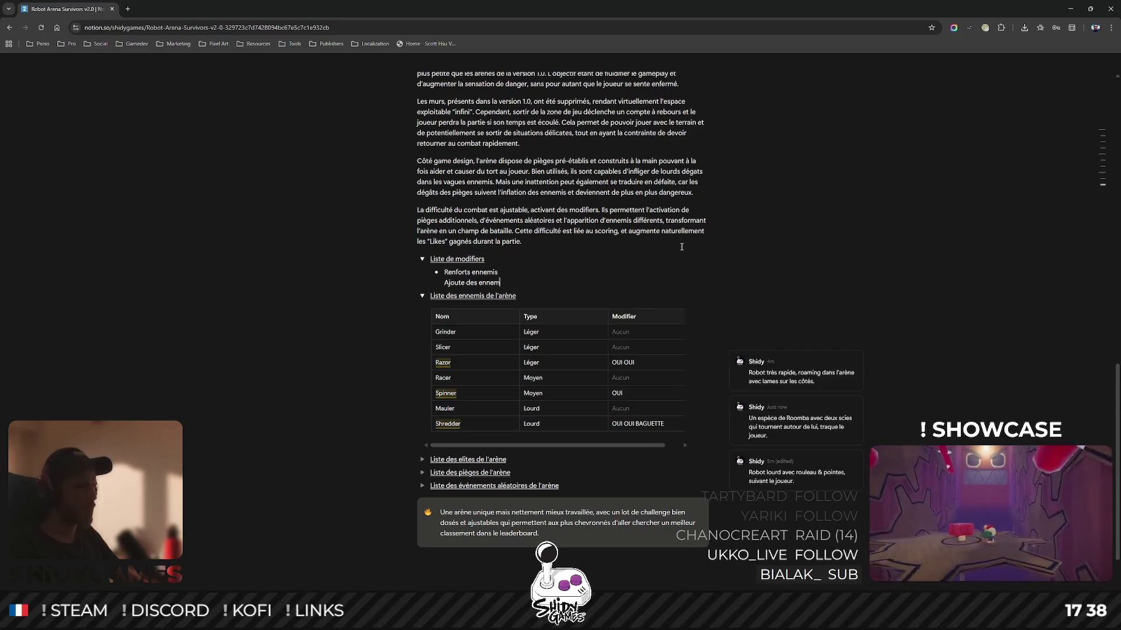
type("is plus da")
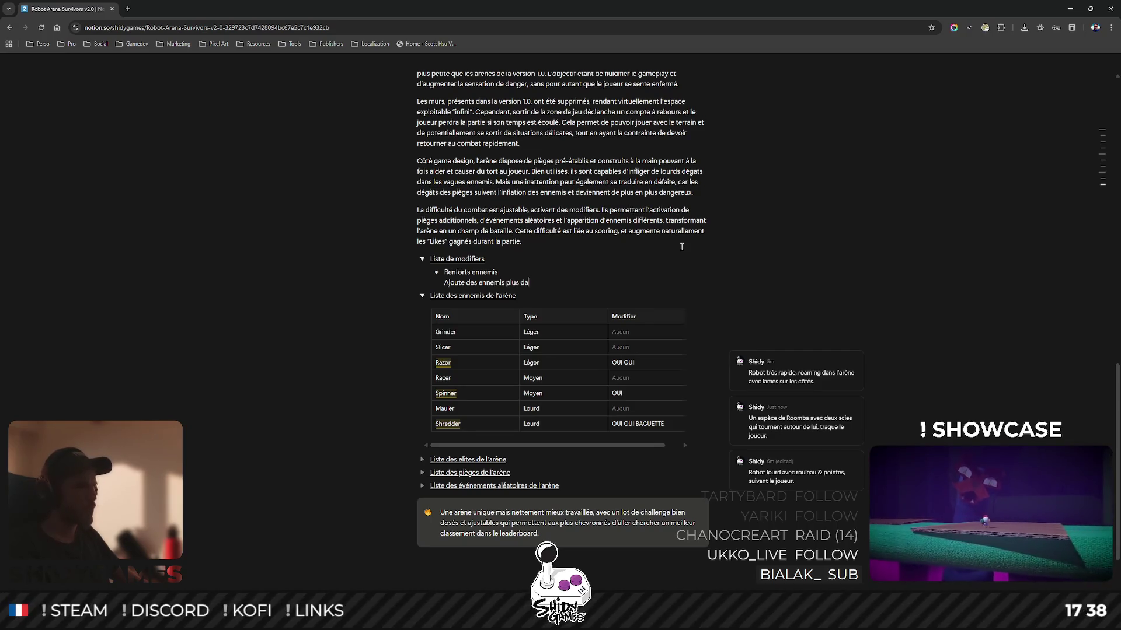
type("ngereuxau p")
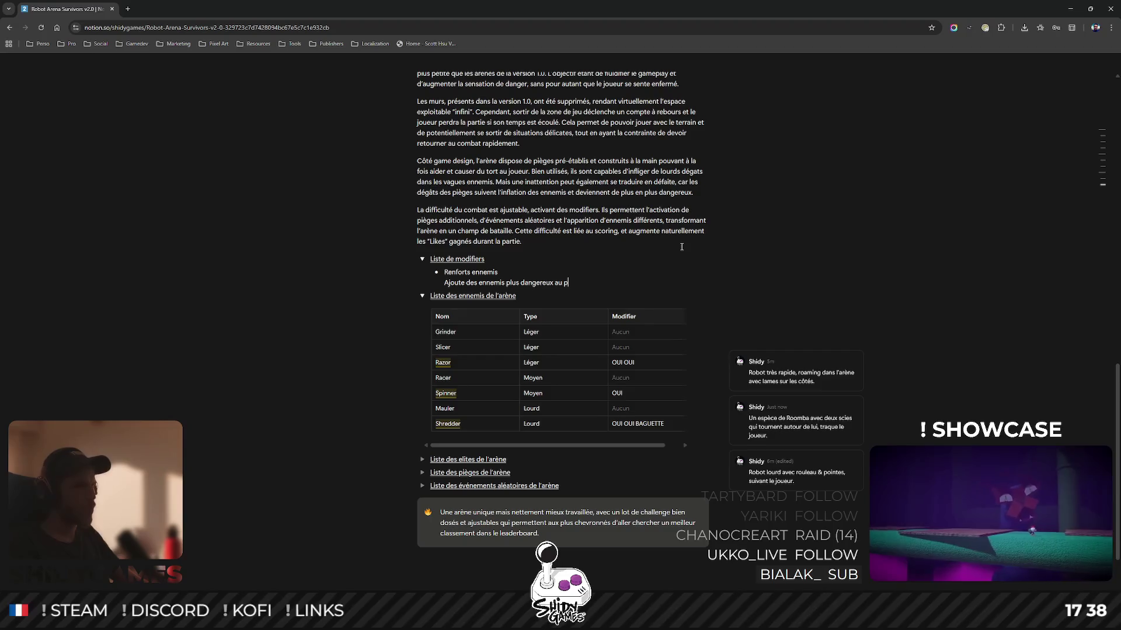
type("oold'ee")
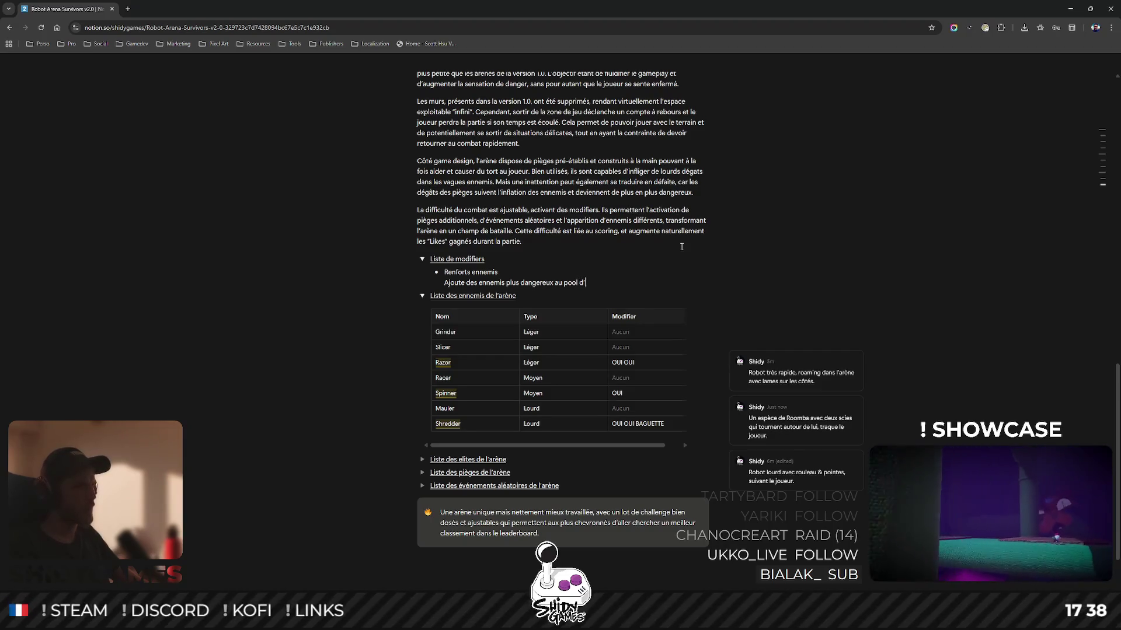
type("nnemis")
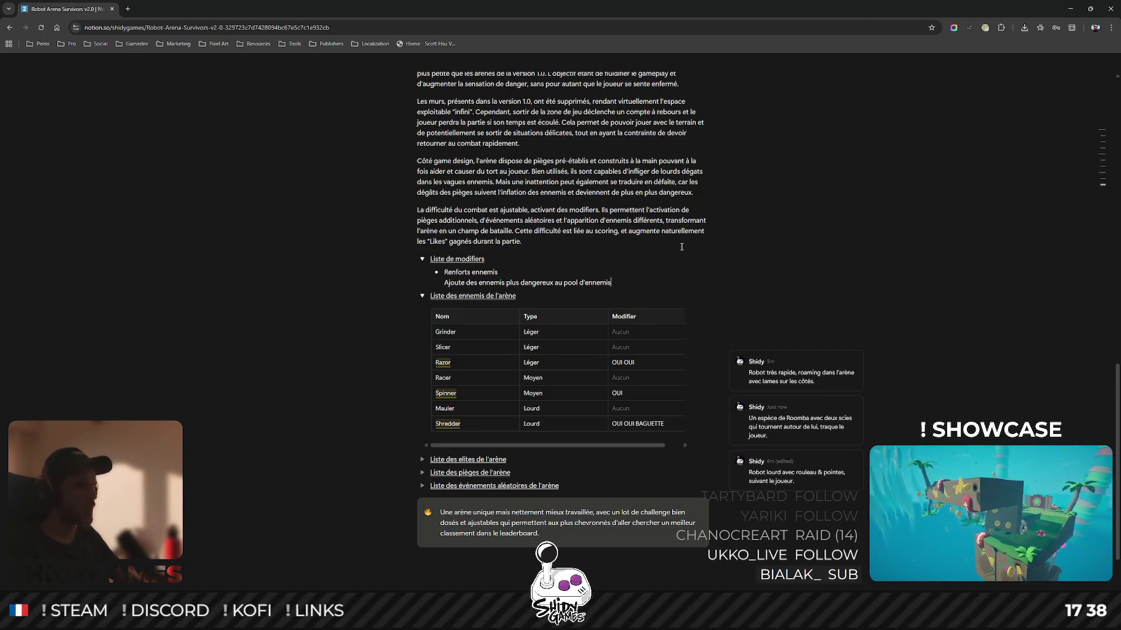
type(" possiben combat")
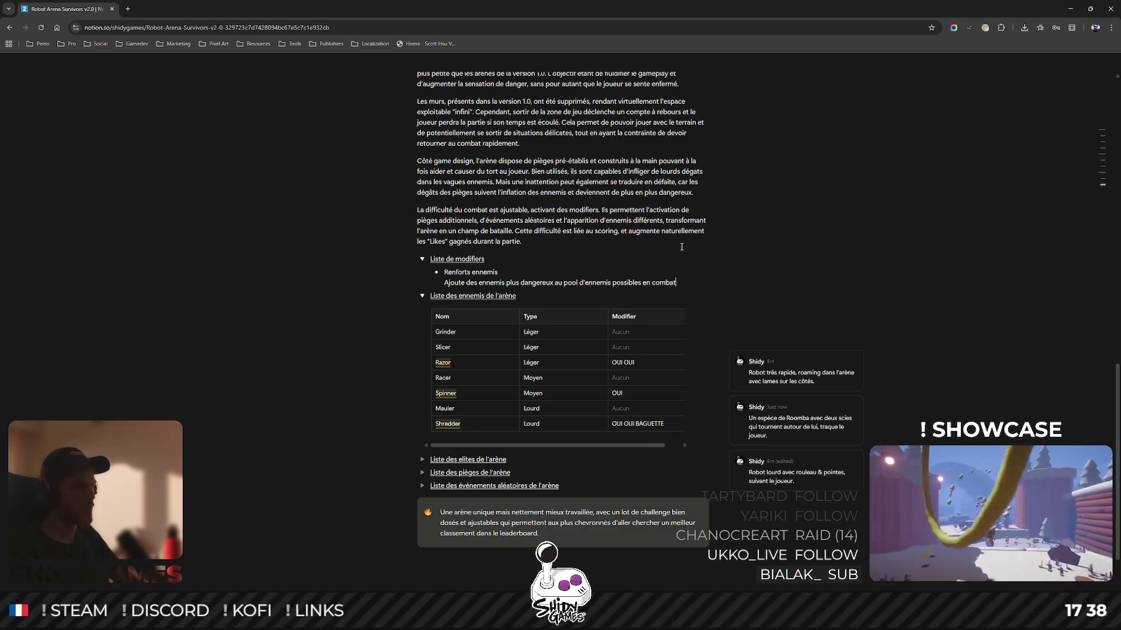
type(".")
key("Return")
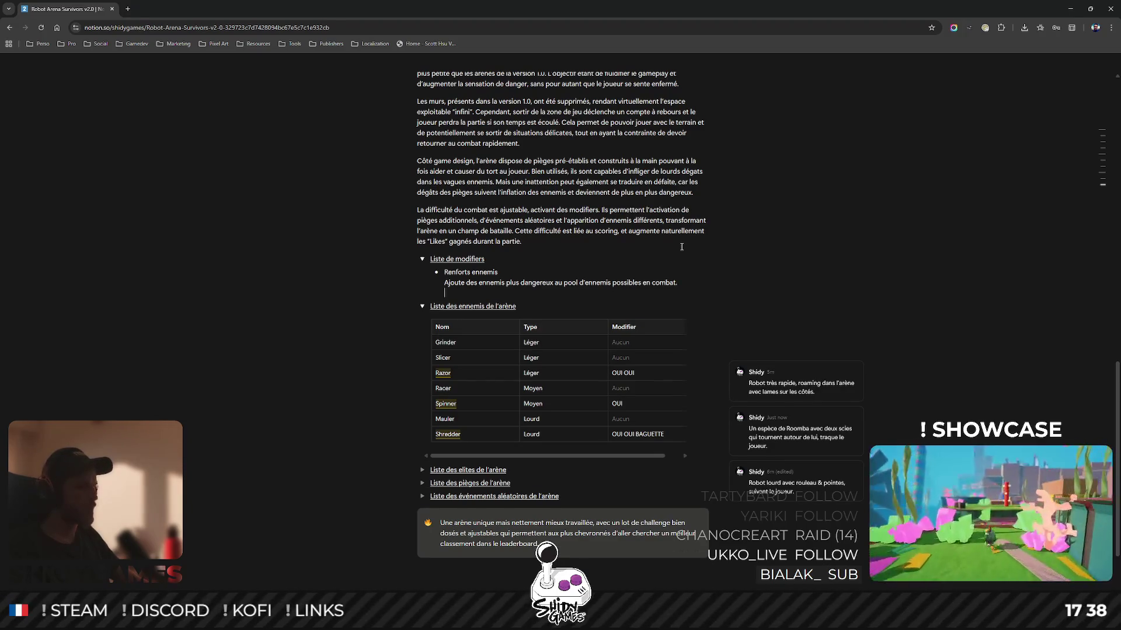
type("G")
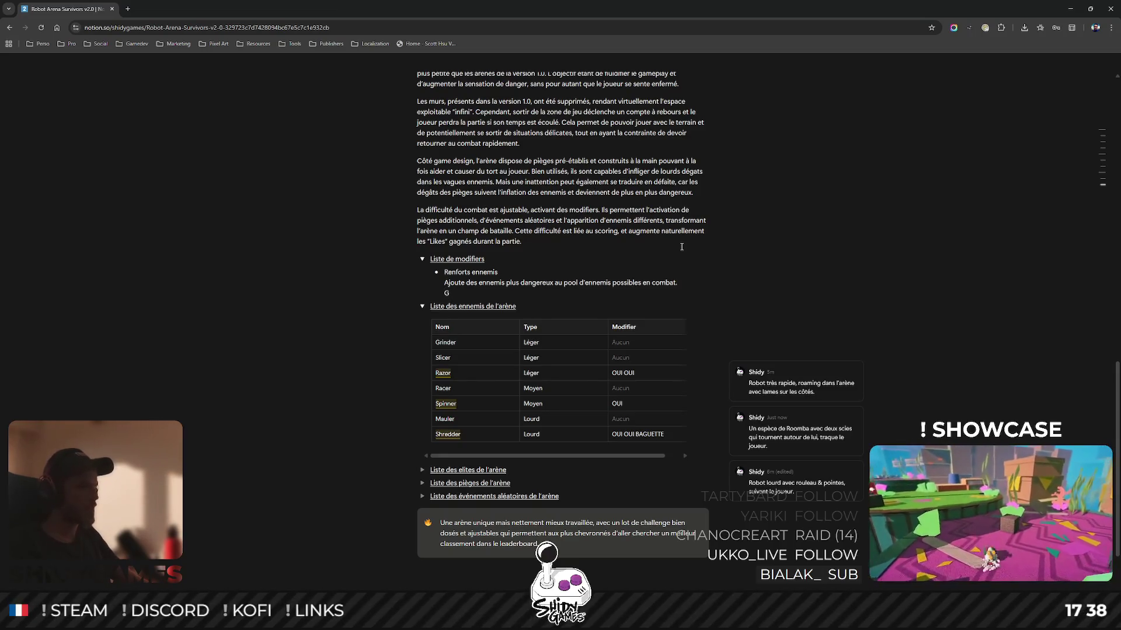
type("ains ")
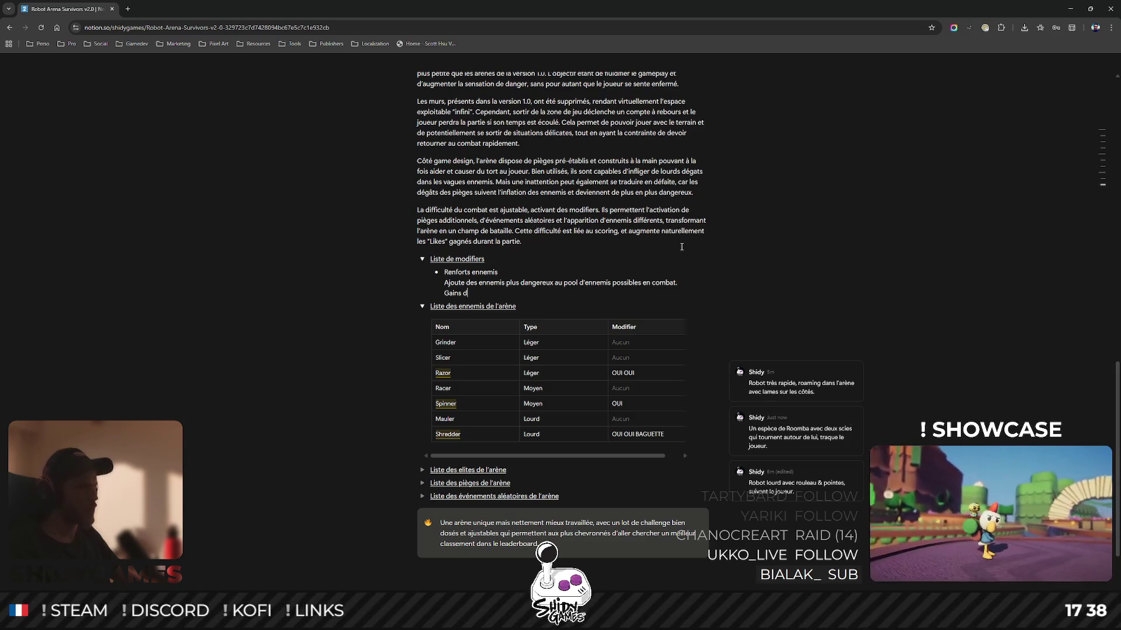
type("de score : ")
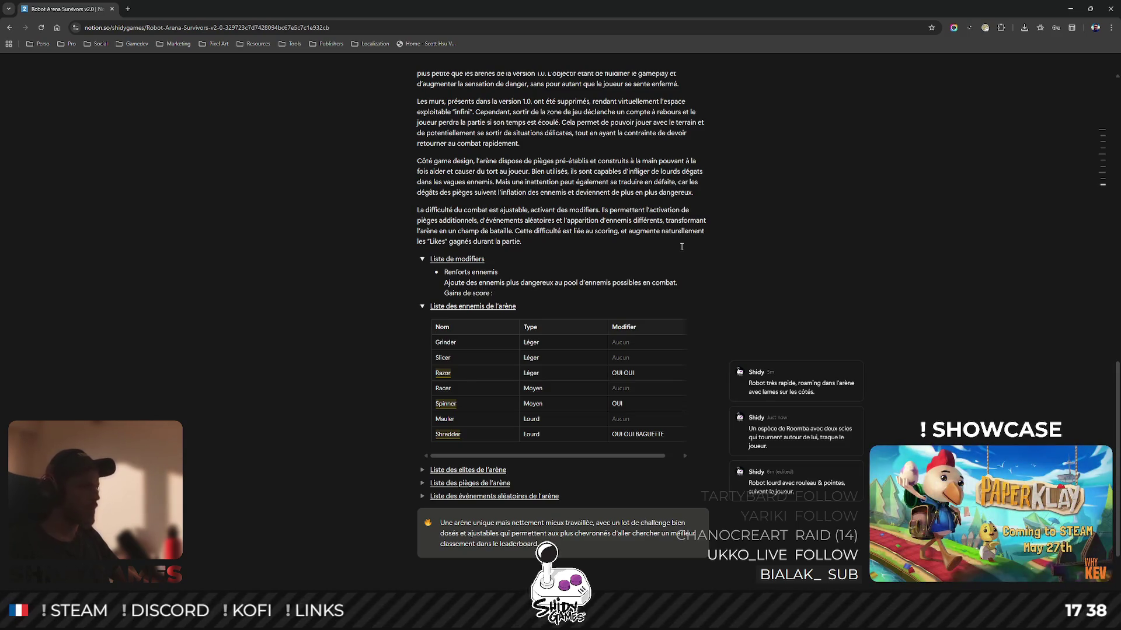
type("+10%")
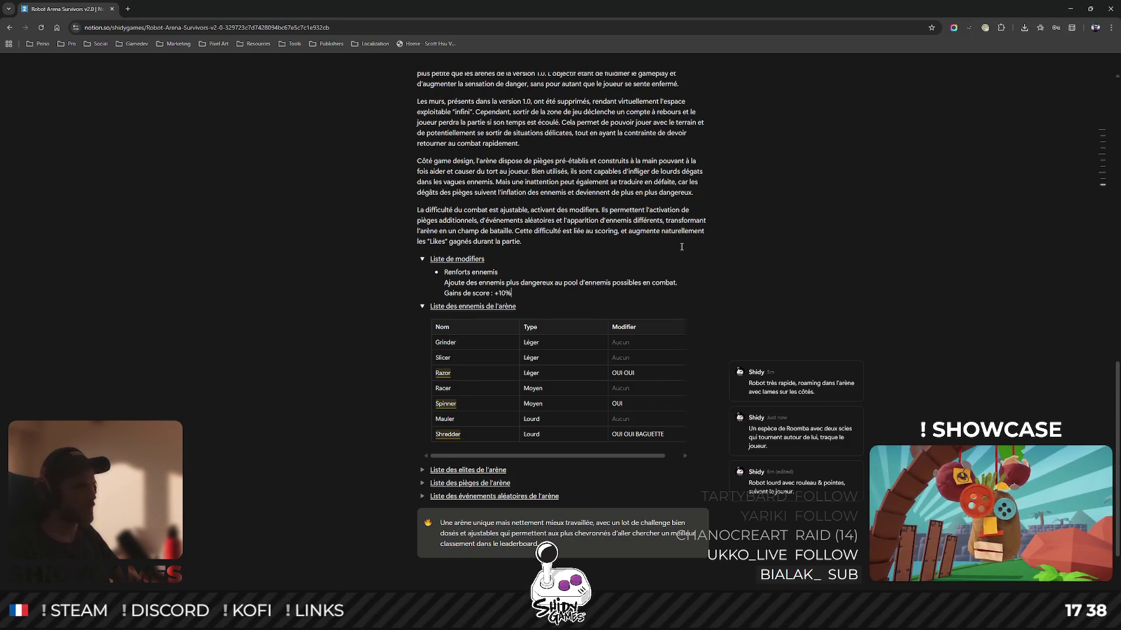
type(".")
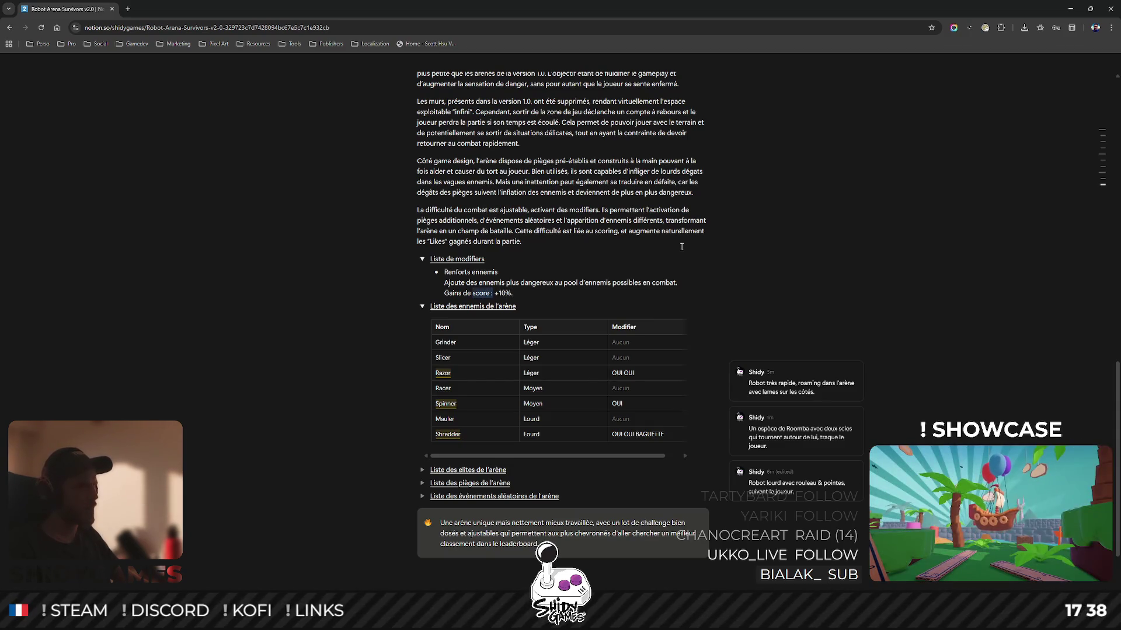
key("shift+Home")
Underline the 'Gains de score :' label and make the 'Renforts ennemis' title bold.
key("ctrl+u")
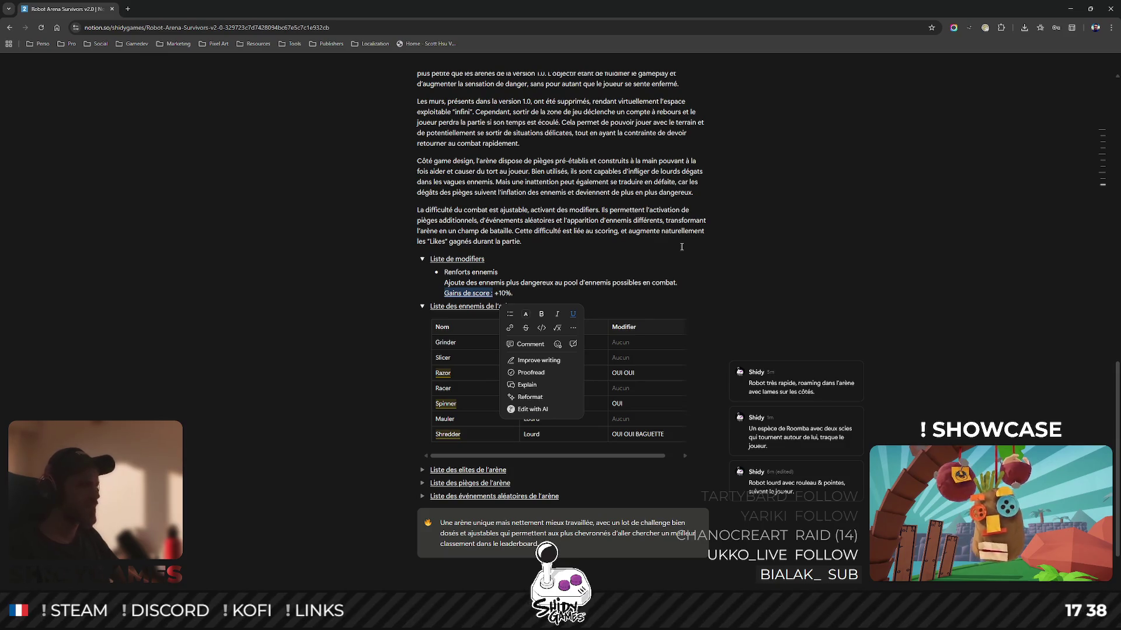
left_click_drag(497, 272, 445, 272)
key("ctrl+b")
left_click(664, 293)
scroll(665, 240, "down", 1)
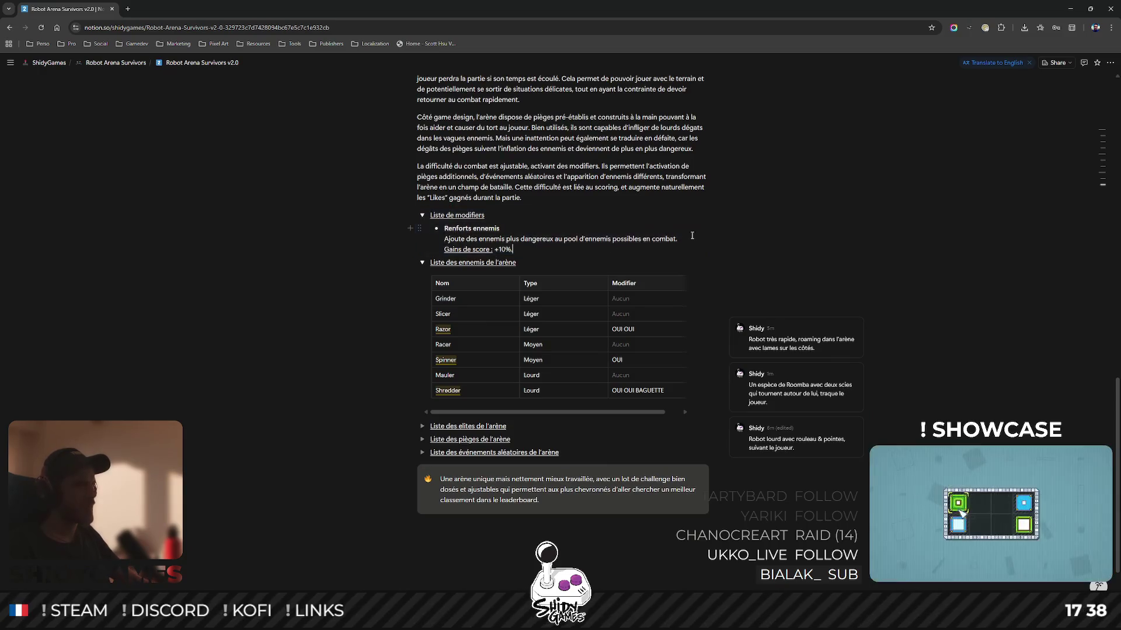
scroll(665, 240, "up", 1)
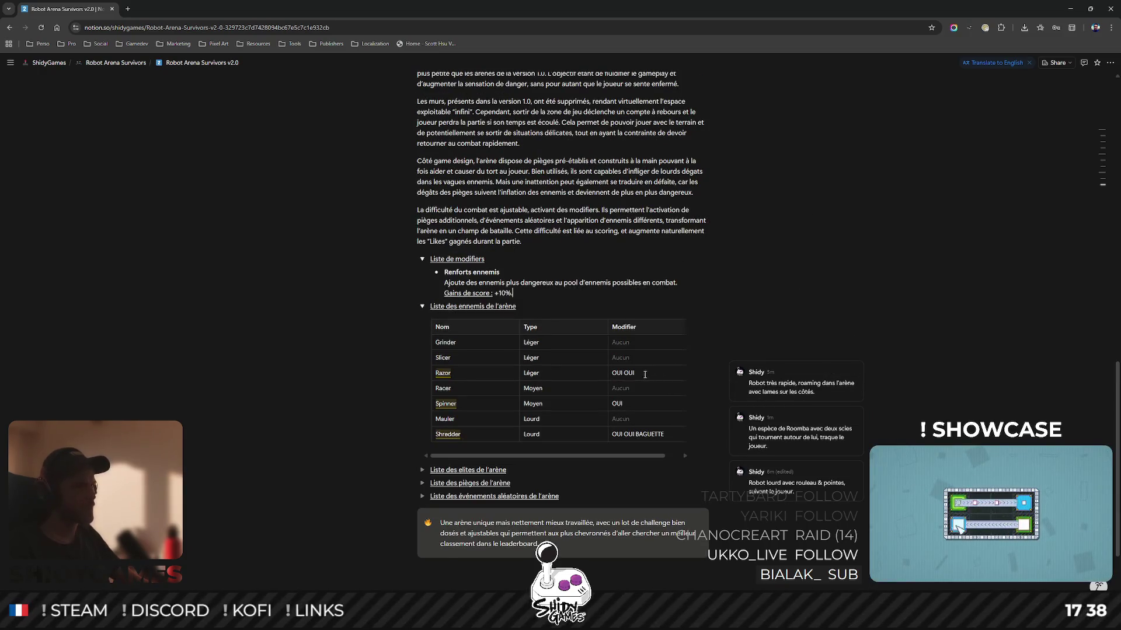
Rename the enemy table's Modifier column to 'Modifiers' and start a second modifier bullet.
left_click(641, 330)
type("s")
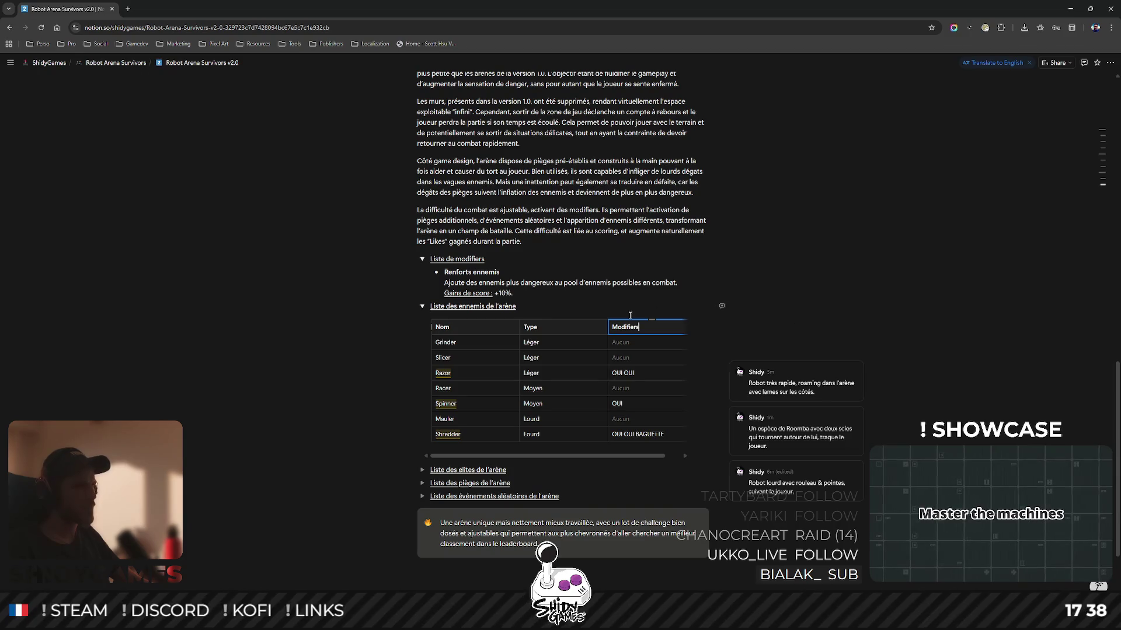
key("Down")
key("Down")
key("Down")
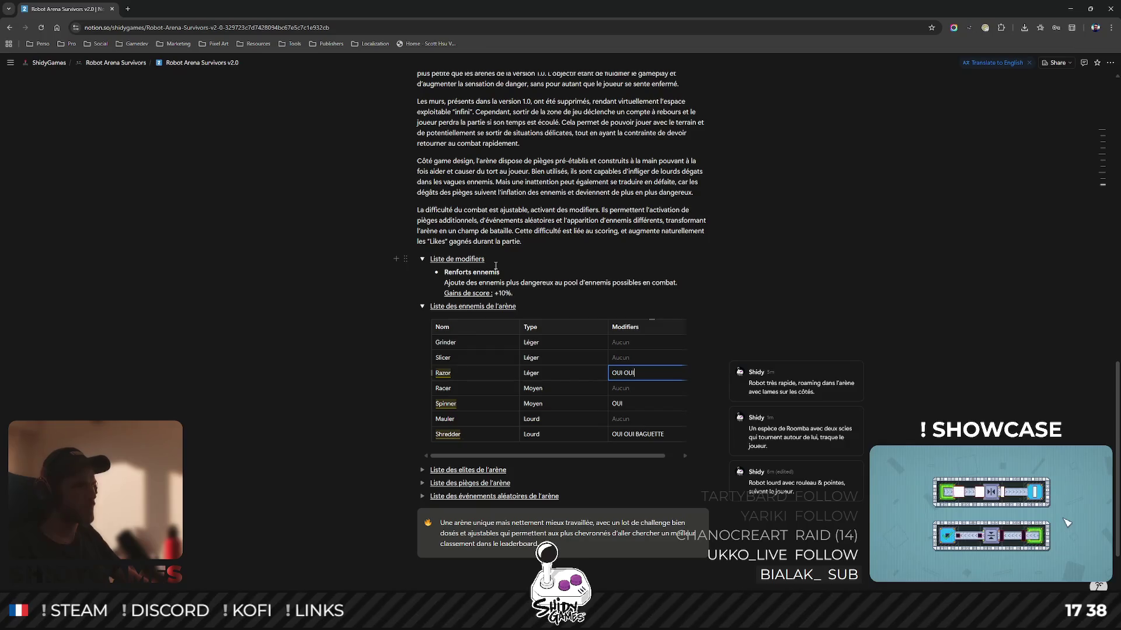
left_click(557, 293)
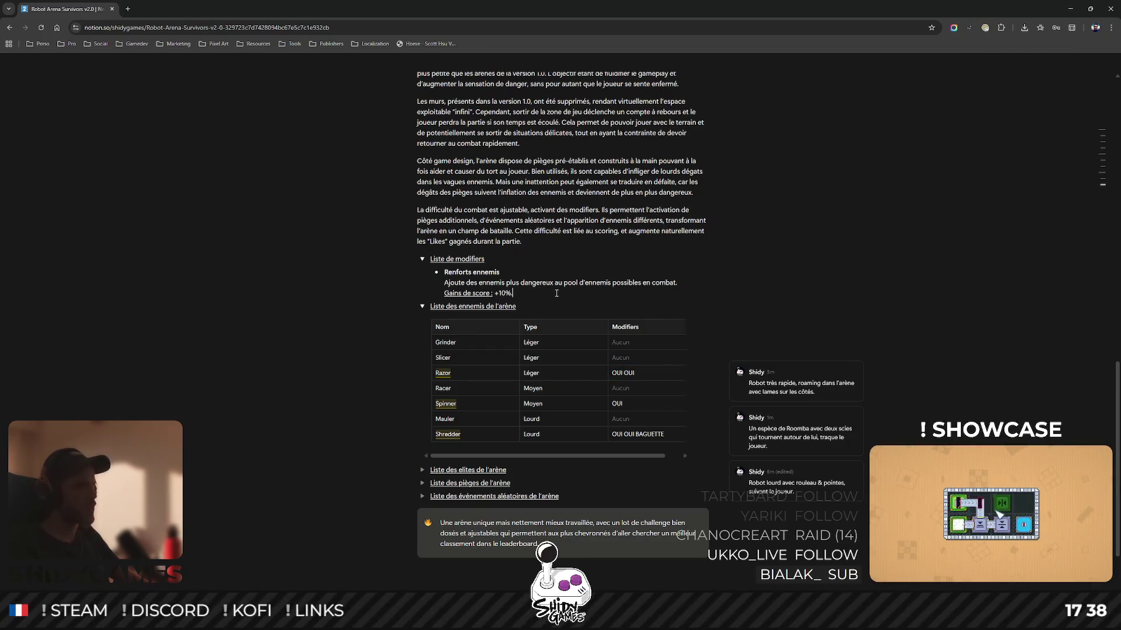
key("Return")
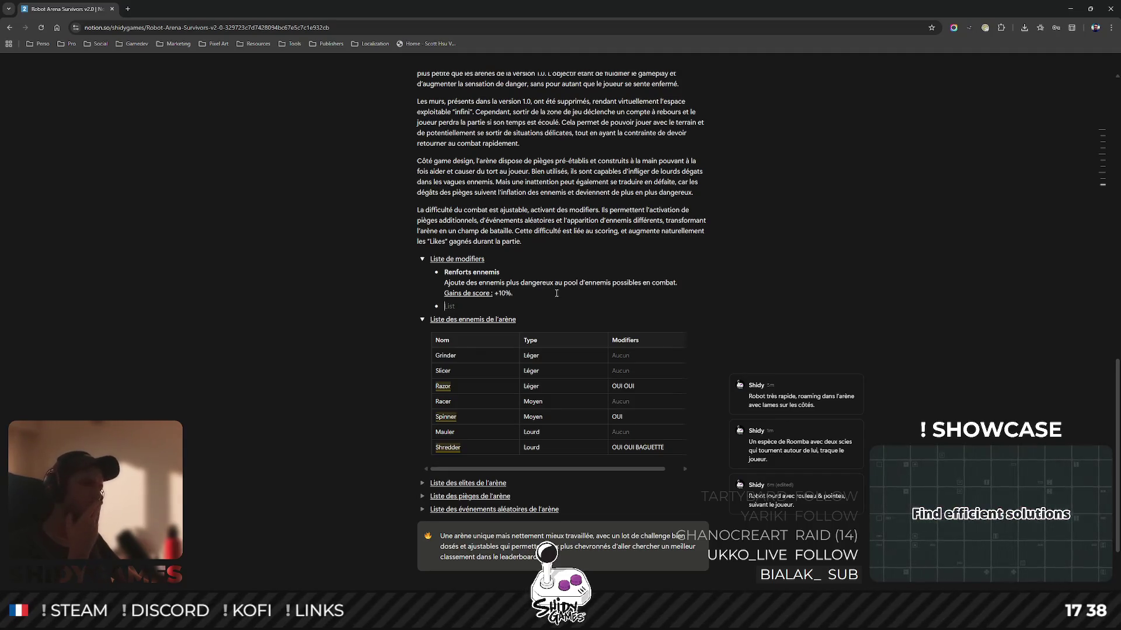
Add a placeholder bullet 'Aaaa' describing replacing the standard enemy pool with more dangerous enemies.
type("Z")
key("BackSpace")
type("Aaaa")
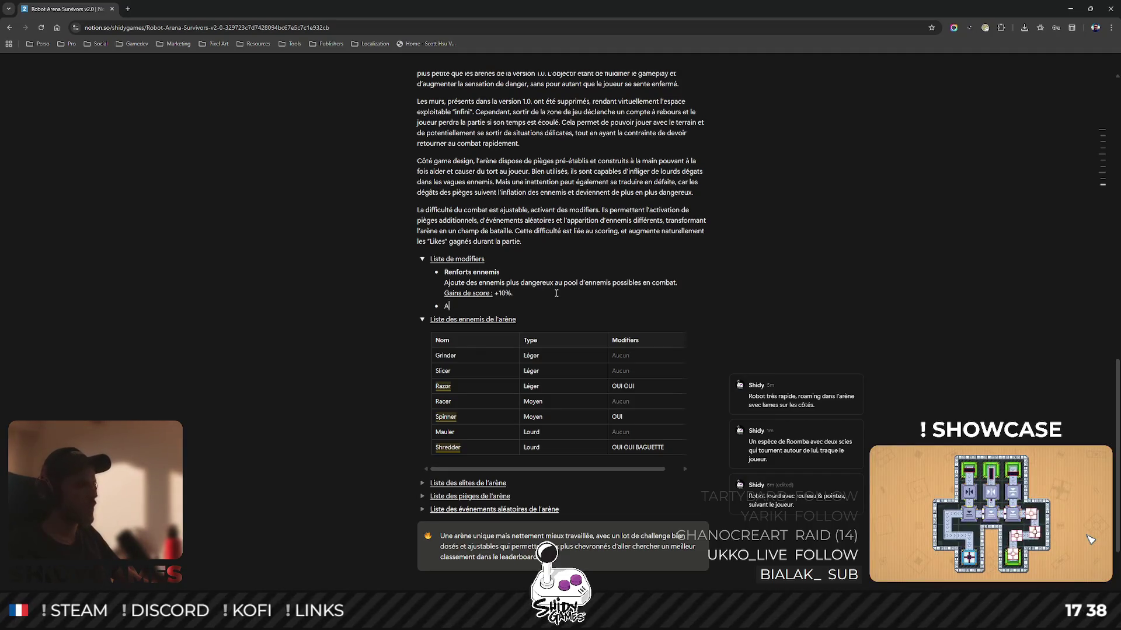
key("shift+Return")
type("Remplace")
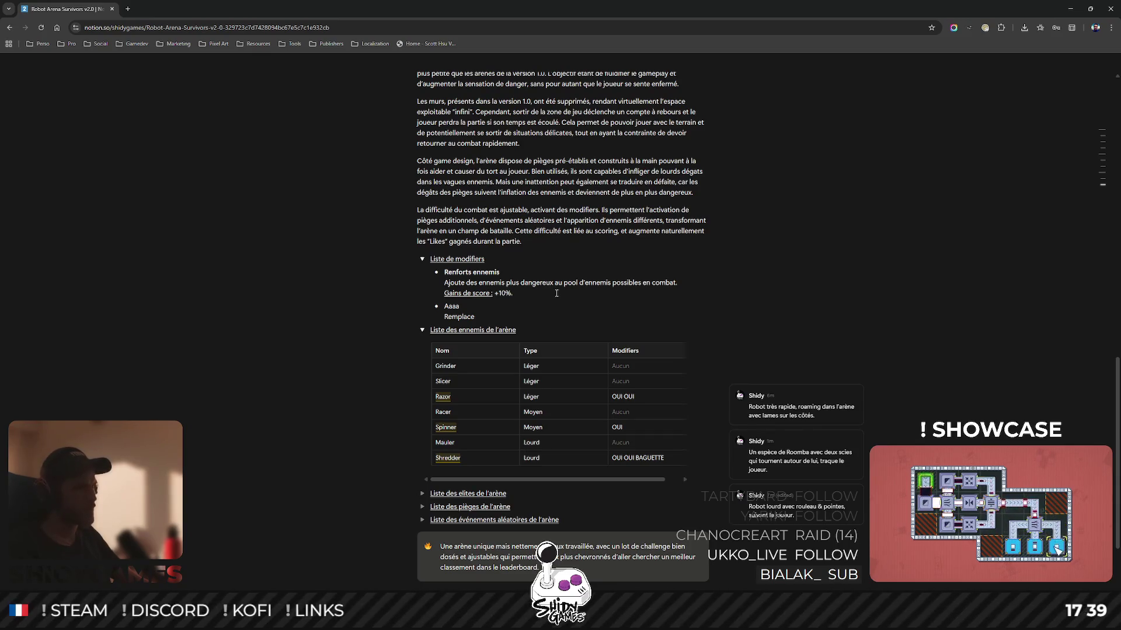
type(" complèt")
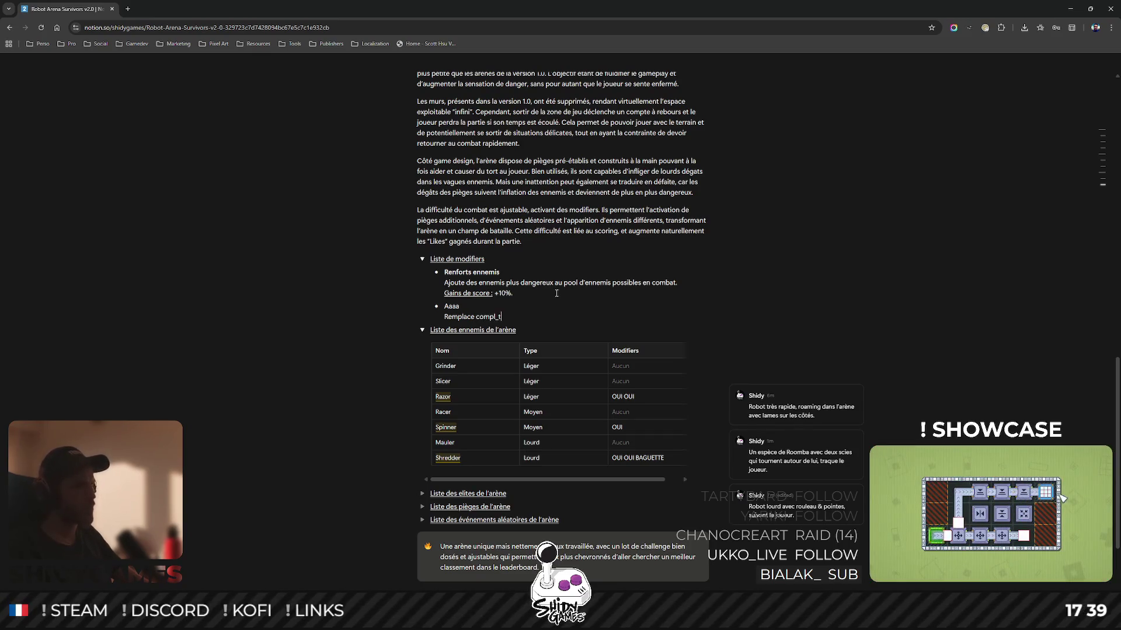
type("emen")
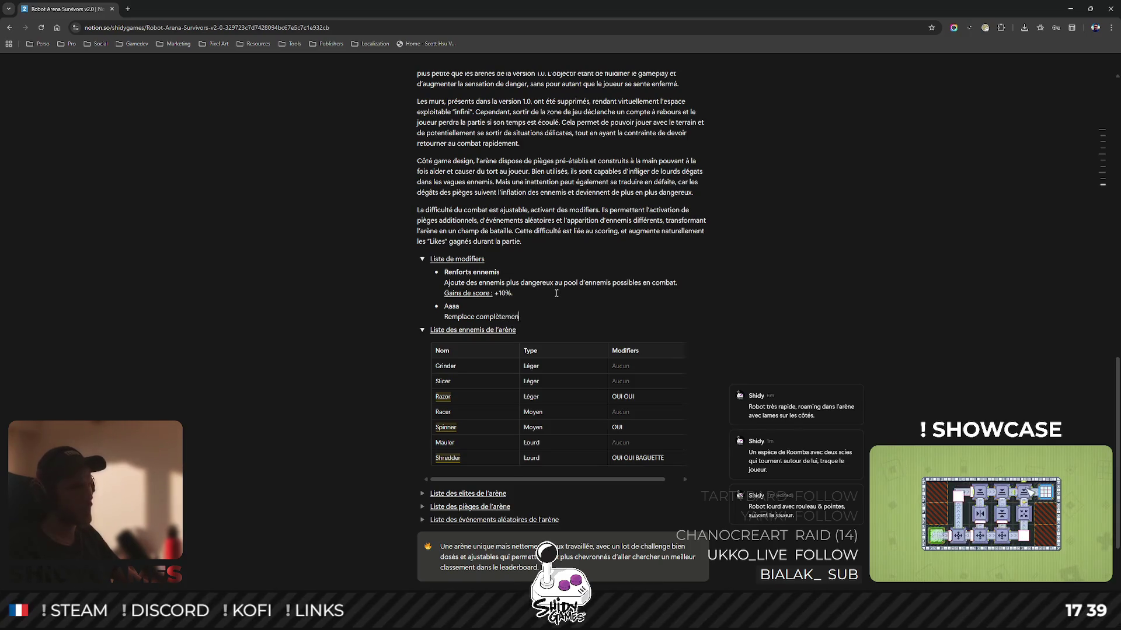
type("t le pool d'e")
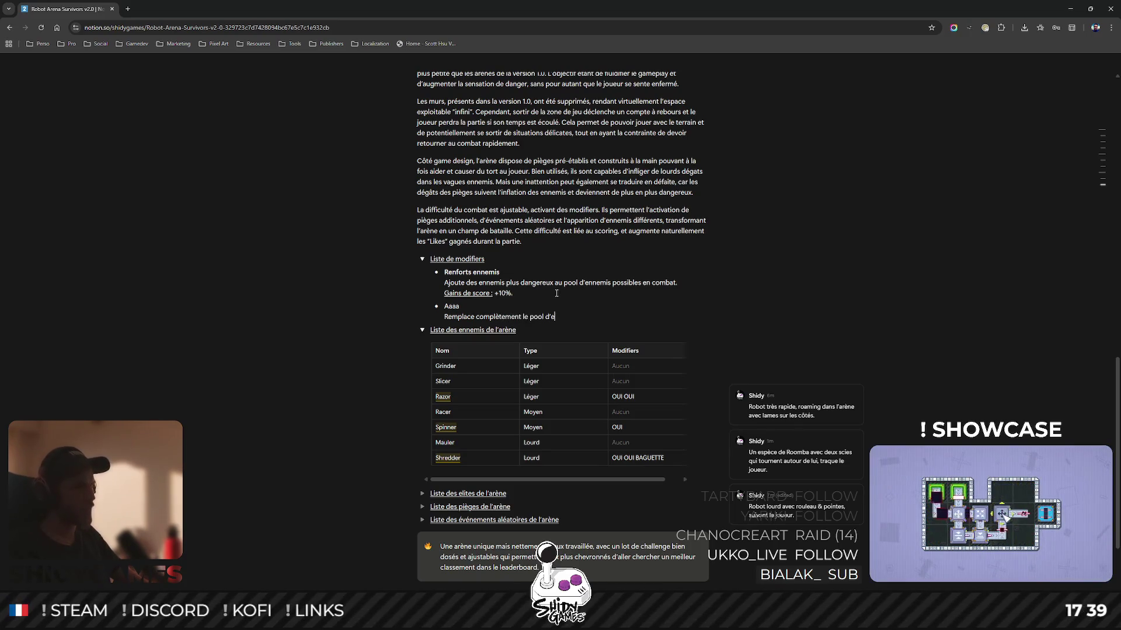
type("nnemis standards")
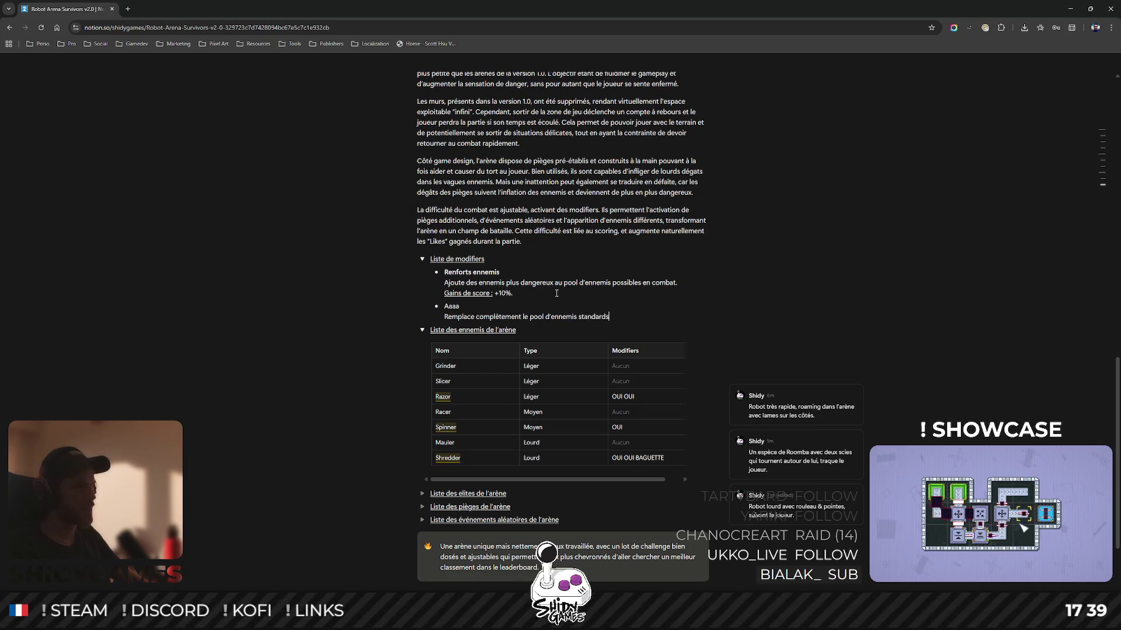
type(" par des ennemis plus ")
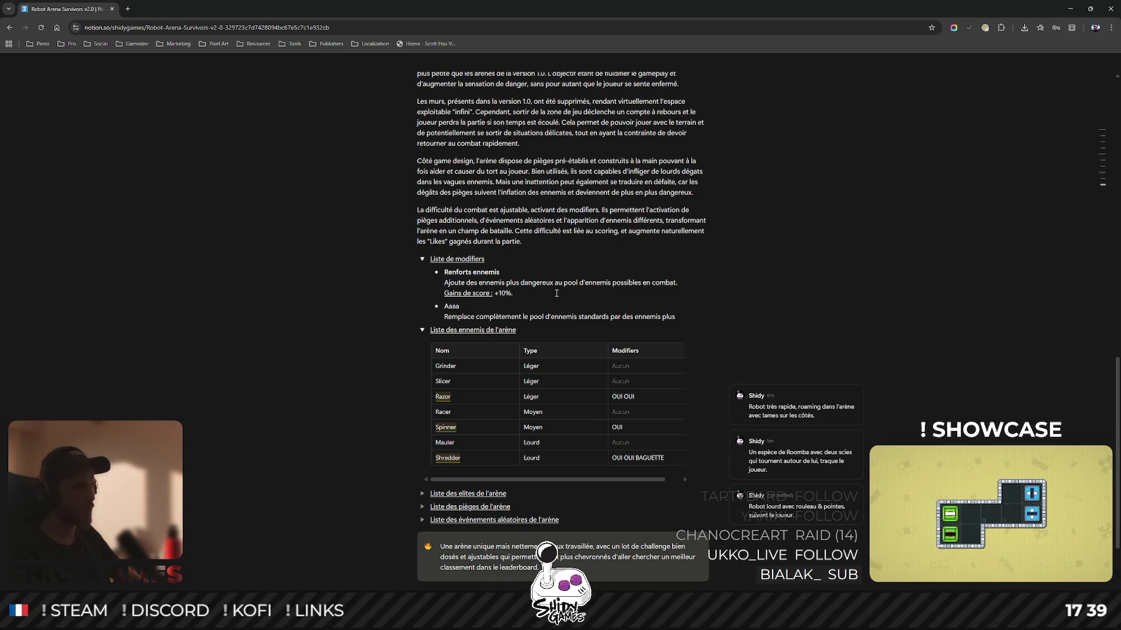
type("dangereux en combat")
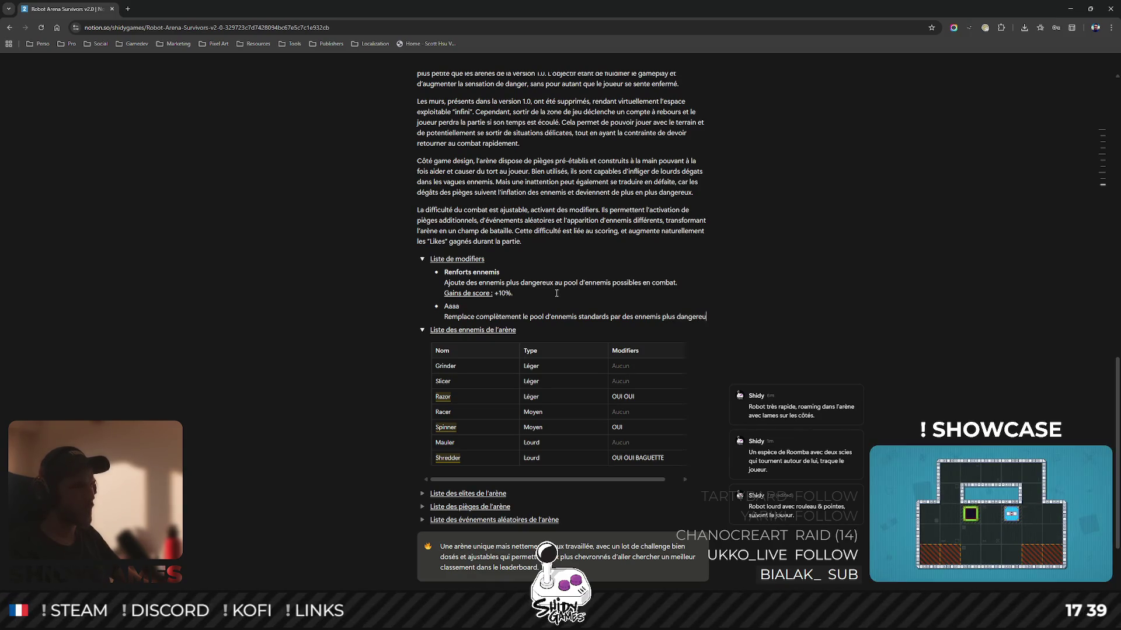
type(".")
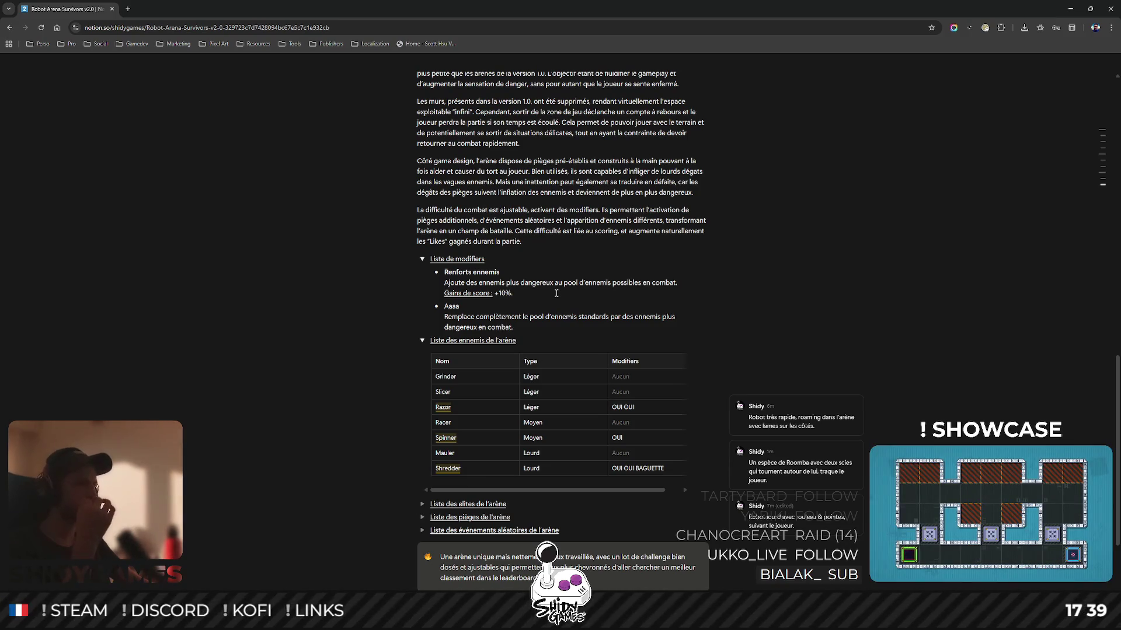
Add 'Gains de score : +10%.' under it and clear the Renforts ennemis bonus value.
key("shift+Return")
type("Gr")
key("BackSpace")
key("BackSpace")
type("ains de score")
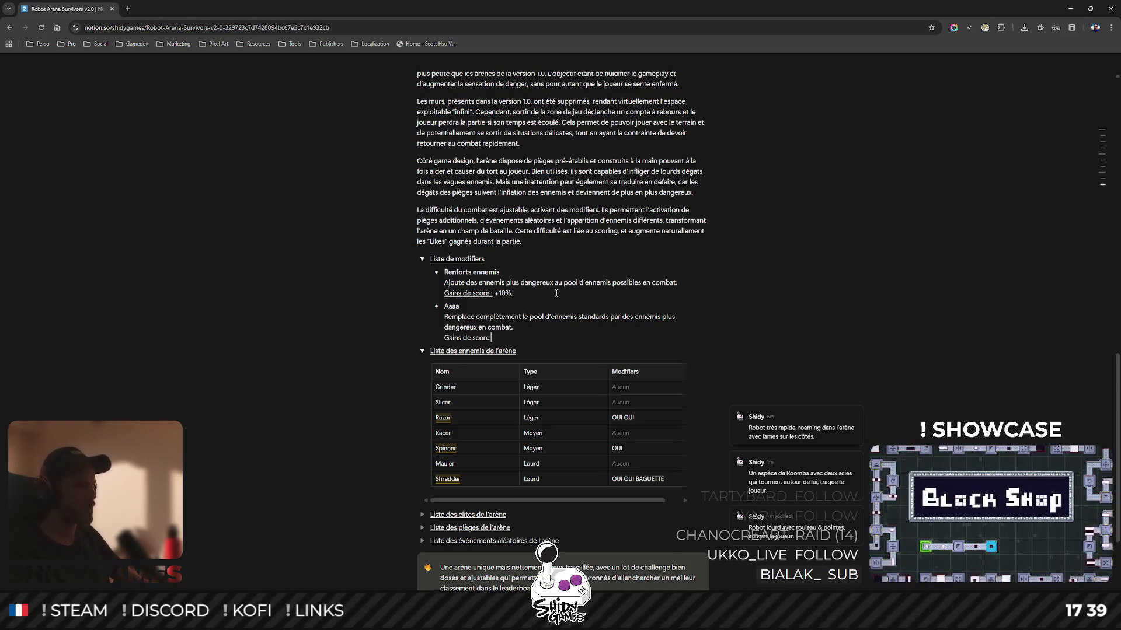
type(" : +10%.")
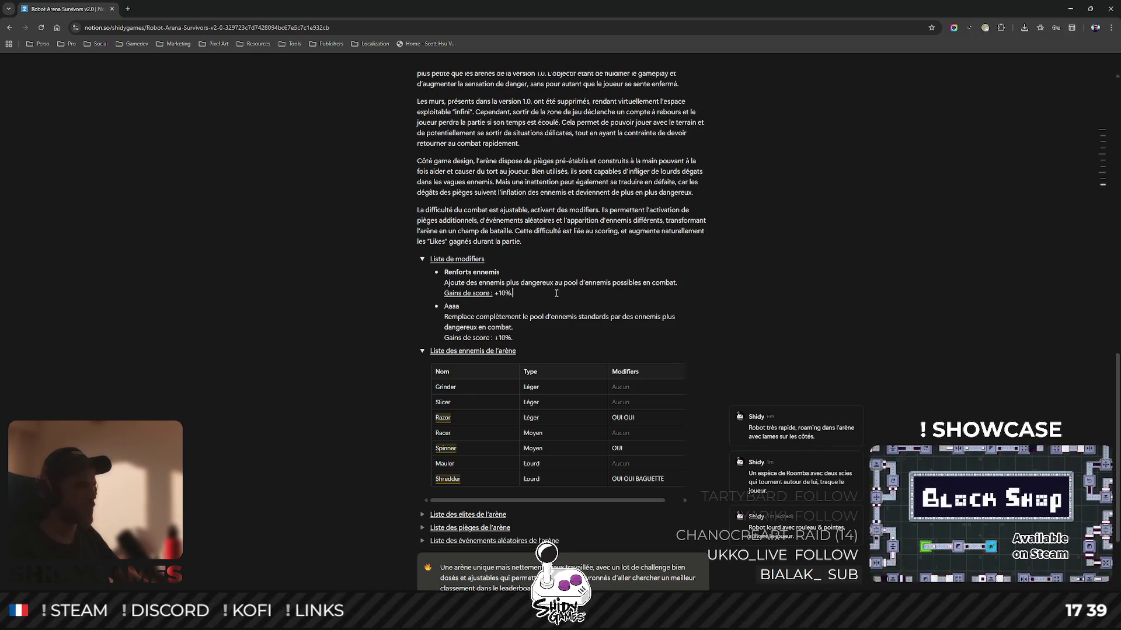
key("BackSpace")
key("BackSpace")
Set Renforts ennemis' bonus to +5% and rename the 'Aaaa' placeholder to 'Remplacement stratégique'.
type("5")
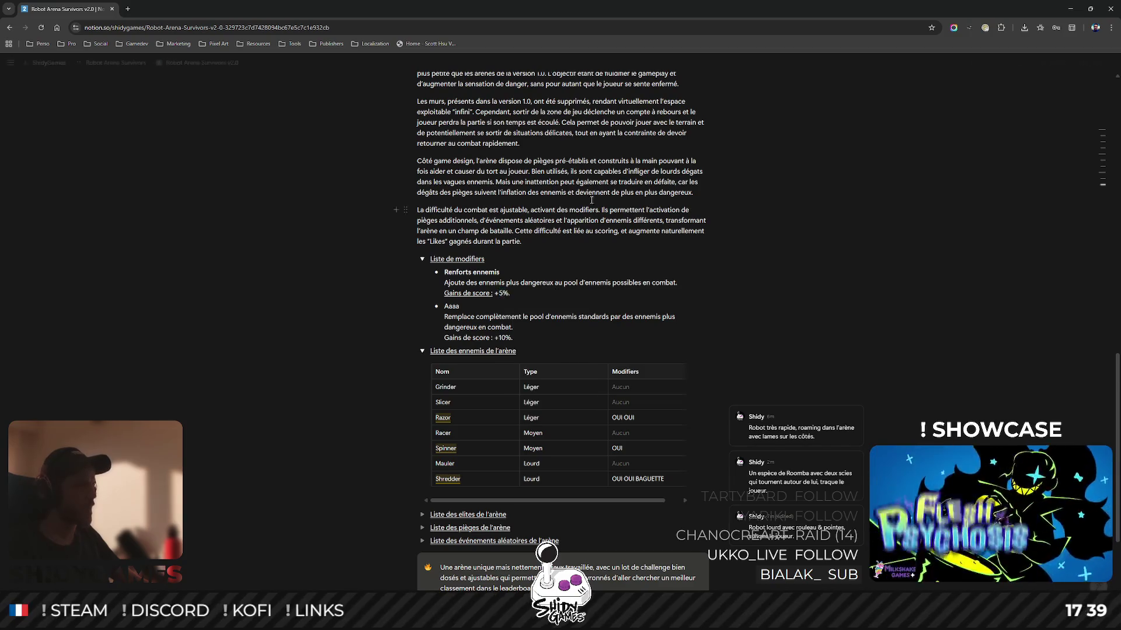
left_click_drag(443, 338, 495, 337)
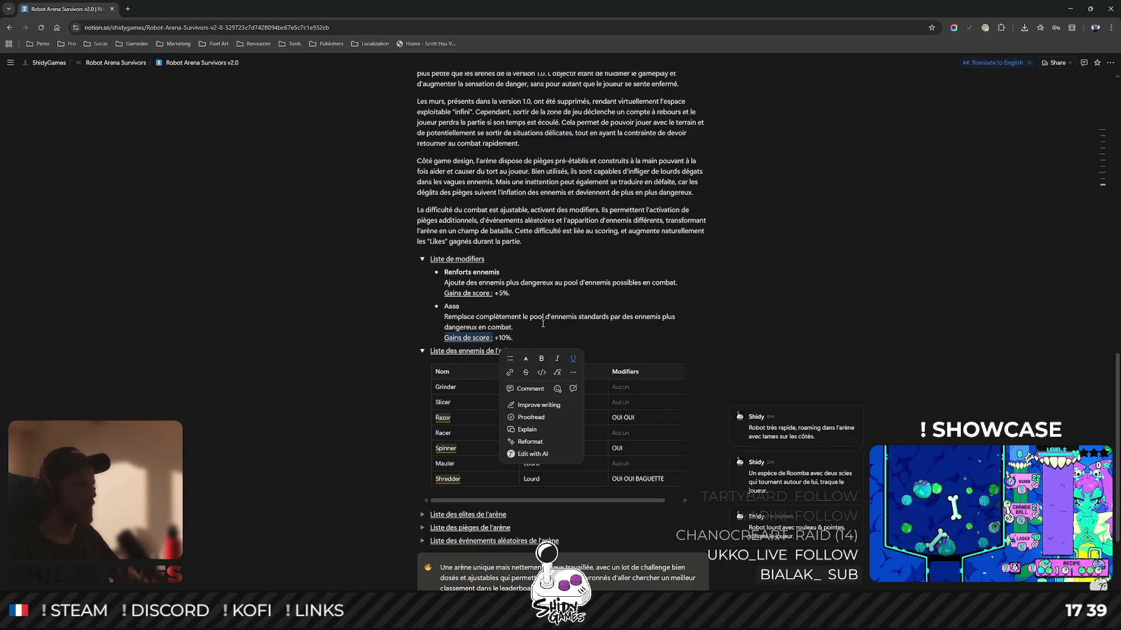
left_click(493, 309)
left_click_drag(470, 306, 444, 307)
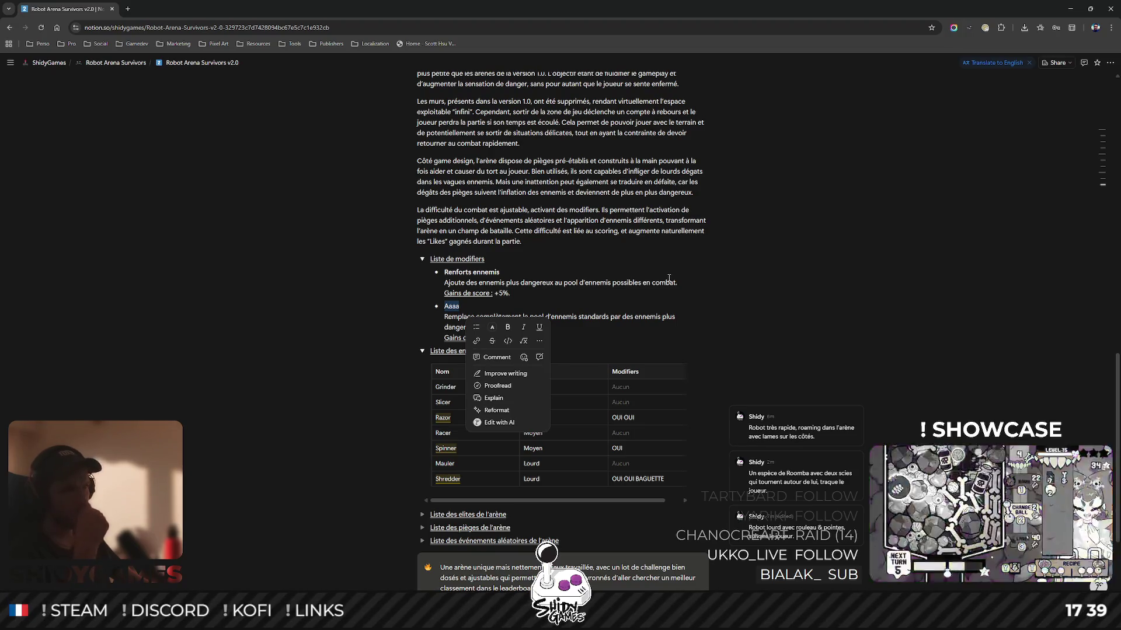
left_click(606, 289)
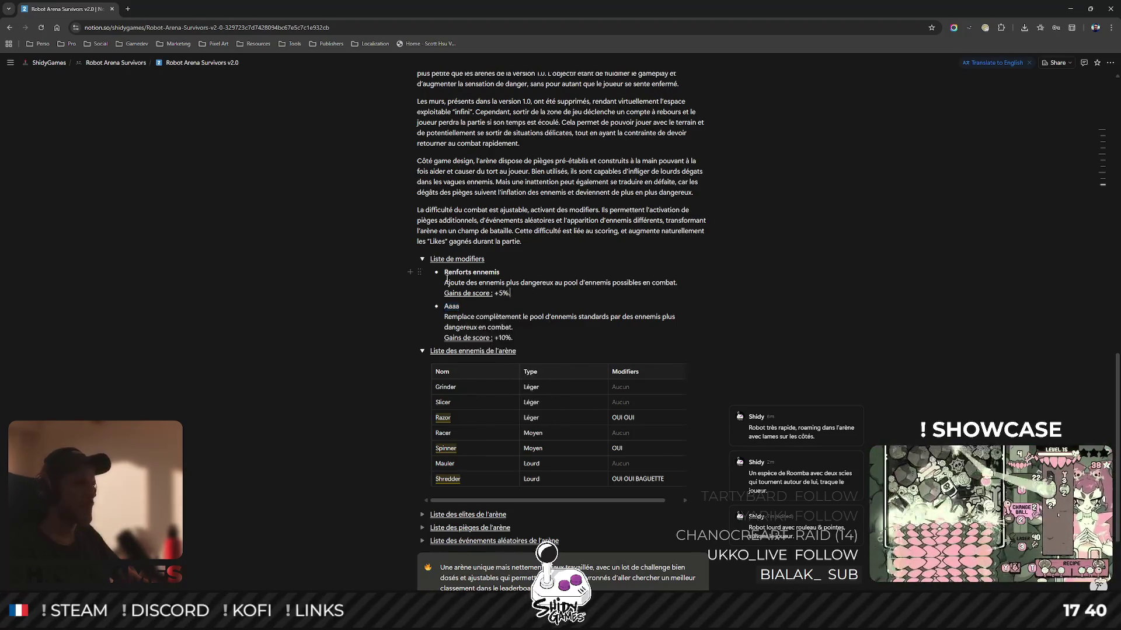
left_click_drag(446, 305, 460, 306)
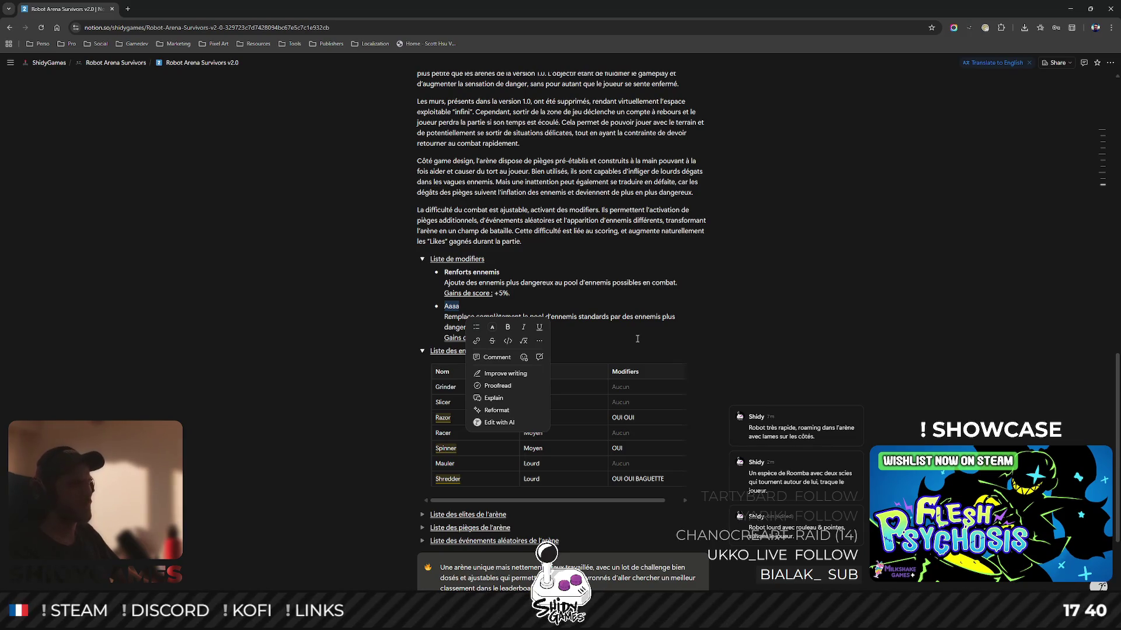
type("Remplaceme")
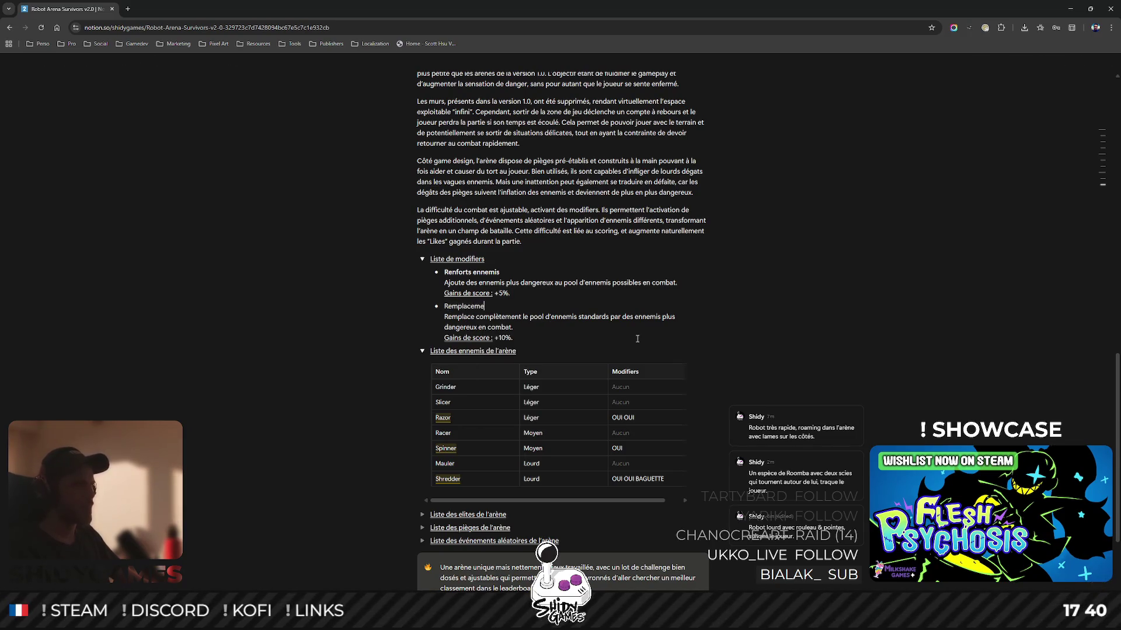
type("nt stratégique")
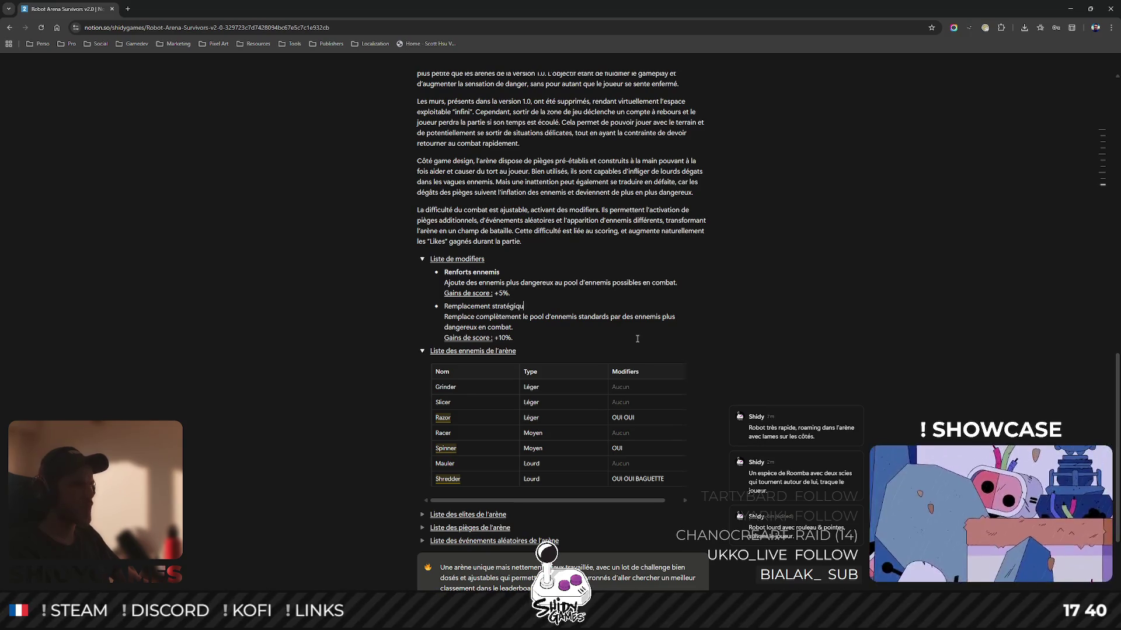
Make the 'Remplacement stratégique' modifier title bold.
key("shift+Home")
right_click(722, 299)
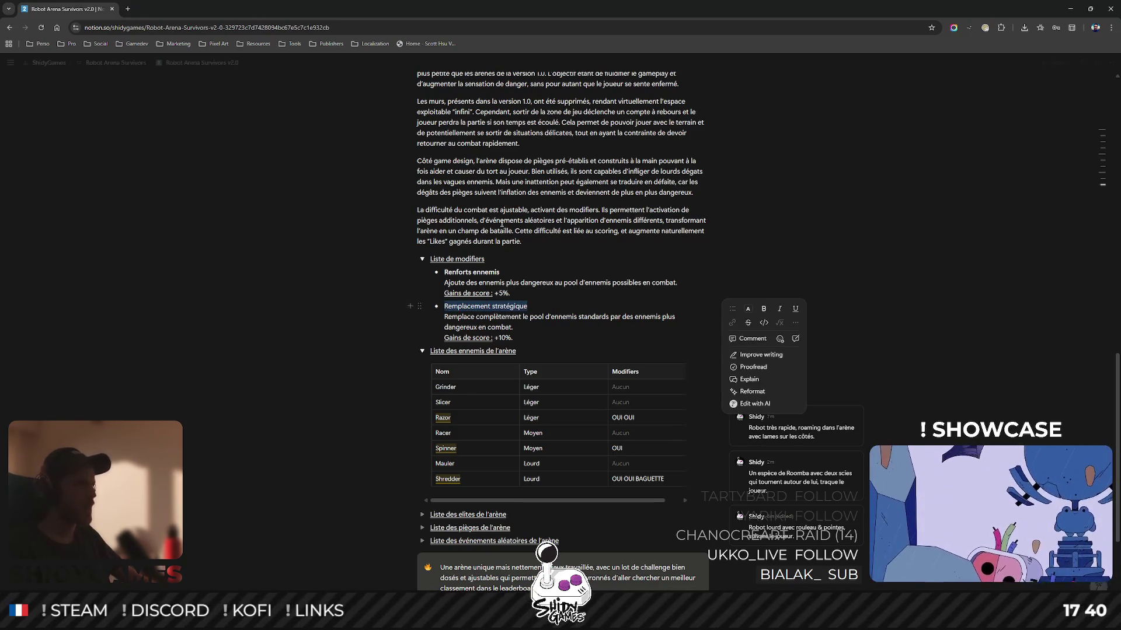
left_click(531, 306)
left_click_drag(531, 305, 443, 307)
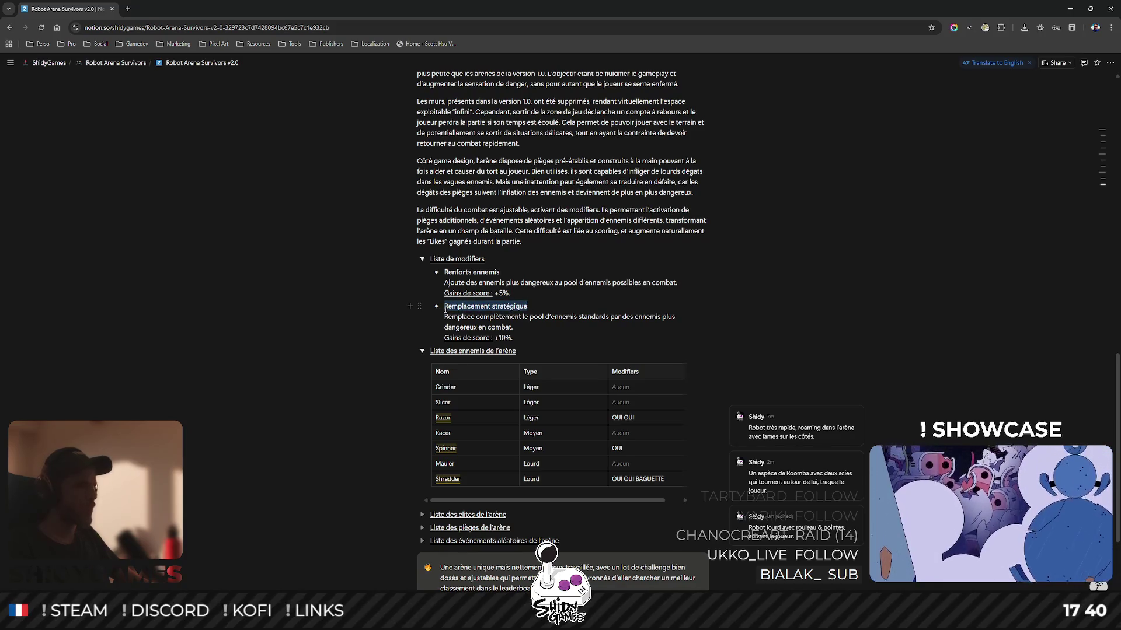
key("ctrl+b")
left_click(782, 300)
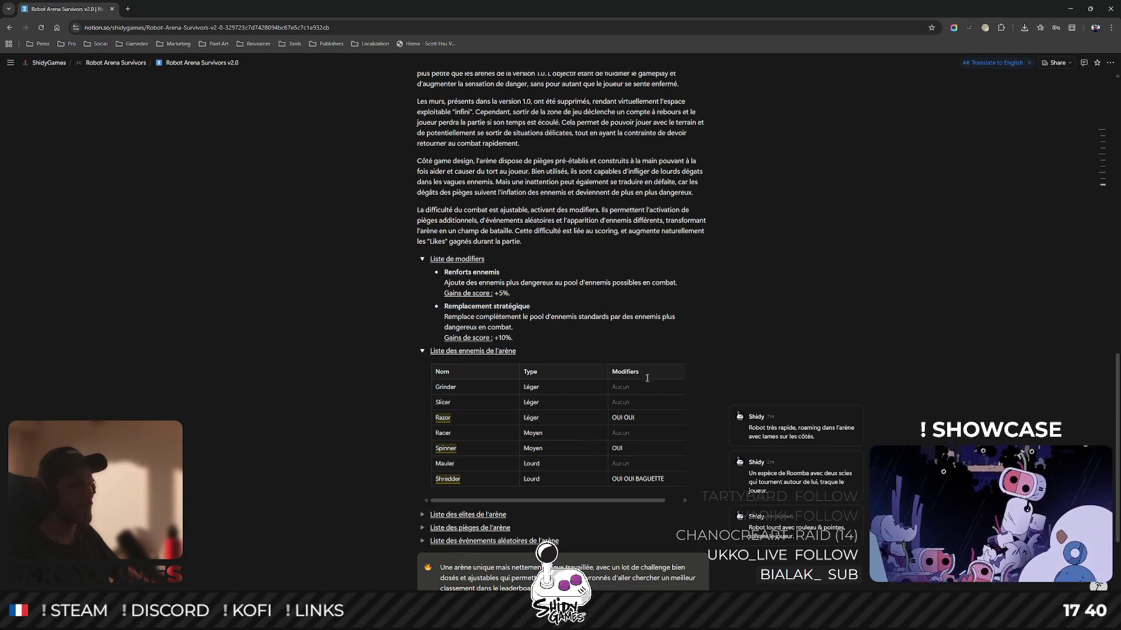
left_click(627, 416)
key("Escape")
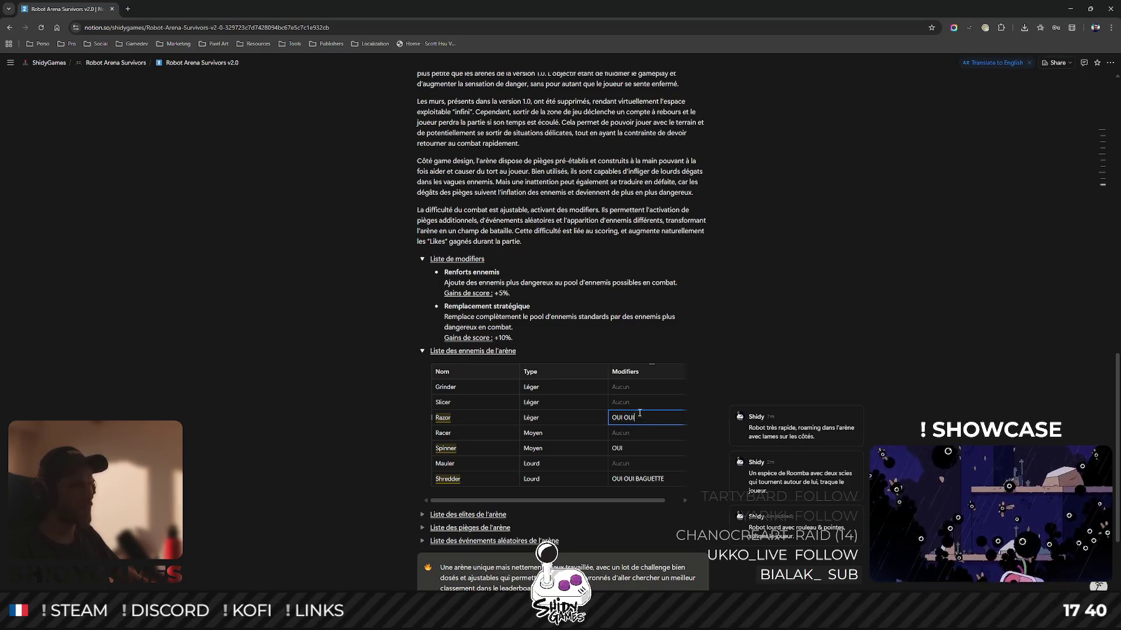
Set Razor, Spinner and Shredder's modifiers to 'Renforts ennemis, remplacement stratégique.' and add a new bullet.
left_click_drag(638, 417, 613, 416)
type("Renfo")
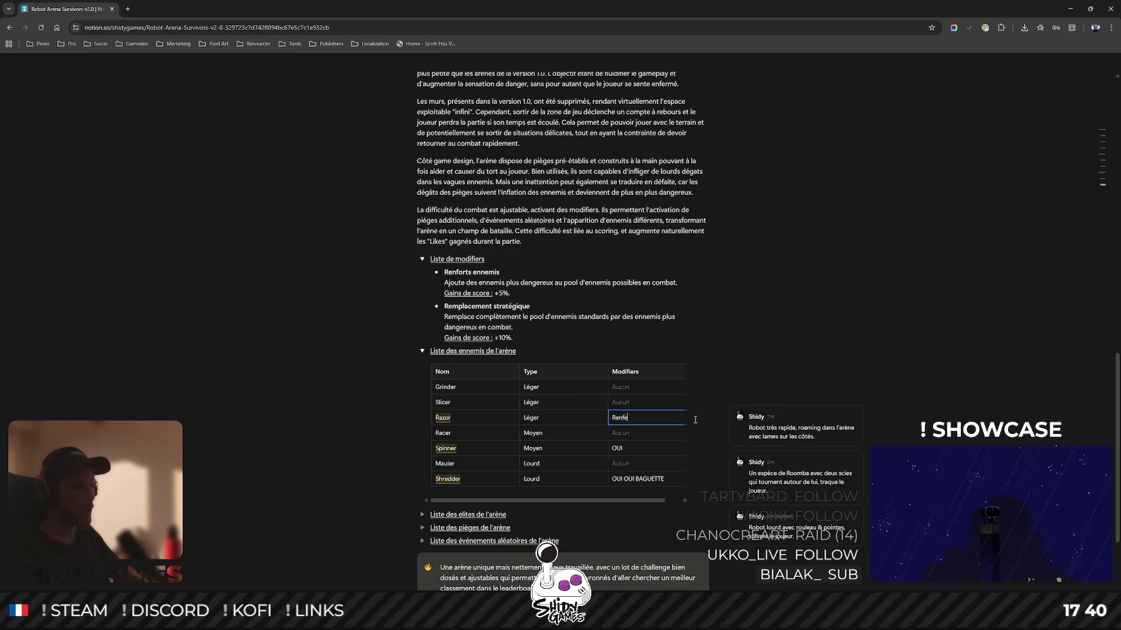
type("rennemis,")
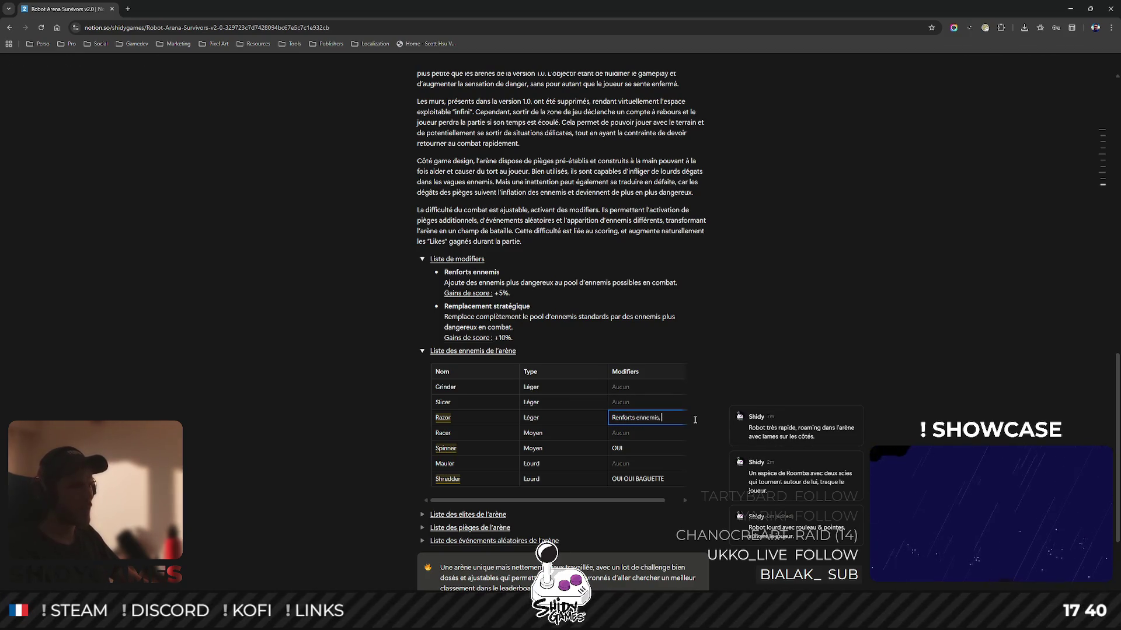
type("placement stratégique")
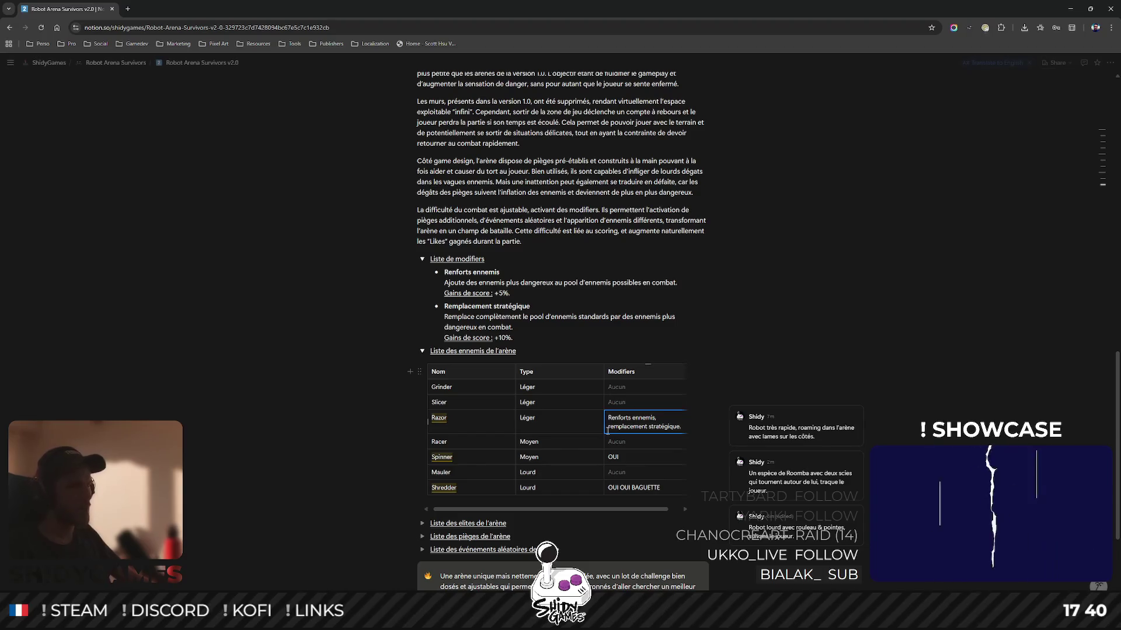
type(".")
left_click(614, 457)
key("ctrl+a")
type("Renforts ennemis, remplacement stratégique")
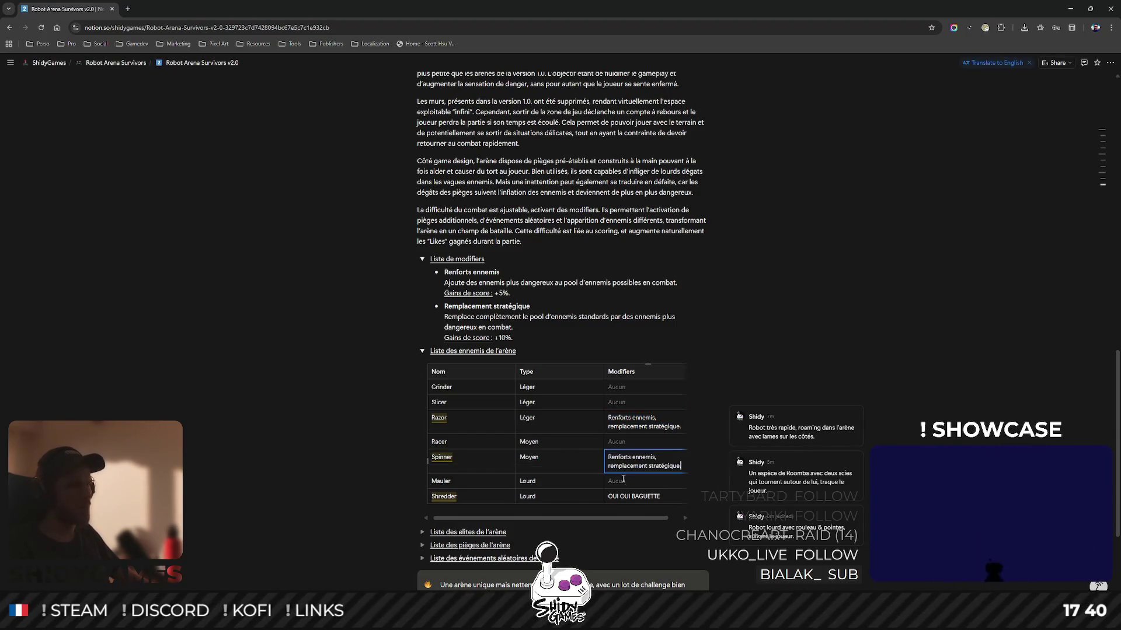
left_click(629, 497)
key("ctrl+a")
type("Renforts ennemis, remplacement stratégique.")
scroll(902, 189, "down", 1)
scroll(893, 223, "up", 1)
scroll(797, 284, "down", 1)
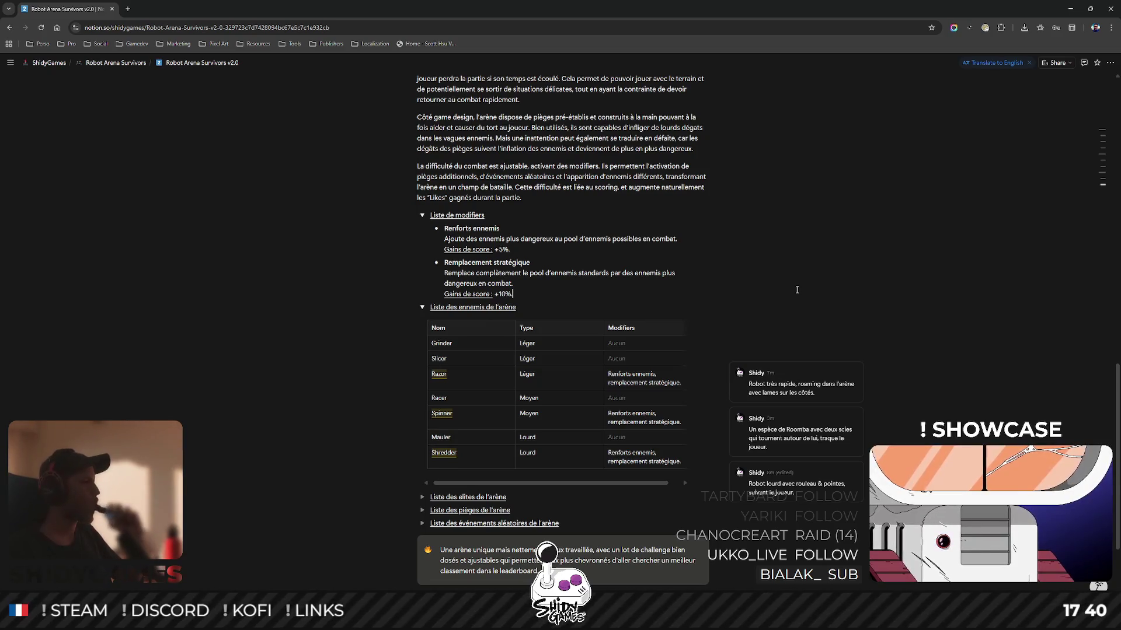
left_click(797, 289)
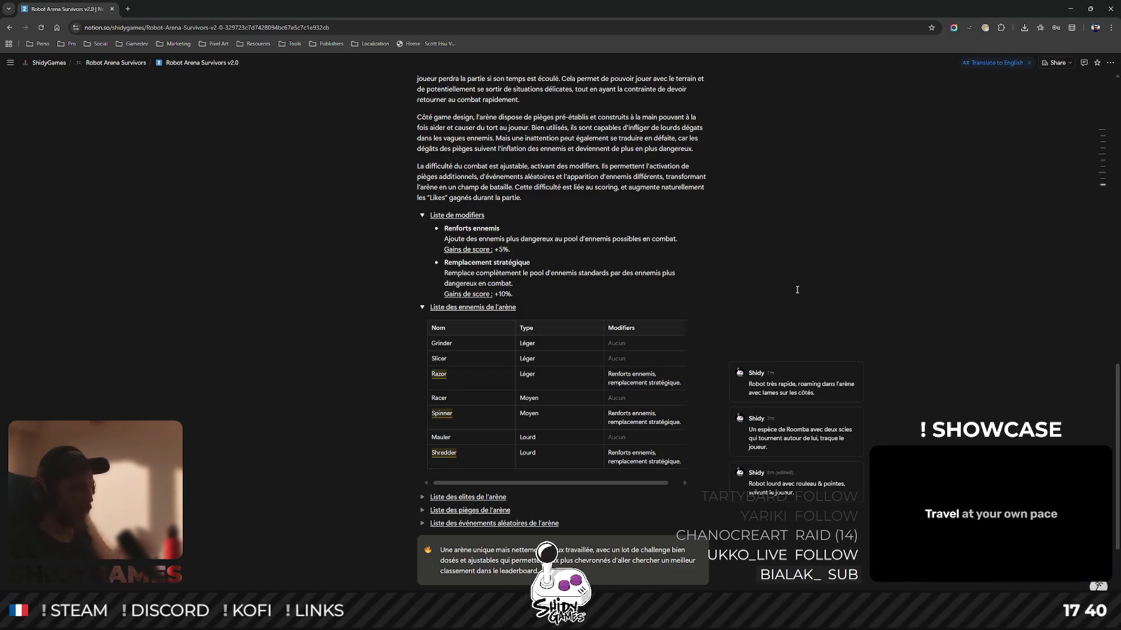
key("Return")
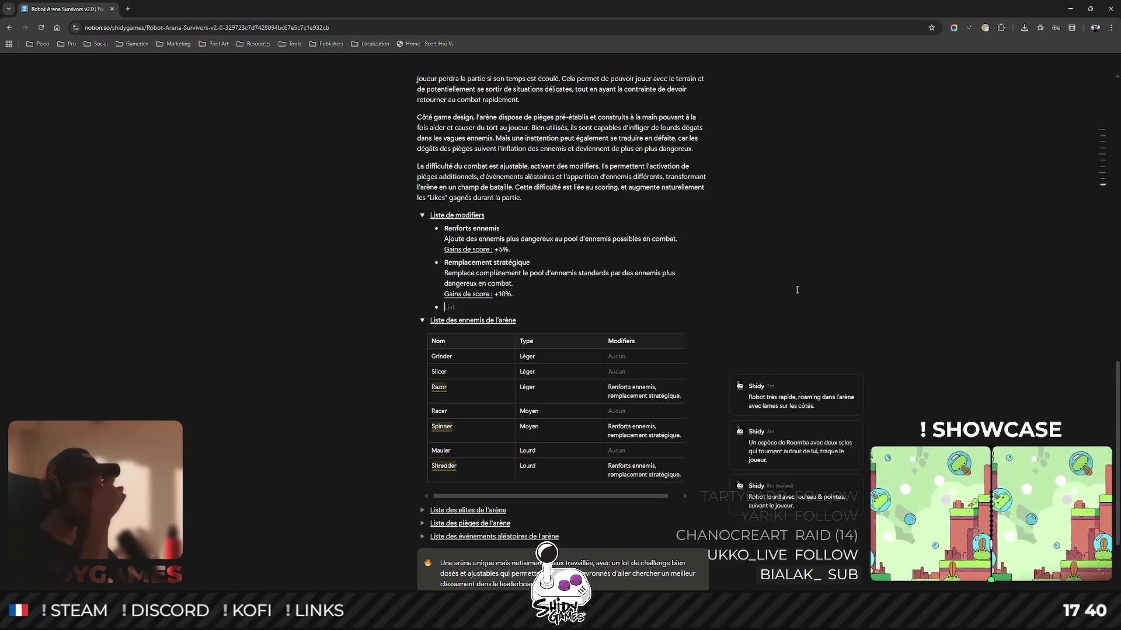
Add placeholder modifier bullets 'A' and 'B' with a description line under A.
type("A")
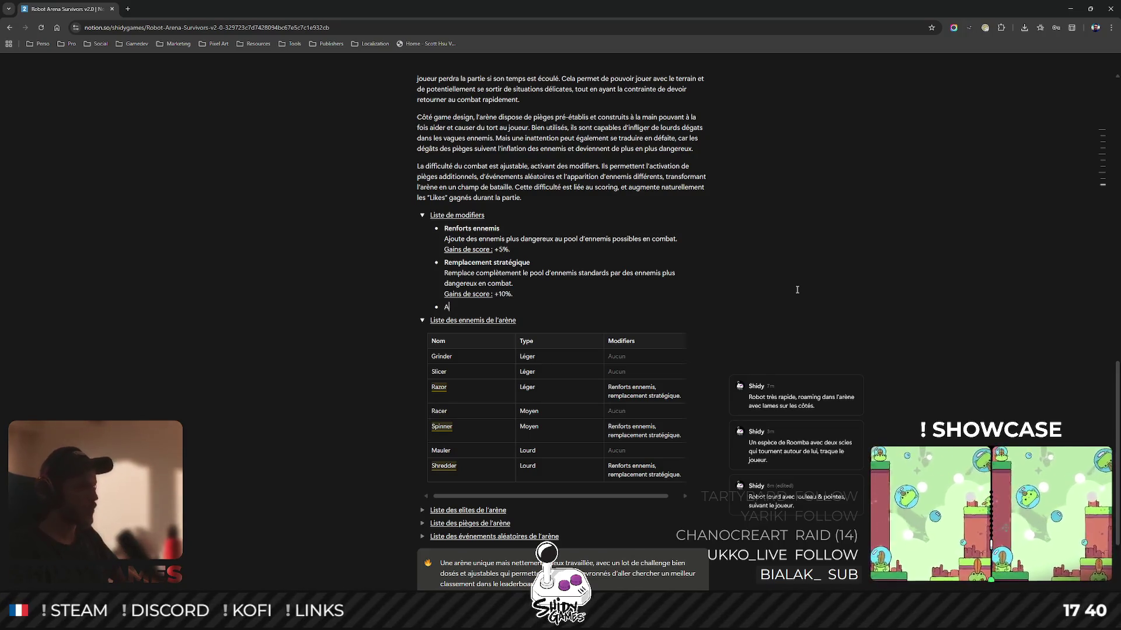
key("Return")
type("B")
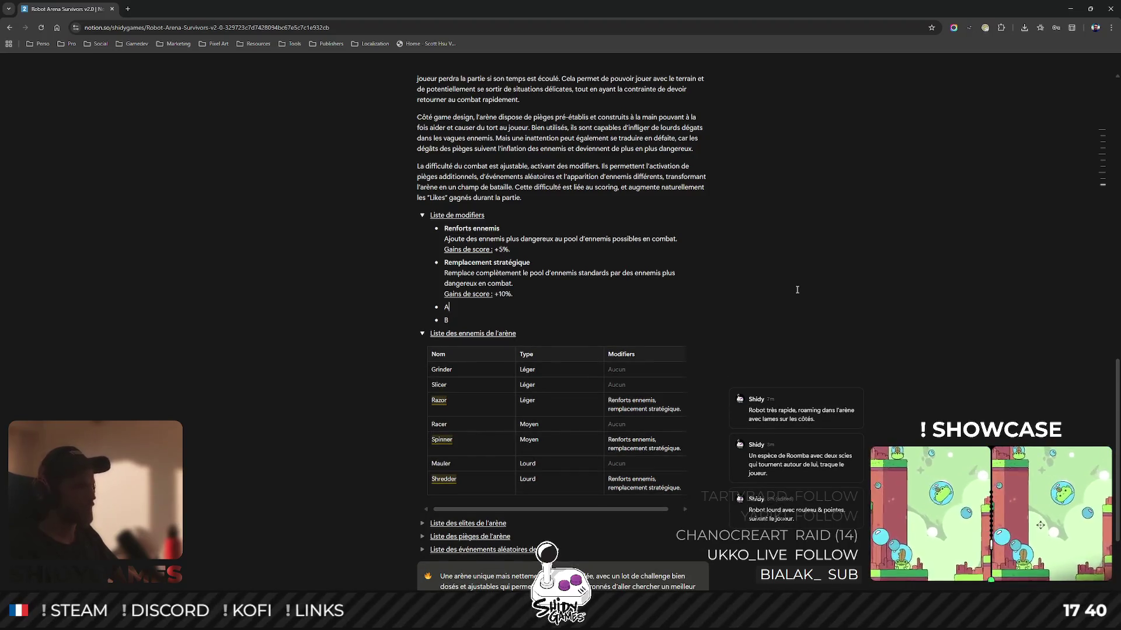
key("Return")
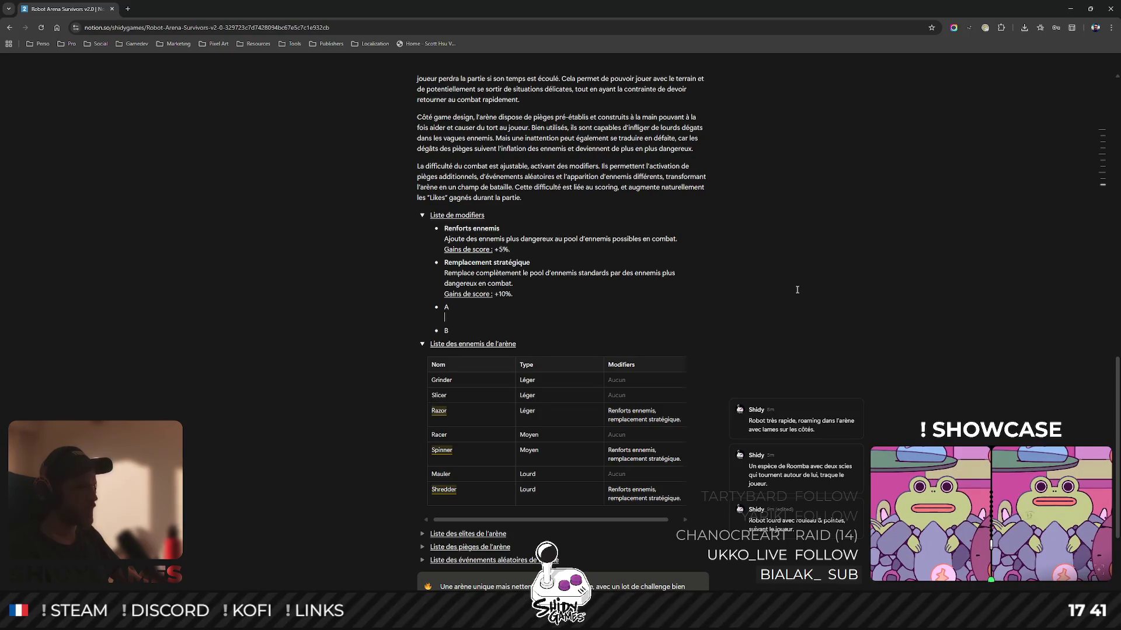
Describe A as 'Ajoute une faible chance pour qu'un élite se joigne au combat lors d'une nouvelle vague.'.
type("Ajoute une faible chance pour qu'un élite se joigne en com")
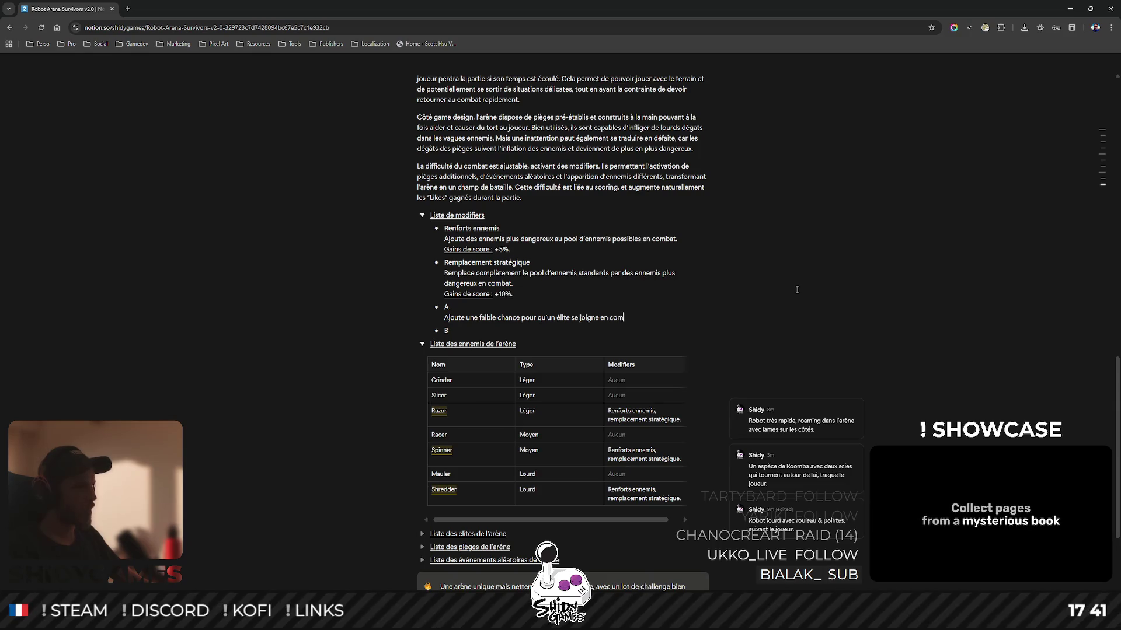
type("bat")
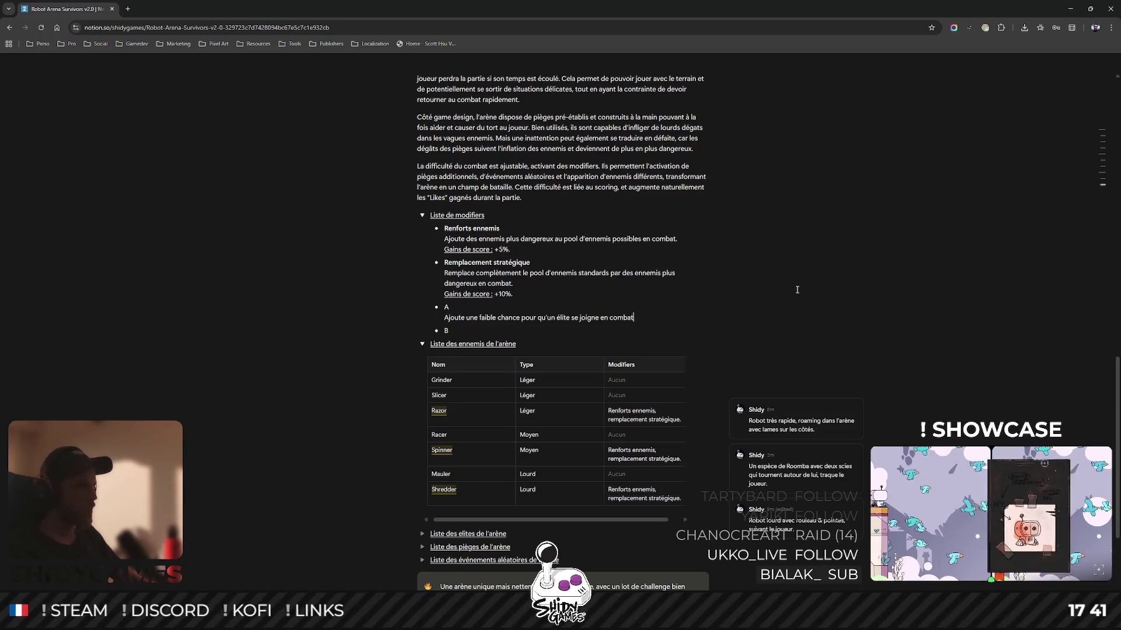
key("ctrl+BackSpace")
key("ctrl+BackSpace")
type("au combat, t")
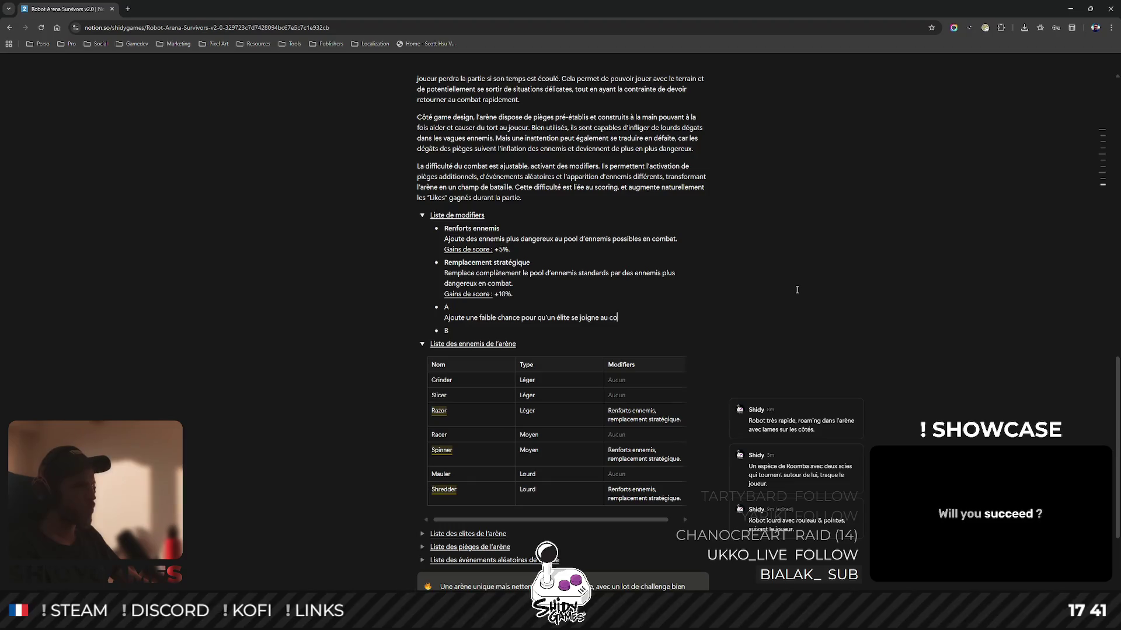
key("BackSpace")
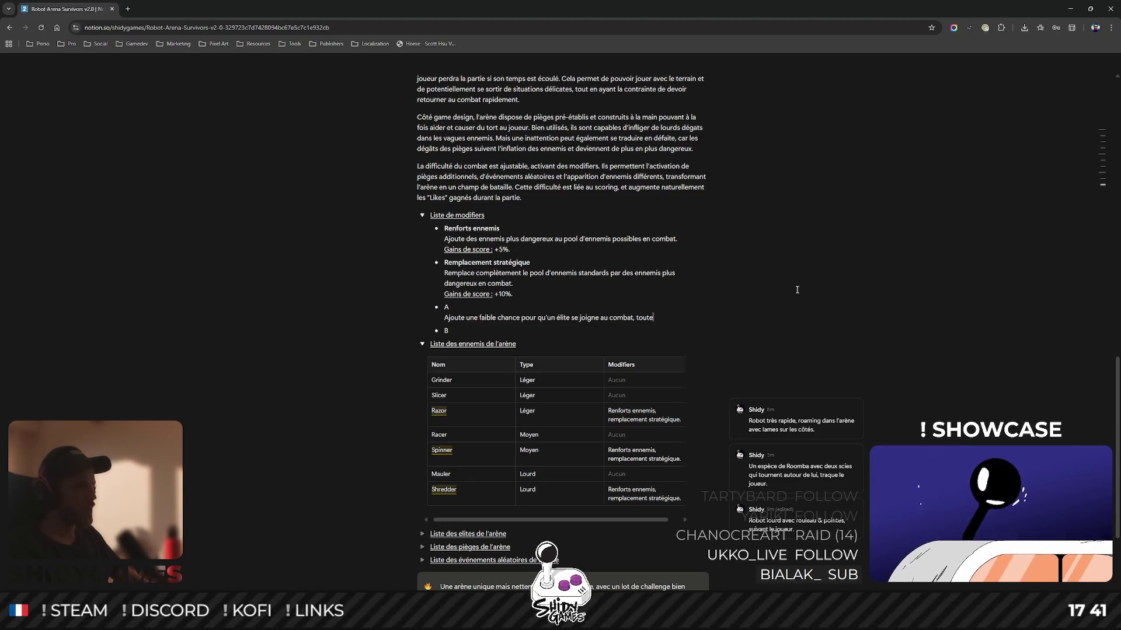
key("BackSpace")
key("BackSpace")
type("lors d'une nouvelle va")
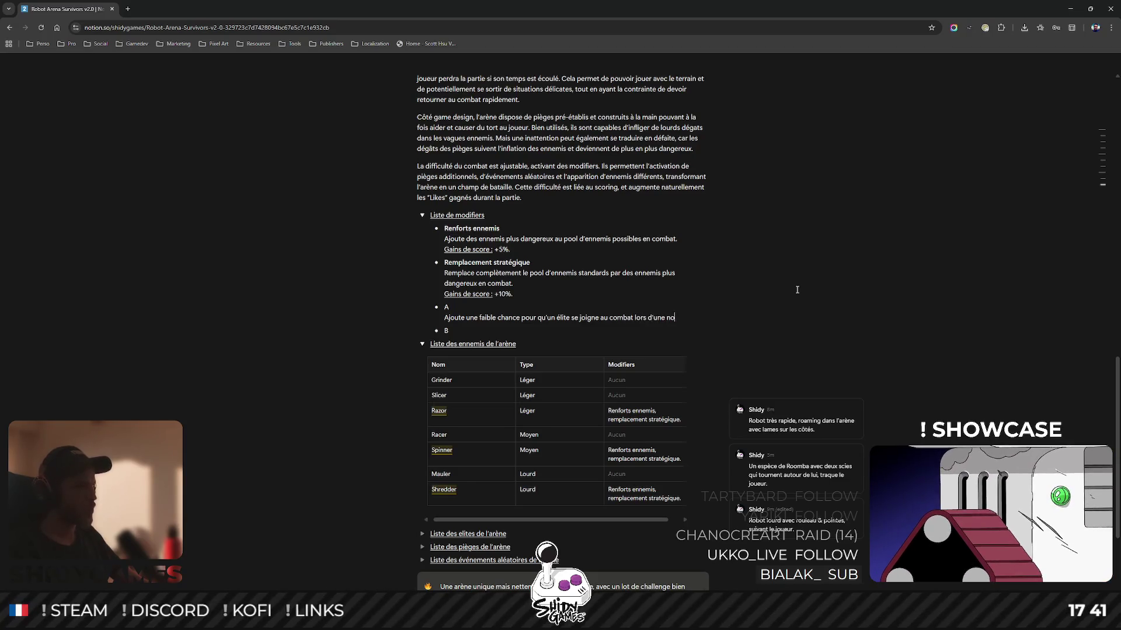
type("gue.")
key("Down")
key("shift+Return")
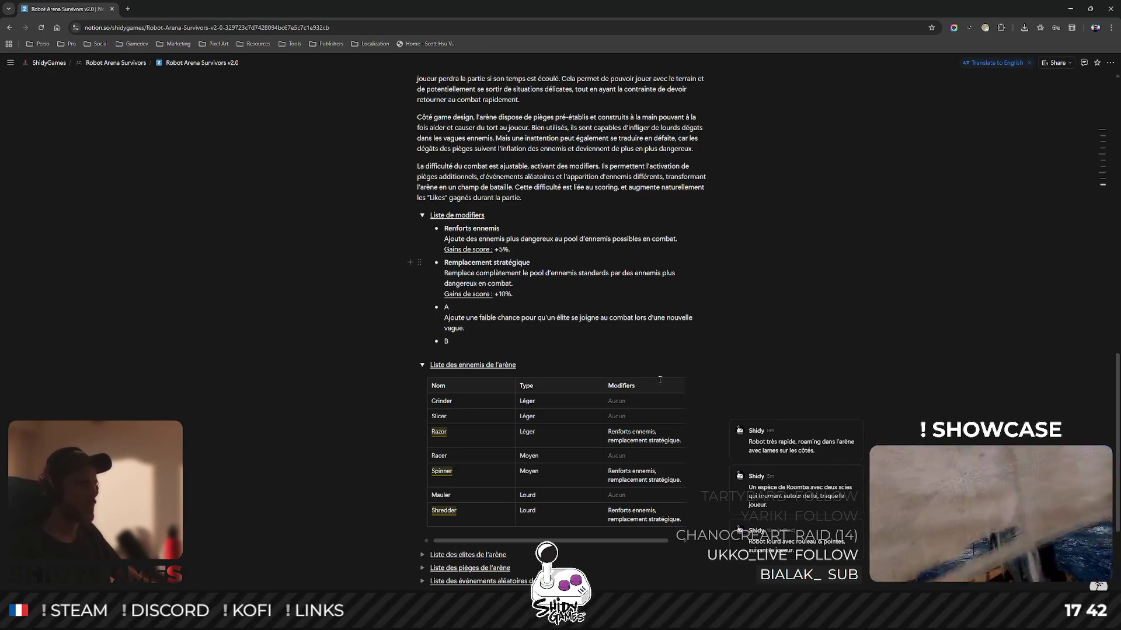
Remove 'remplacement stratégique' from the Razor, Spinner and Shredder modifier cells, leaving 'Renforts ennemis.'.
left_click_drag(654, 431, 662, 443)
key("BackSpace")
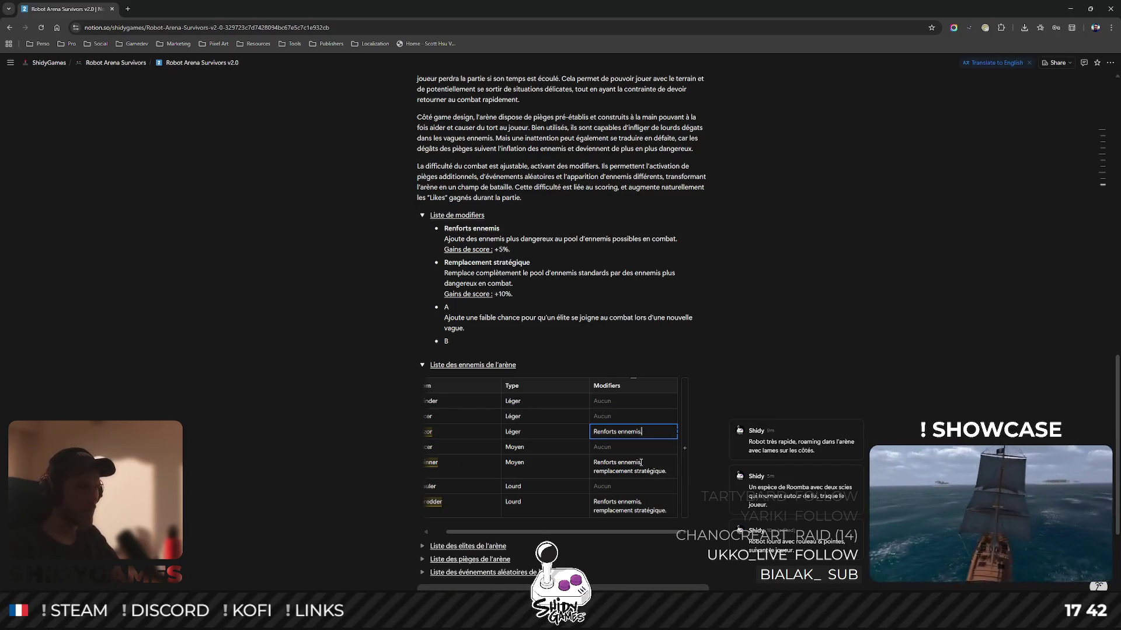
type(".")
left_click(649, 467)
left_click_drag(649, 467, 675, 470)
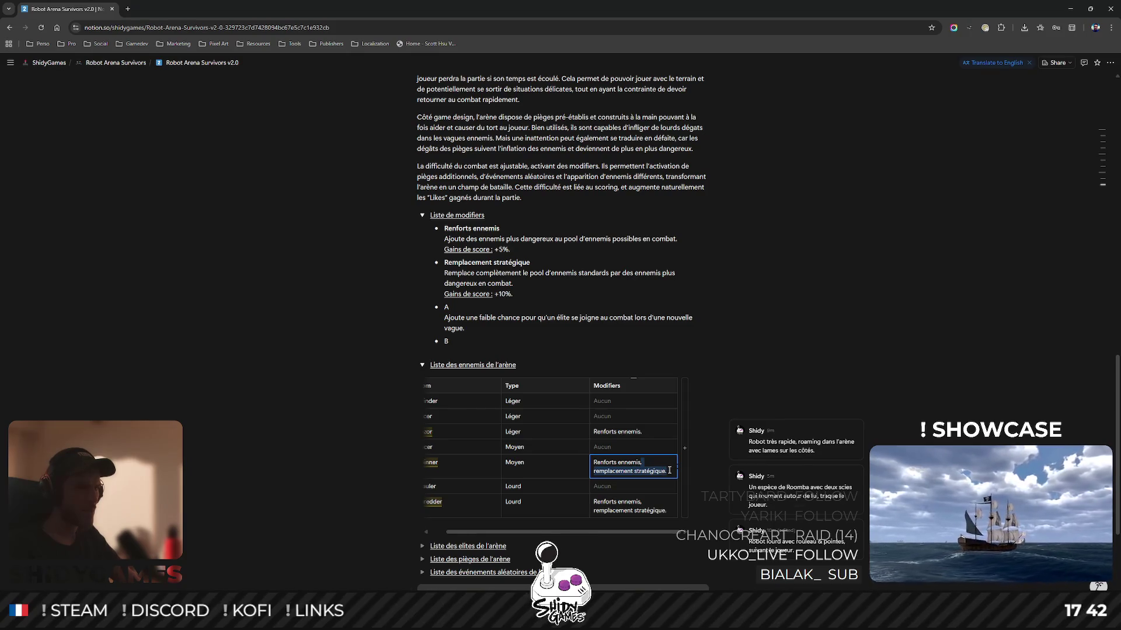
key("BackSpace")
type(".")
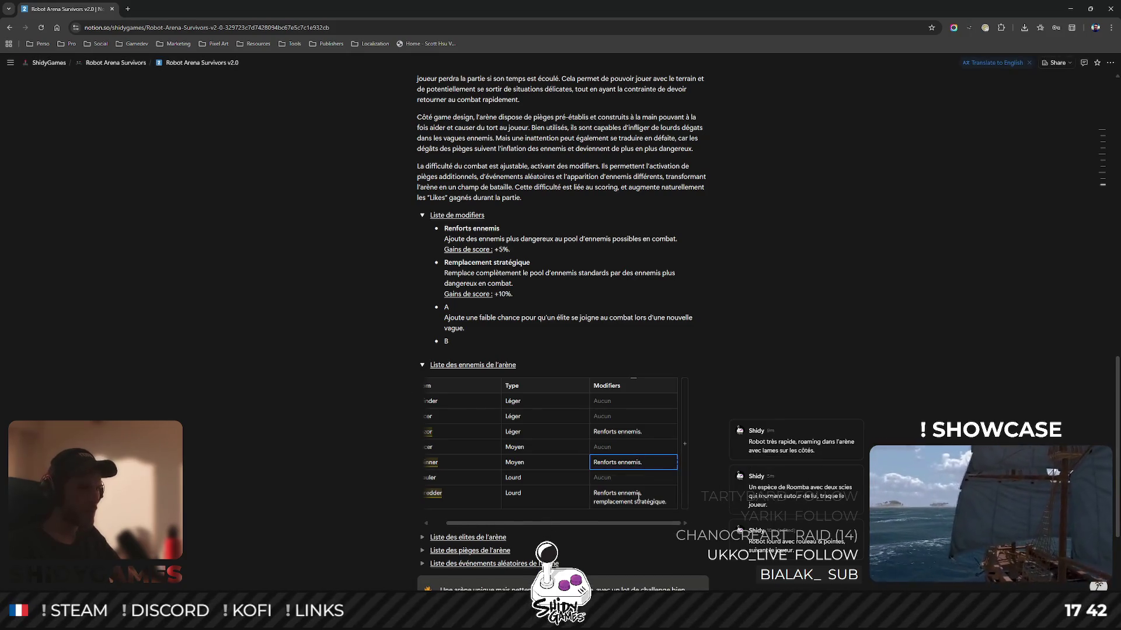
left_click(663, 500)
key("BackSpace")
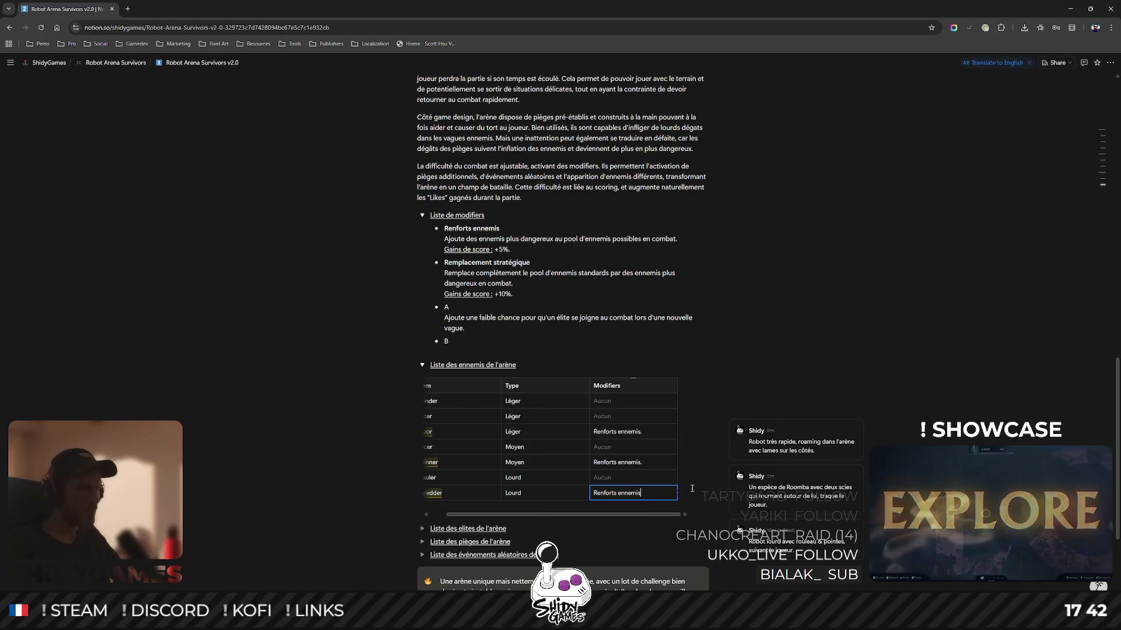
type(".")
key("Escape")
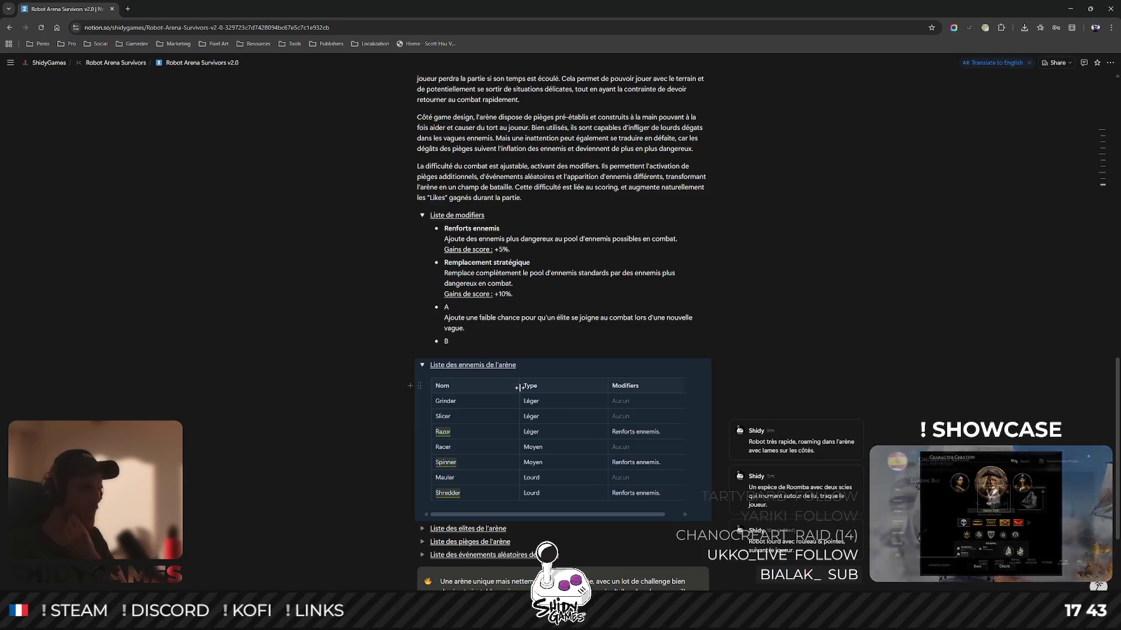
Auto-fit the Nom, Type and Modifiers column widths to their content.
double_click(519, 388)
double_click(552, 387)
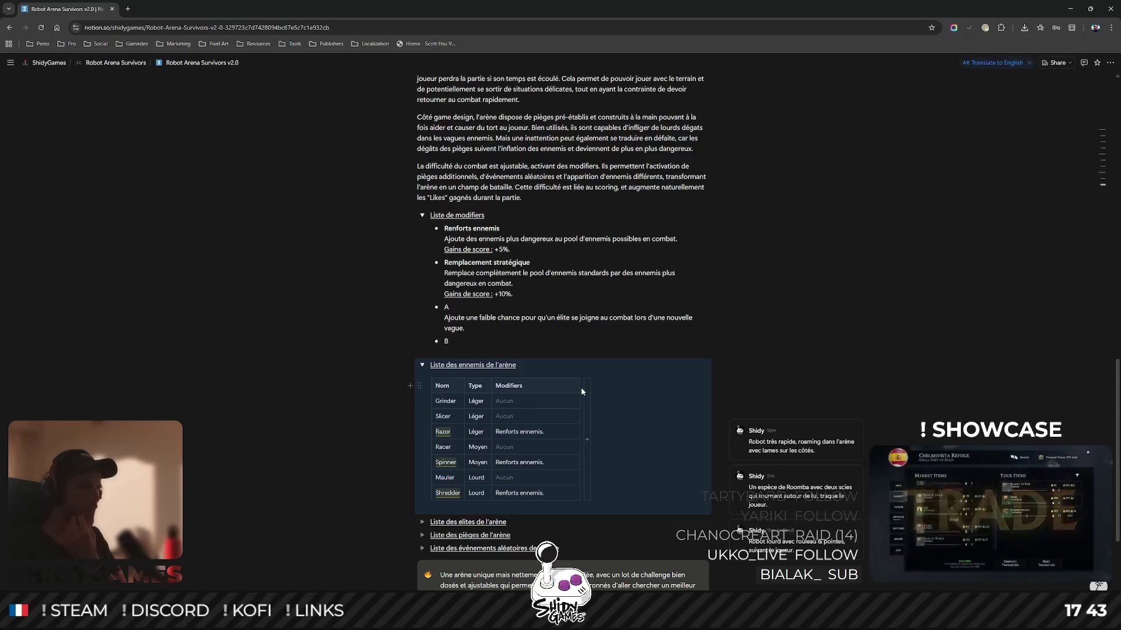
double_click(579, 389)
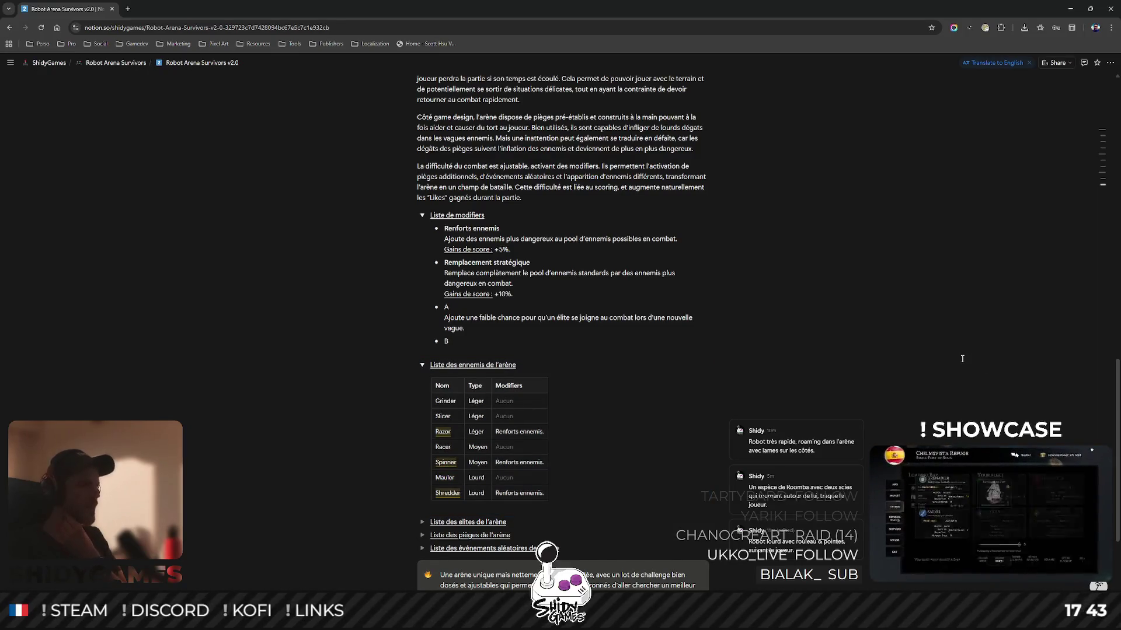
Replace the 'Remplacement stratégique' title with bold 'Nuées robotiques'.
scroll(483, 289, "down", 1)
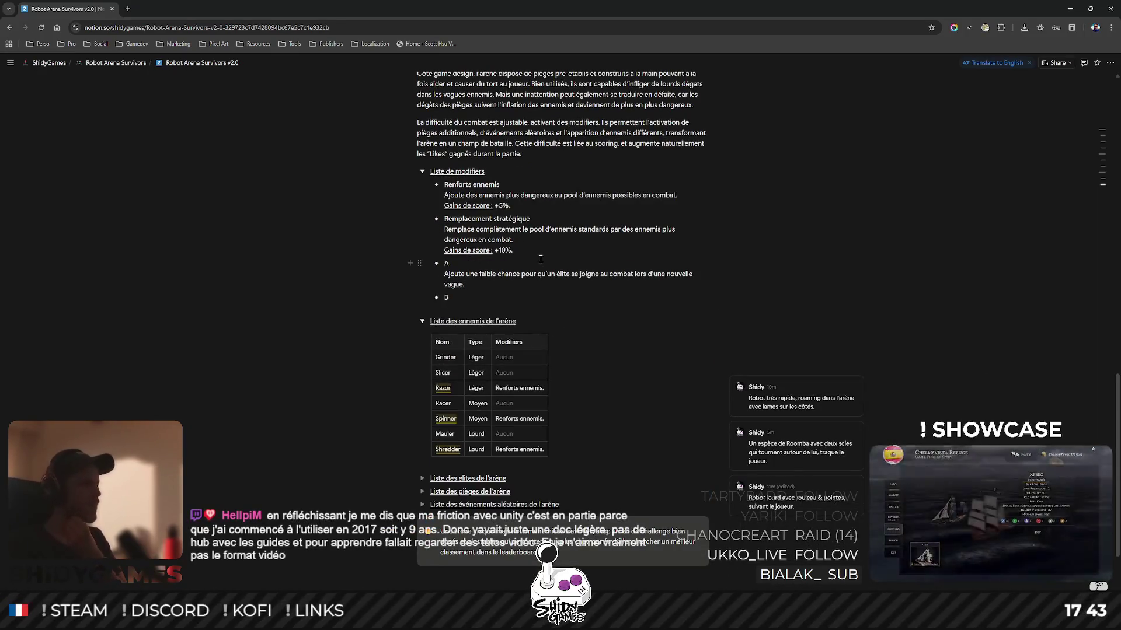
scroll(524, 274, "up", 1)
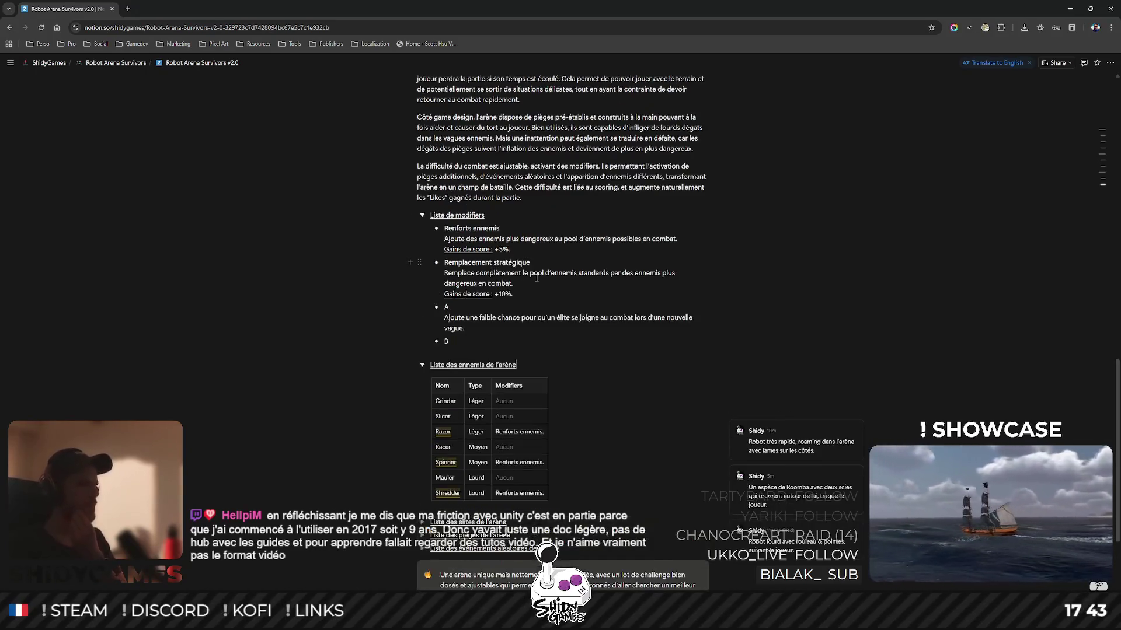
left_click_drag(493, 263, 444, 263)
left_click(531, 262)
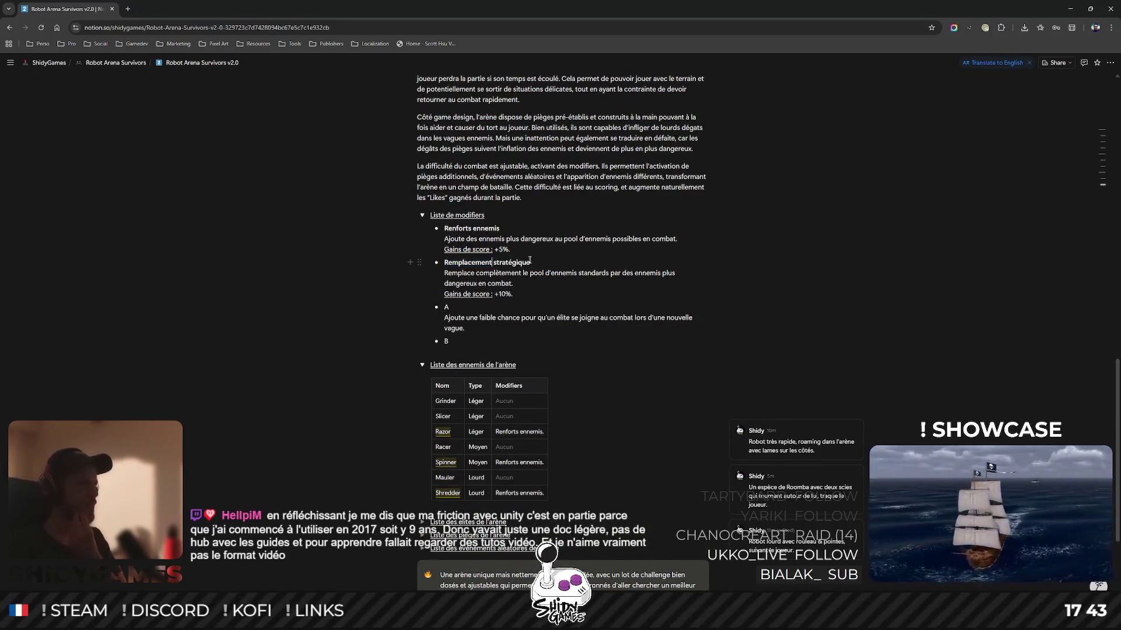
left_click_drag(531, 262, 444, 263)
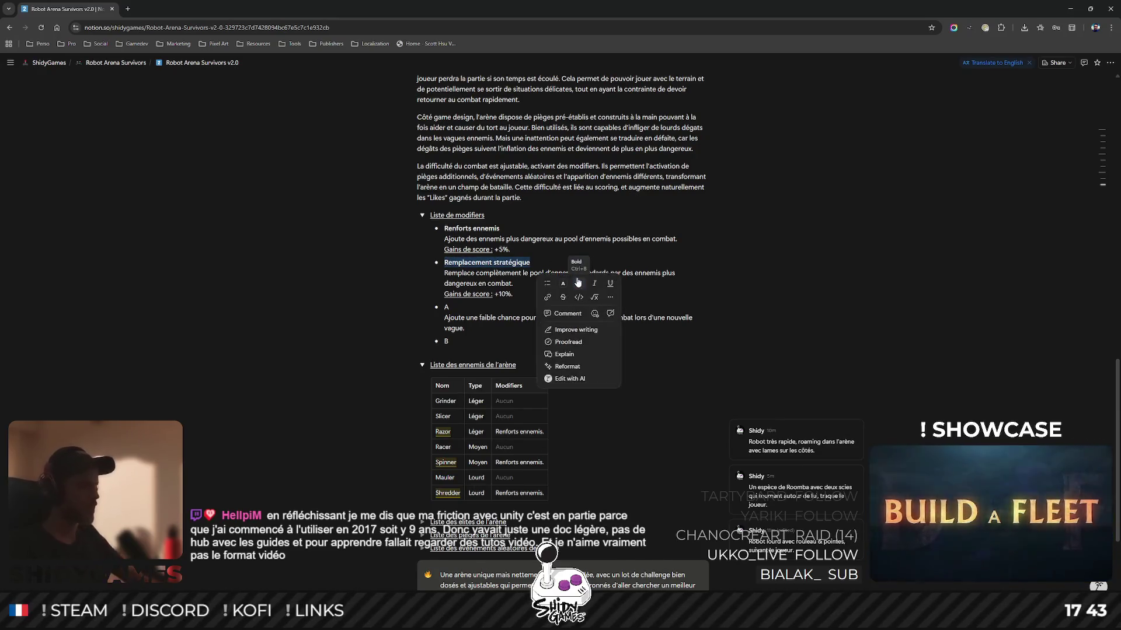
type("Nuées")
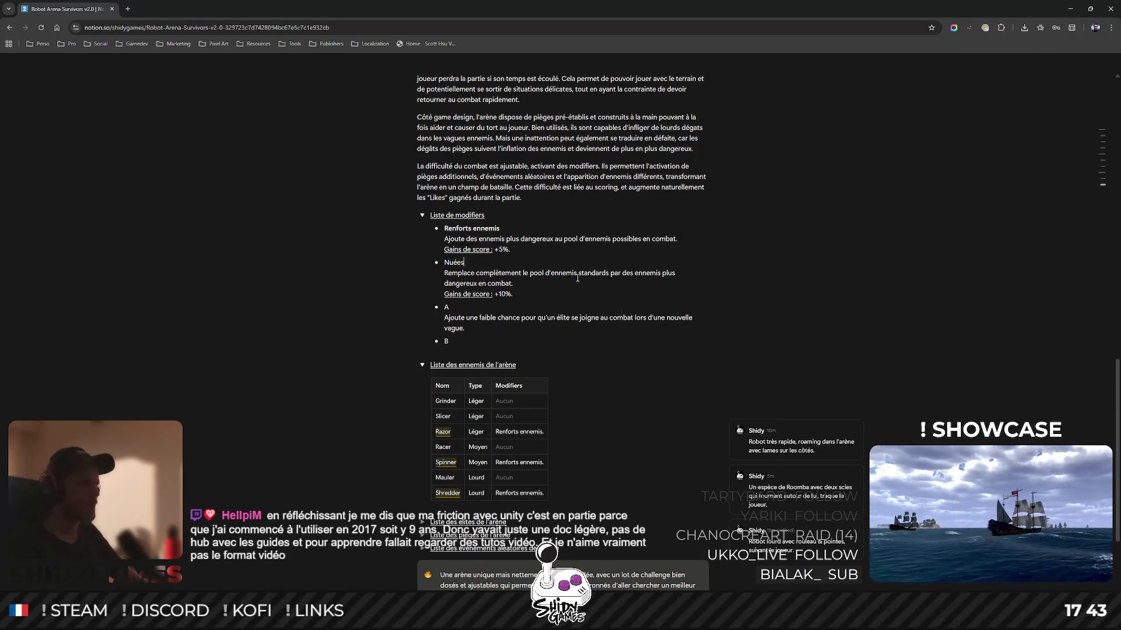
key("shift+Home")
key("ctrl+b")
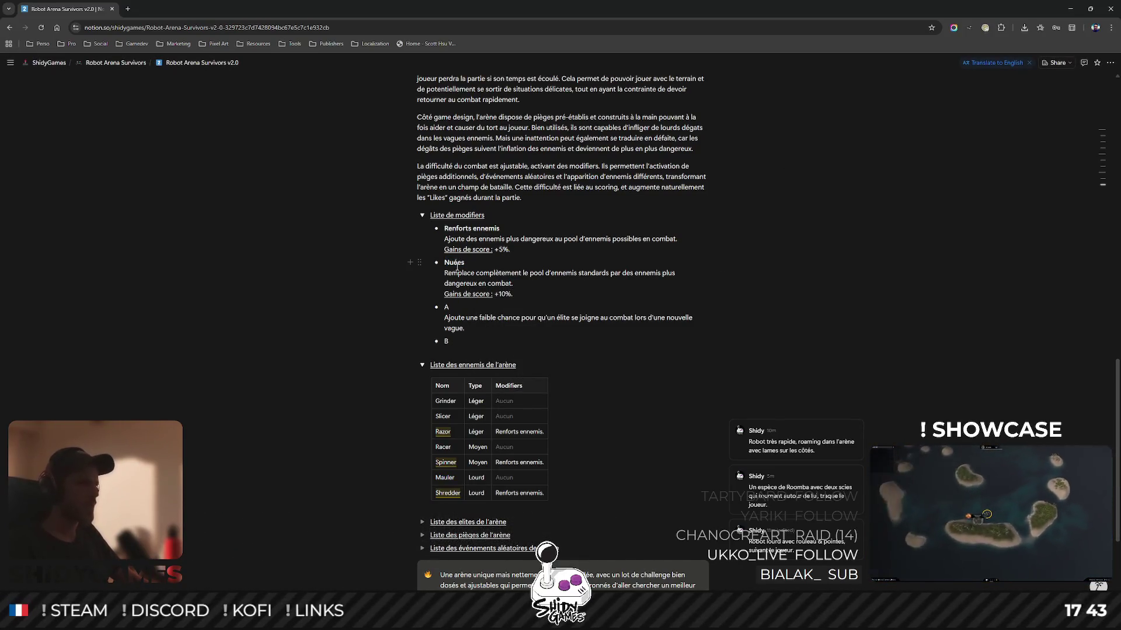
type("robotiques")
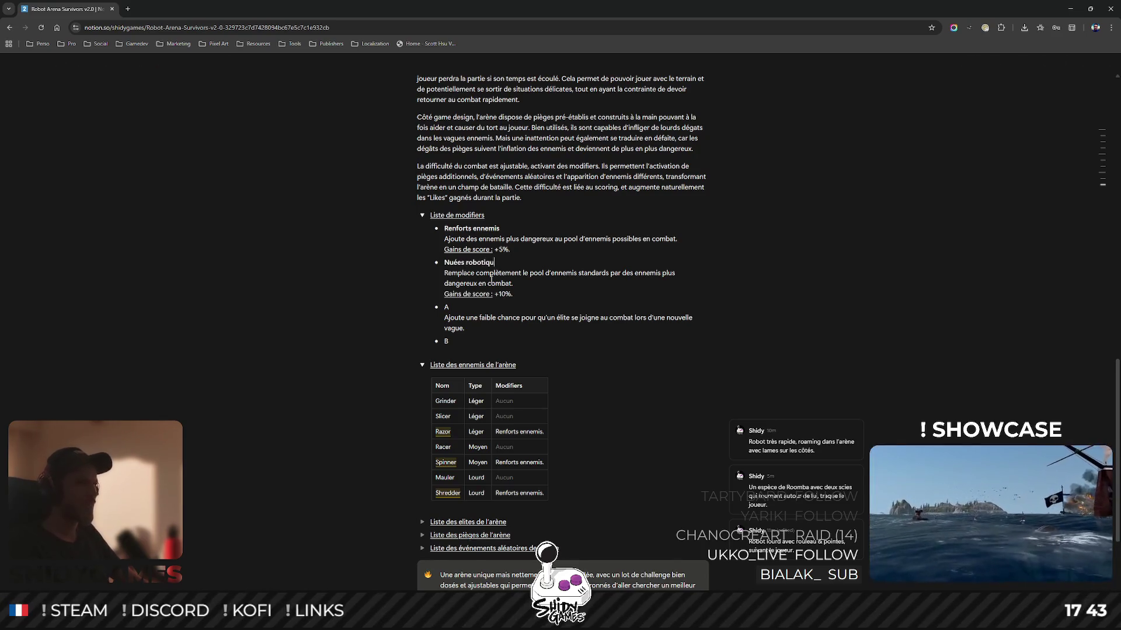
Rewrite its description as 'Ajoute une chance pour qu'une nuée robotique apparaisse lors d'une nouvelle vague'.
left_click_drag(444, 272, 512, 282)
type("A")
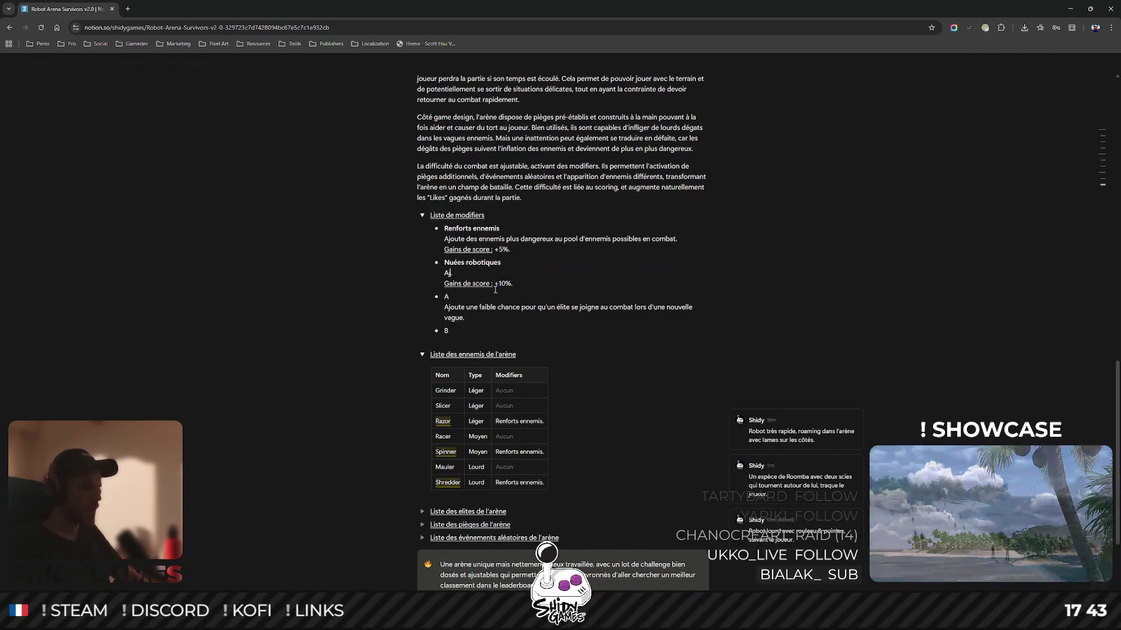
type("joute une chance pour")
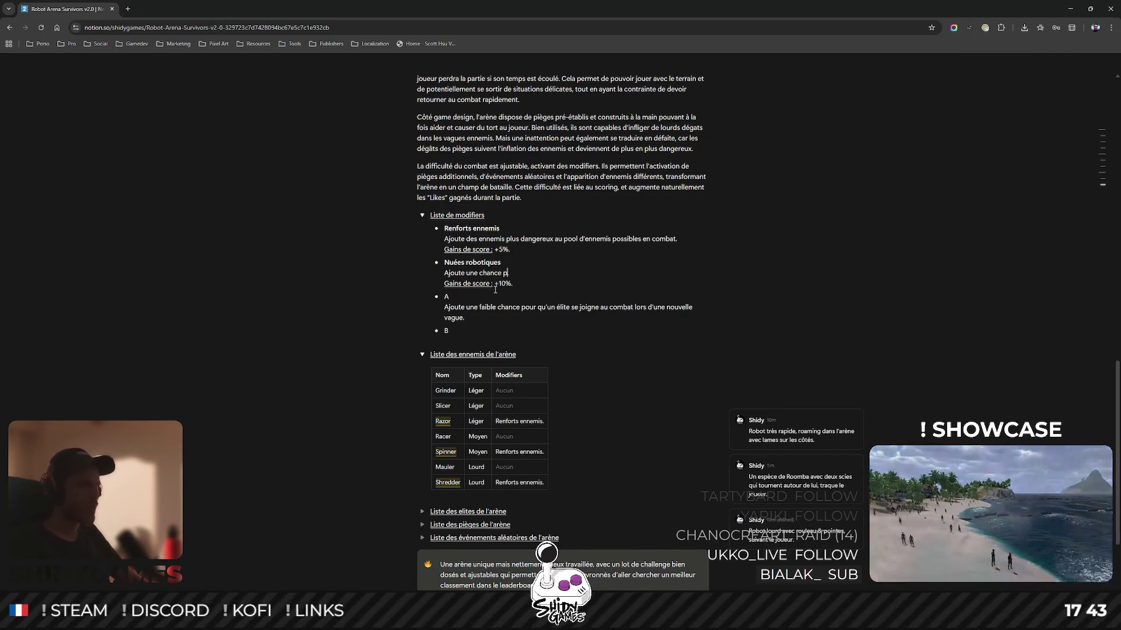
key("BackSpace")
key("BackSpace")
key("BackSpace")
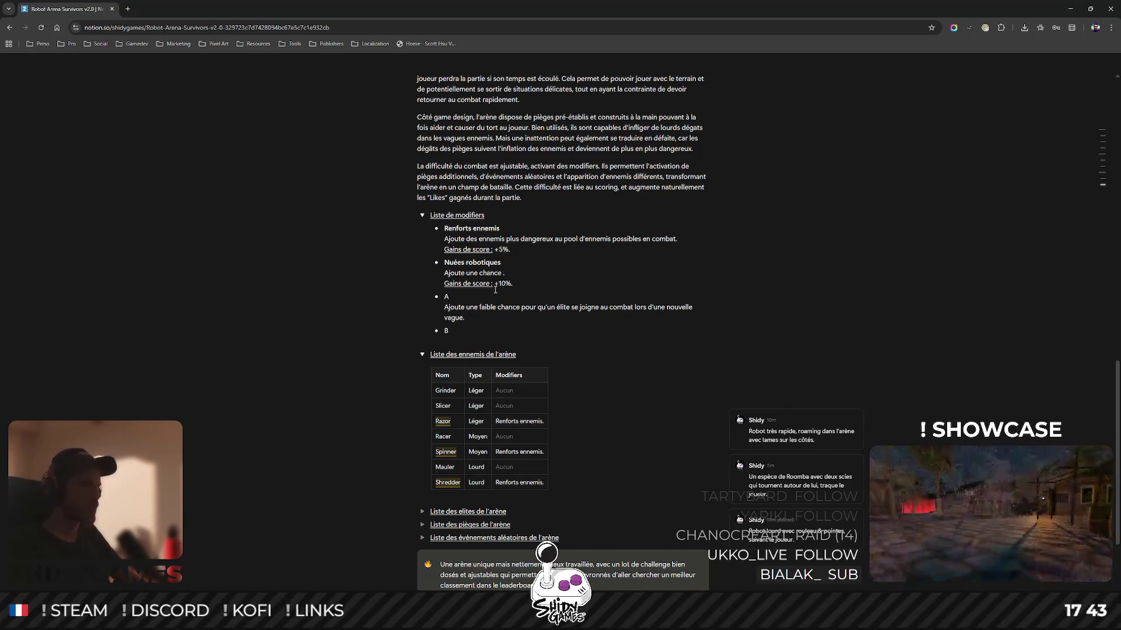
key("BackSpace")
key("BackSpace")
key("BackSpace")
type("fa")
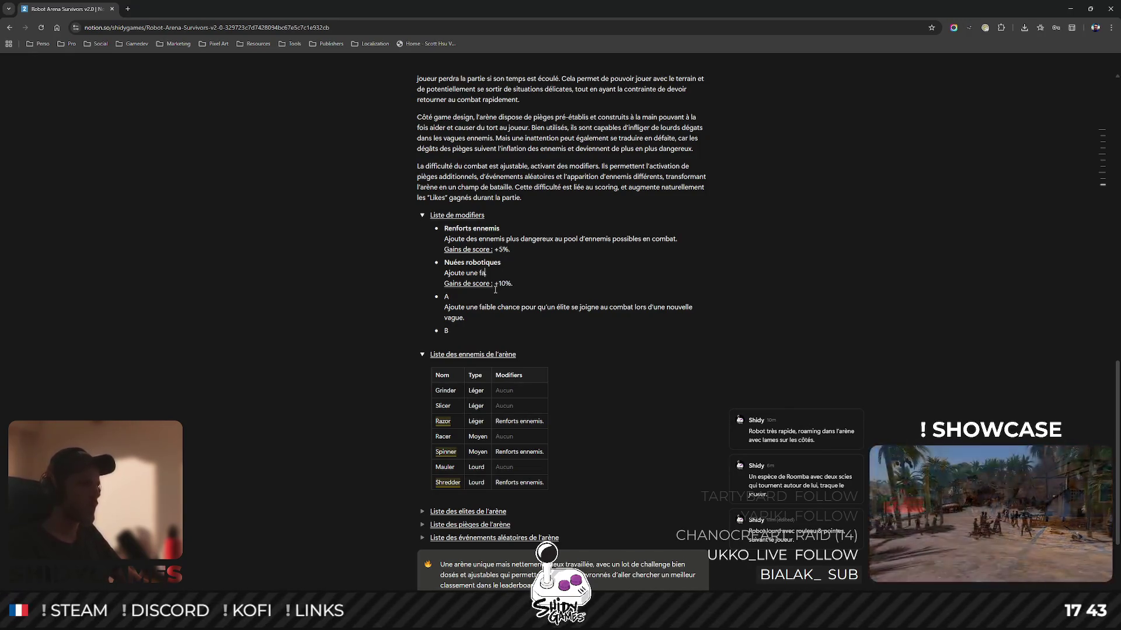
type("ible chance pour .")
key("ctrl+BackSpace")
key("ctrl+BackSpace")
key("ctrl+BackSpace")
type("chance pour qu'une nuée ro")
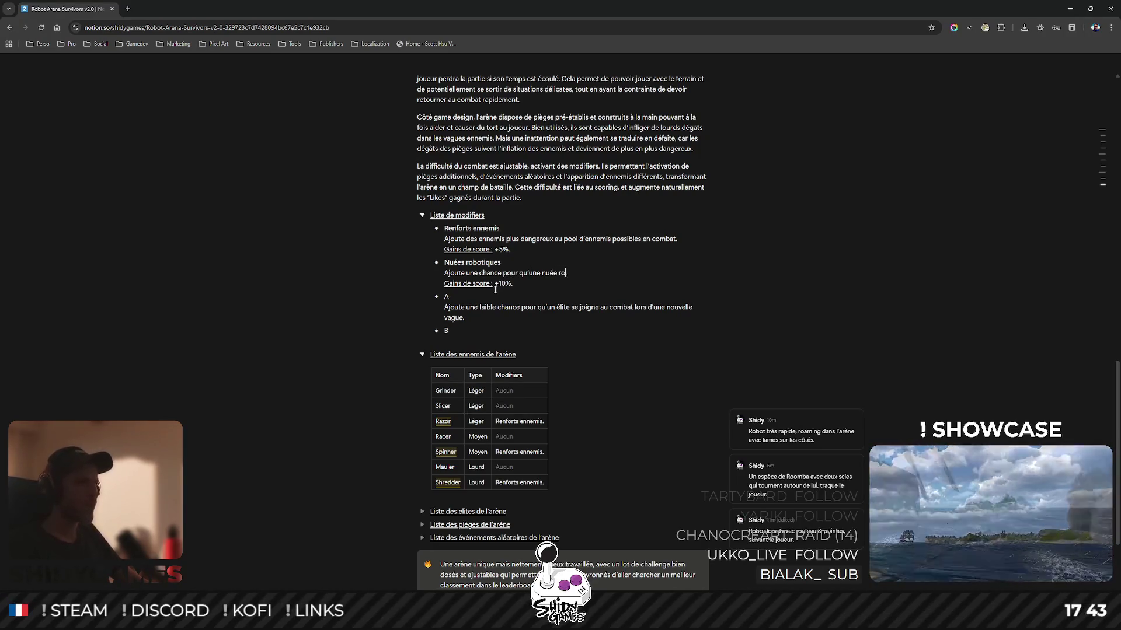
type("botique apparaisse lors d'une nouvelle")
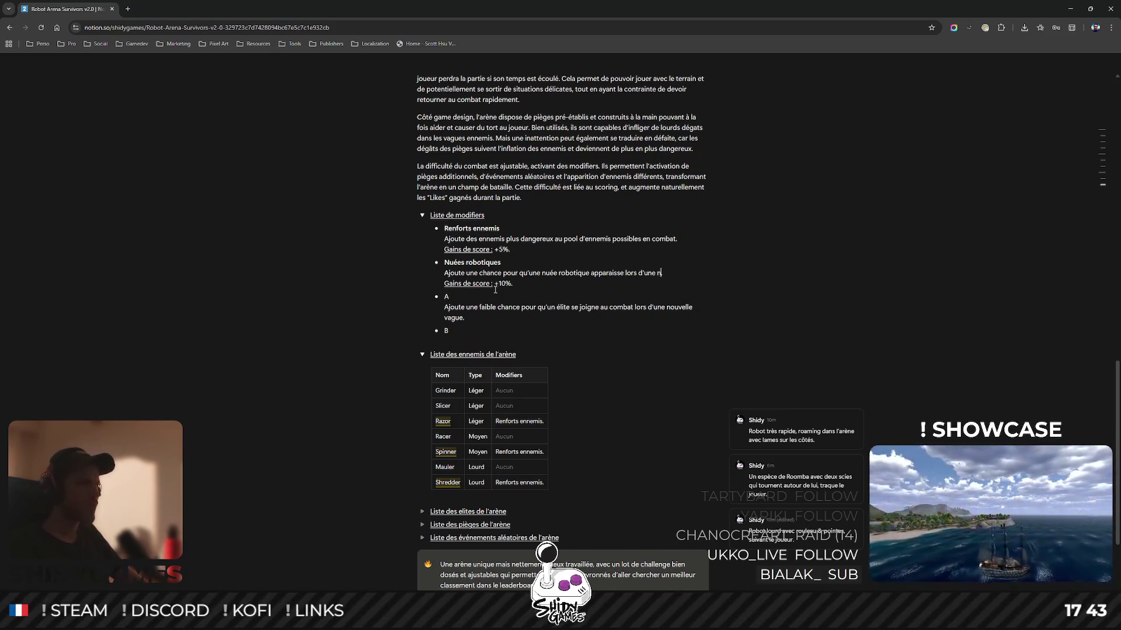
type(" vague.")
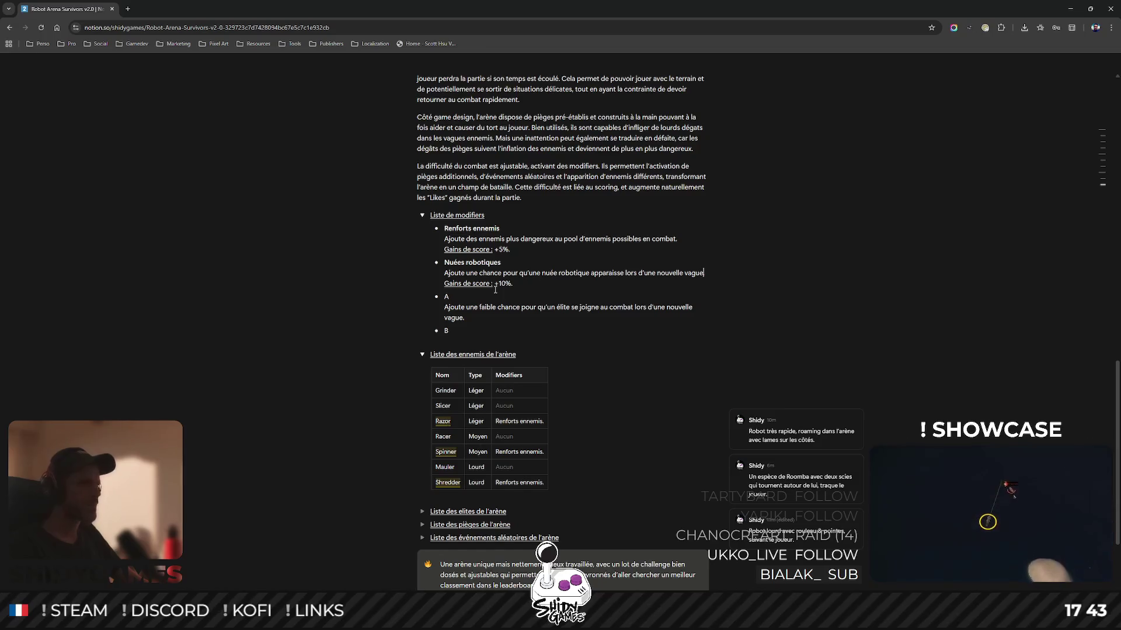
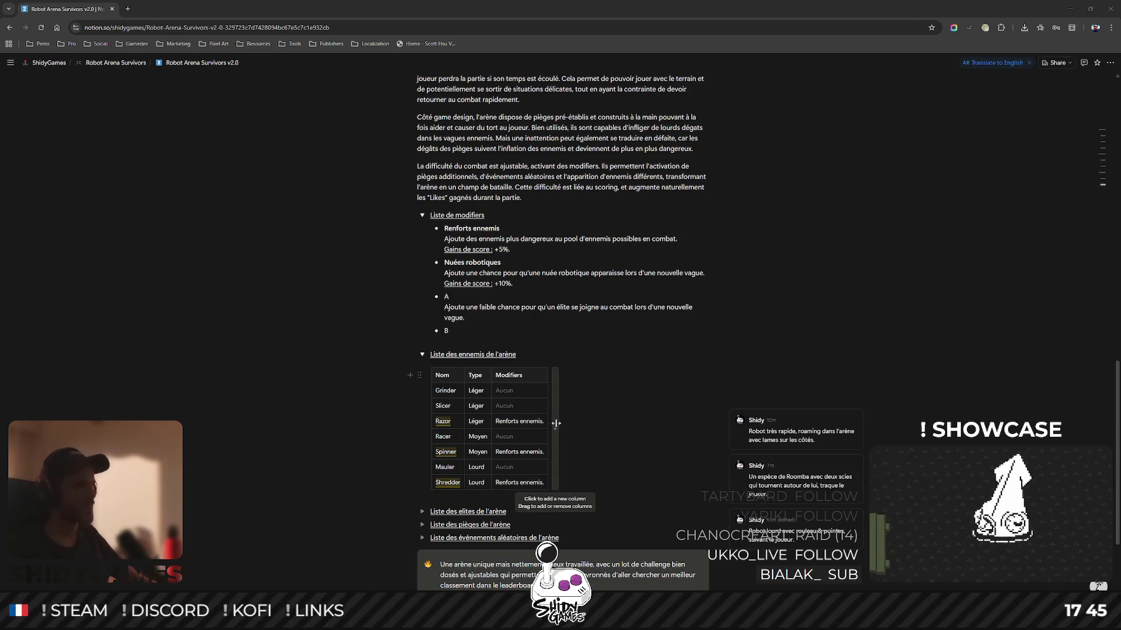
Add a Mantis row below Shredder with type Moyen and condition Nuées robotiques.
left_click_drag(494, 496, 493, 496)
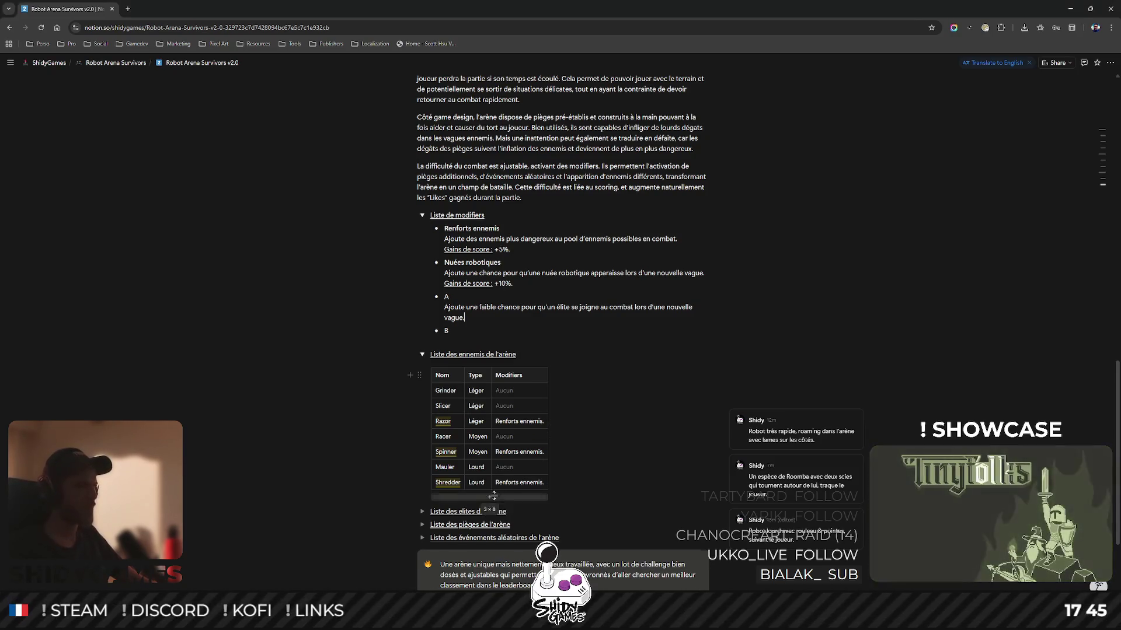
left_click(494, 495)
left_click(447, 462)
type("Mantis")
key("Tab")
type("Moyen")
key("Tab")
type("Nuée robotiques")
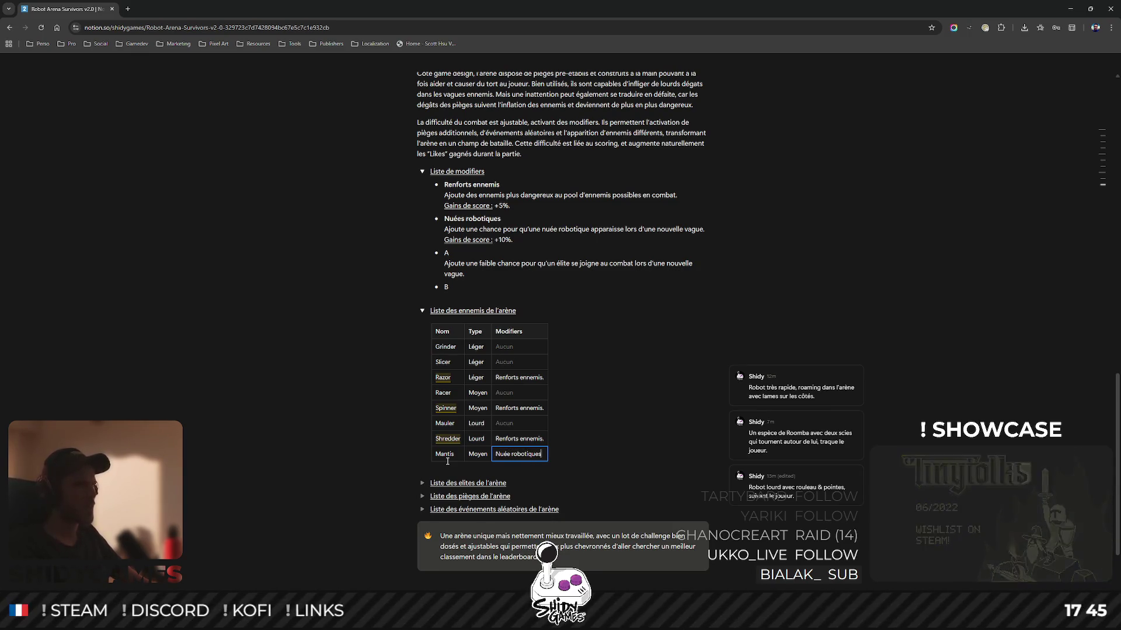
key("Left")
key("Left")
key("Left")
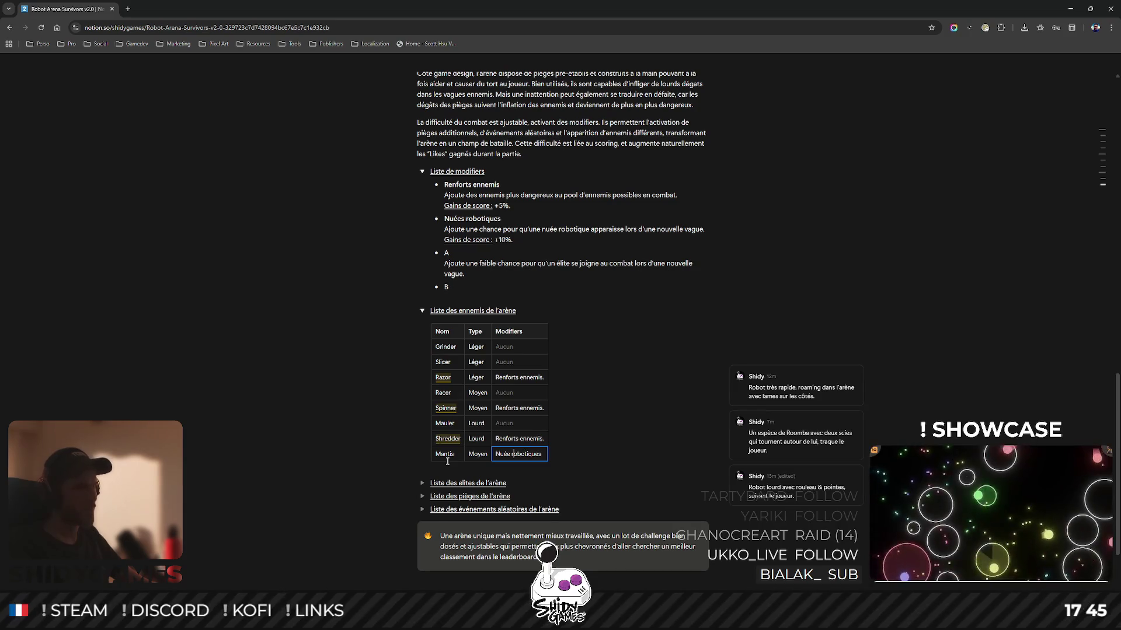
type("s")
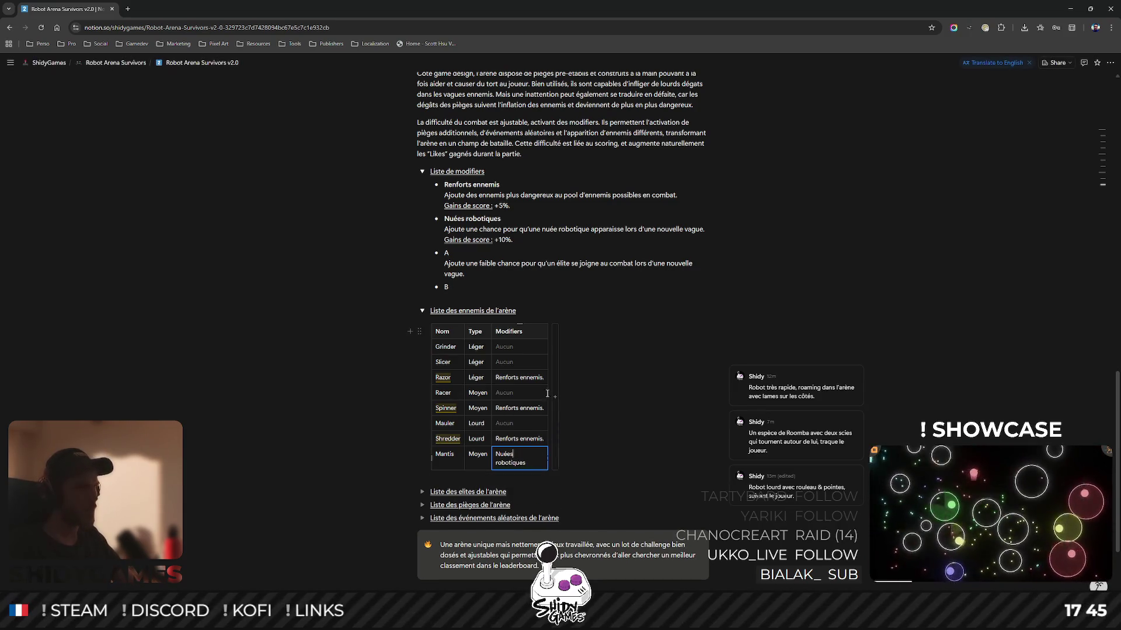
Widen the Modifiers column, strip trailing periods from Spinner and Razor, and rename the header Conditions.
left_click_drag(550, 334, 569, 331)
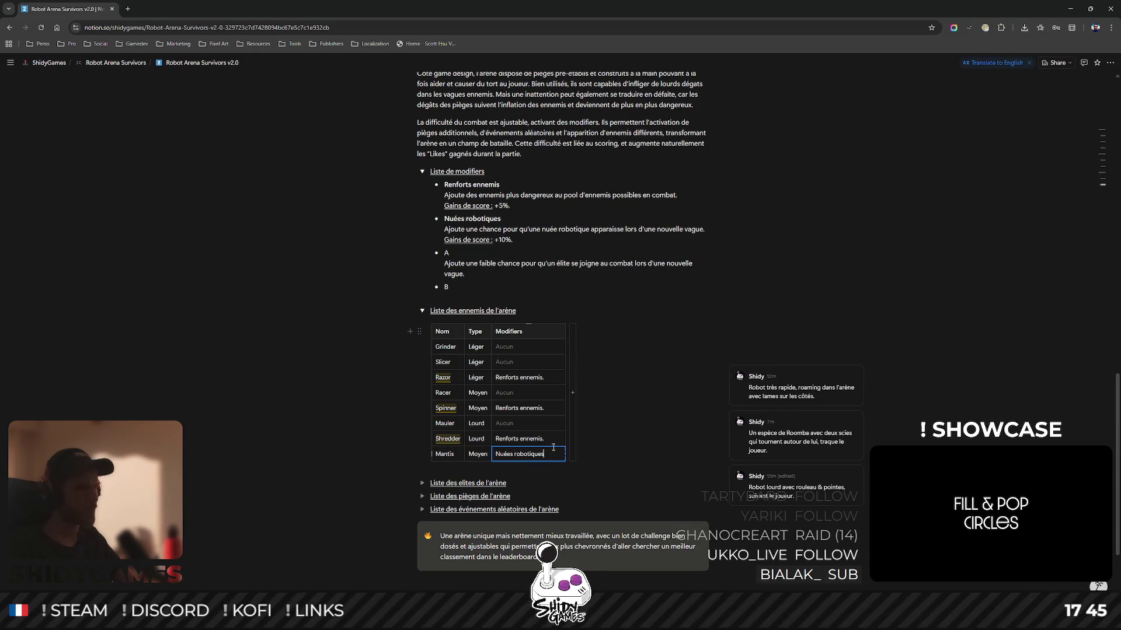
left_click(550, 439)
left_click(550, 408)
key("BackSpace")
left_click(548, 378)
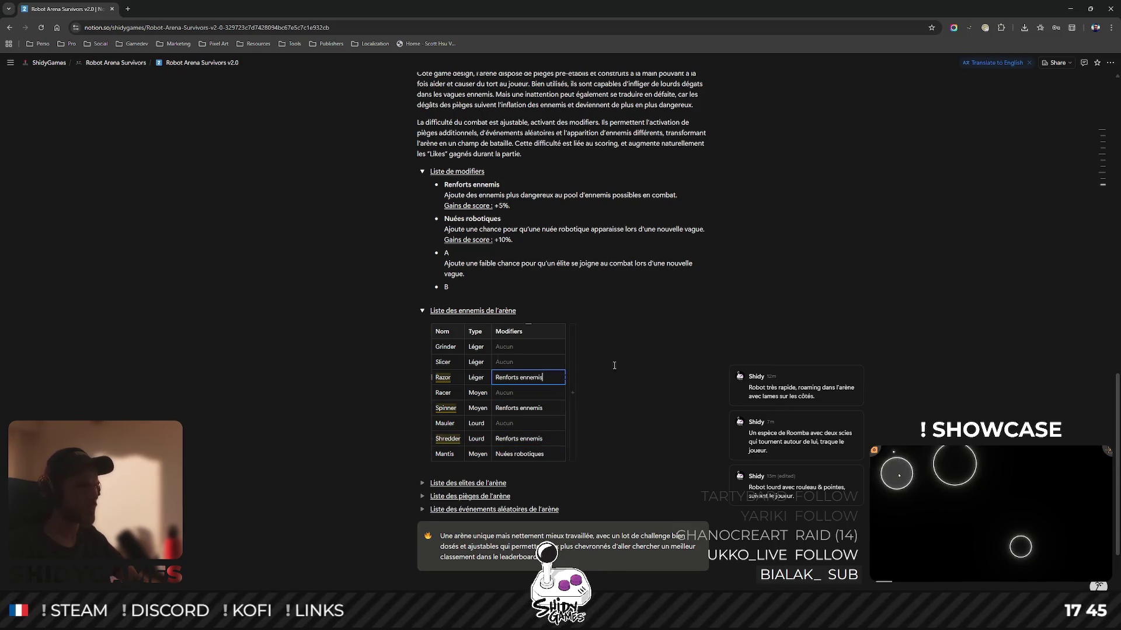
key("BackSpace")
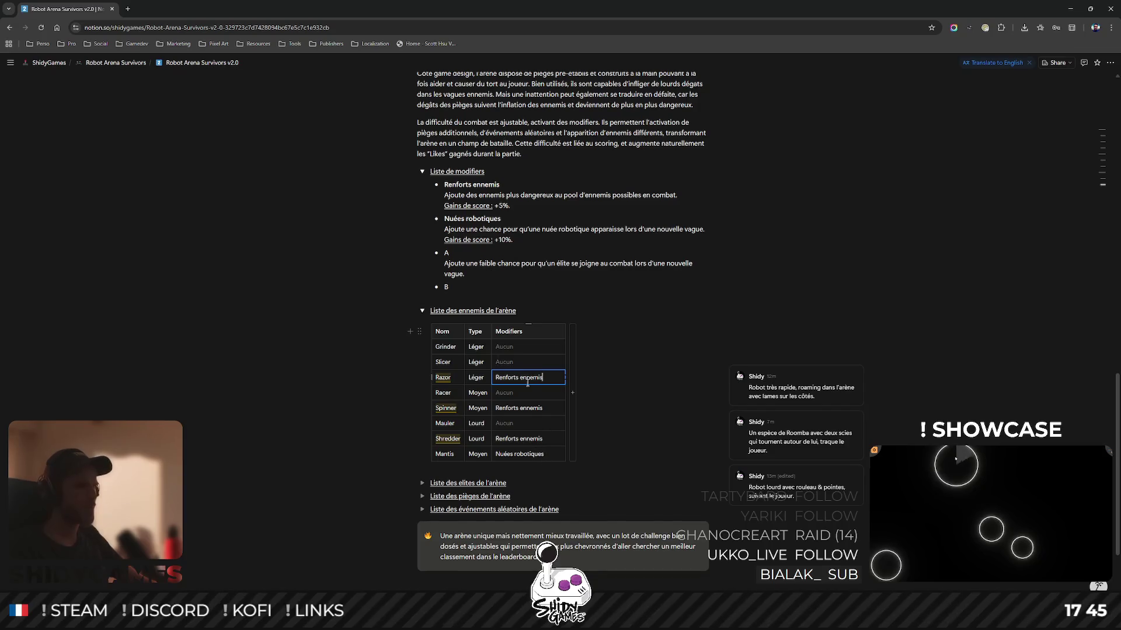
double_click(511, 332)
type("Conditions")
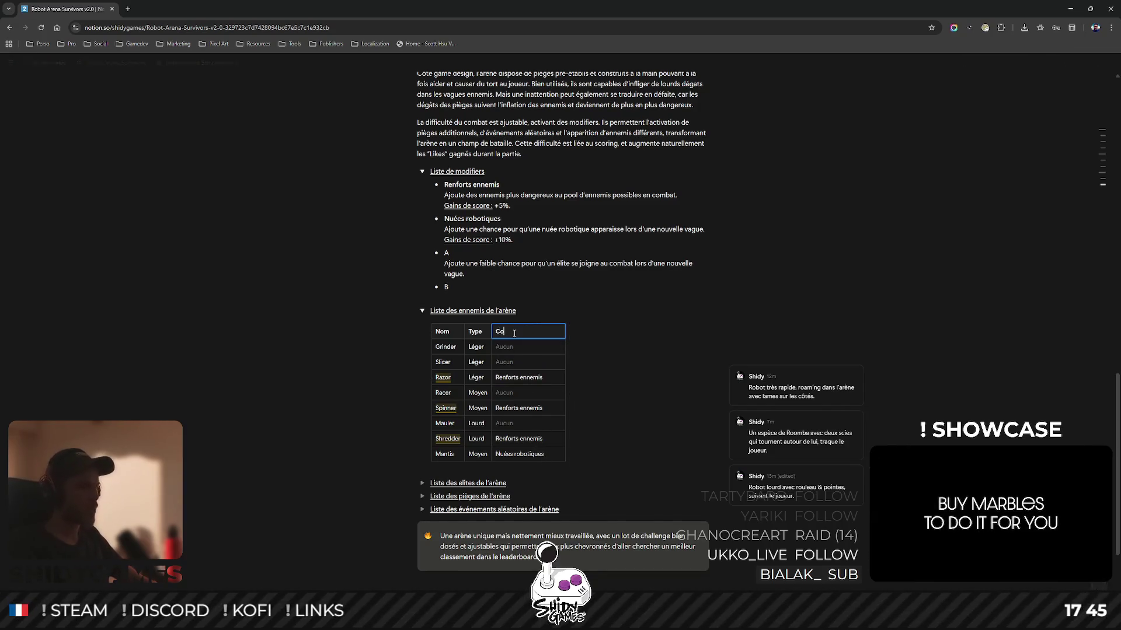
Change Grinder, Racer and Mauler's Aucun entries to Aucunes and start dragging Mantis upward.
left_click(519, 347)
type("es")
type("s")
left_click(525, 392)
type("es")
left_click(520, 423)
type("es")
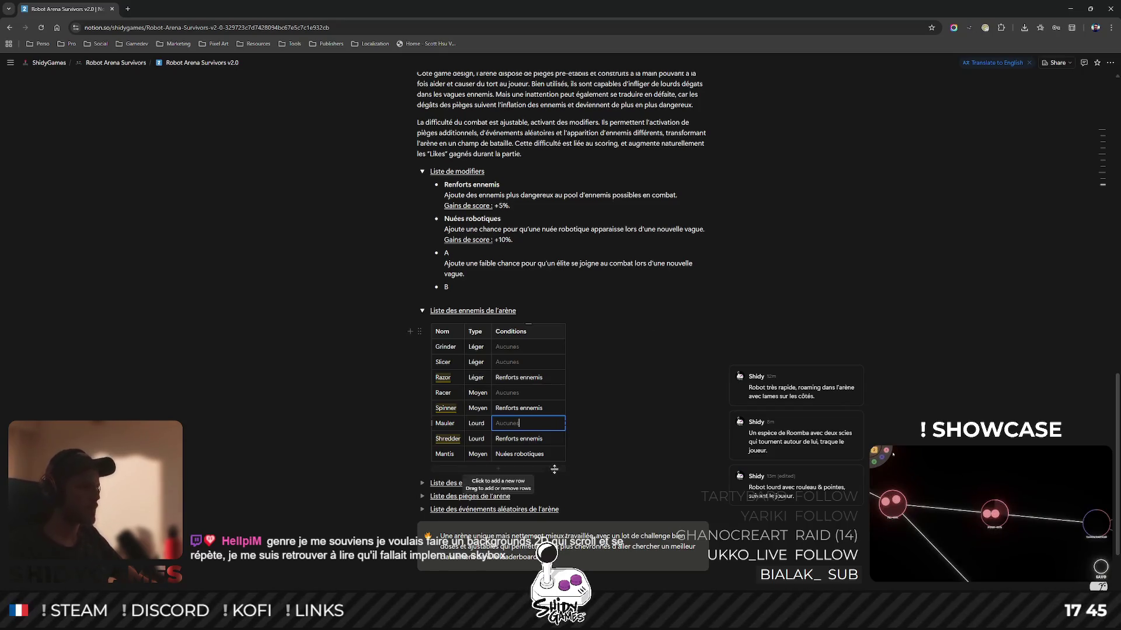
mouse_move(430, 454)
left_mouse_down()
mouse_move(435, 391)
mouse_move(433, 425)
left_mouse_up()
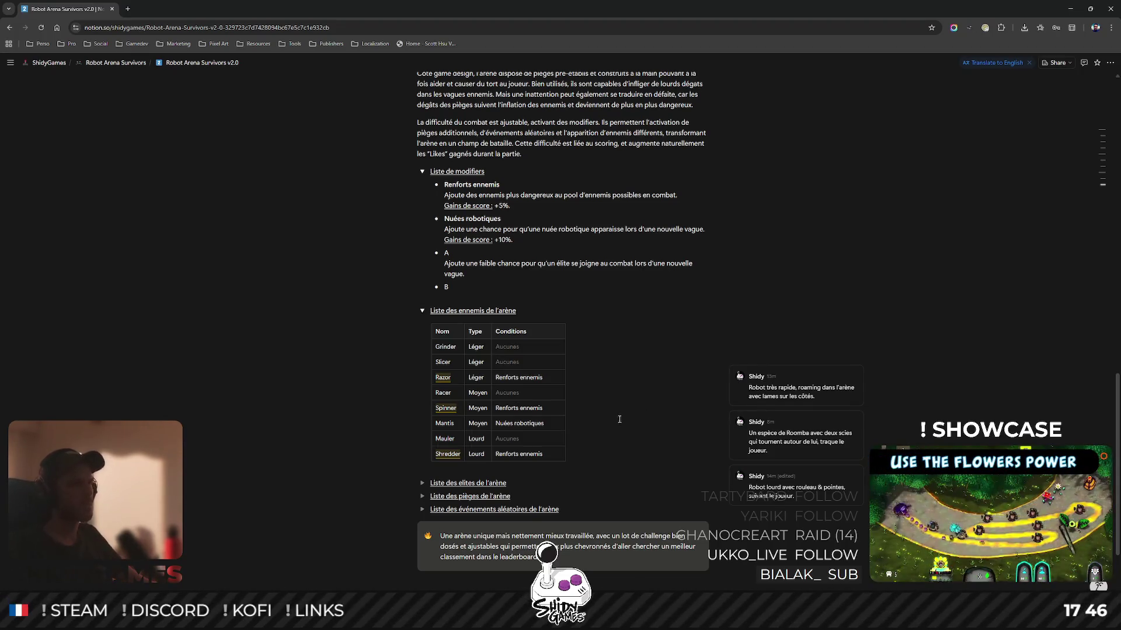
Review the reordered enemies table, briefly selecting and deselecting Shredder's Conditions cell.
left_click(550, 456)
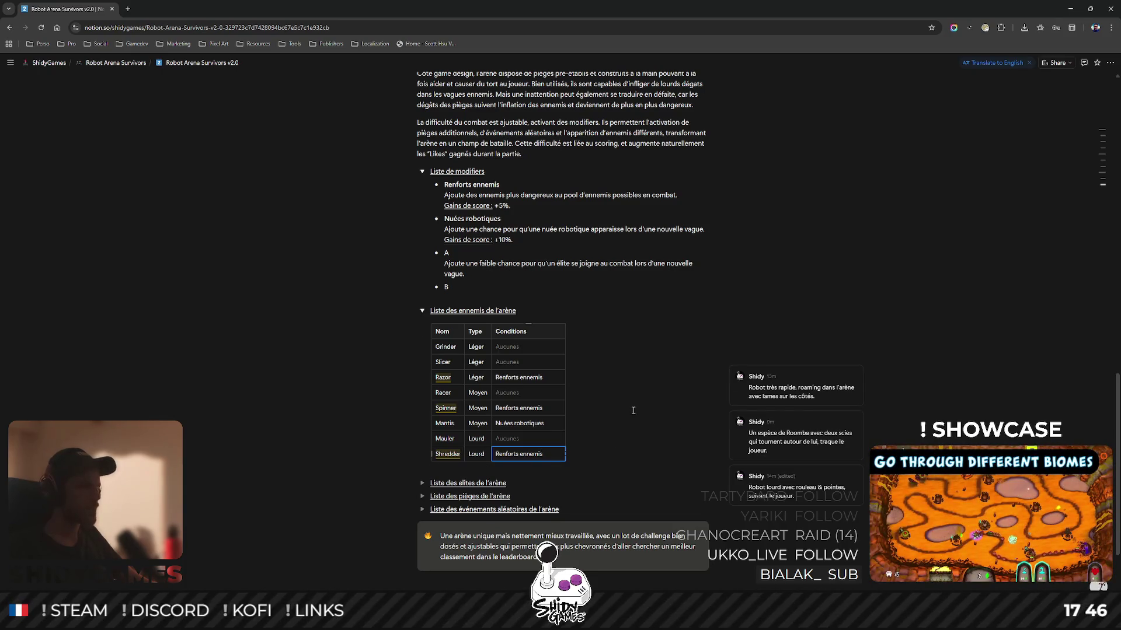
scroll(632, 412, "down", 1)
left_click(660, 407)
scroll(641, 408, "up", 2)
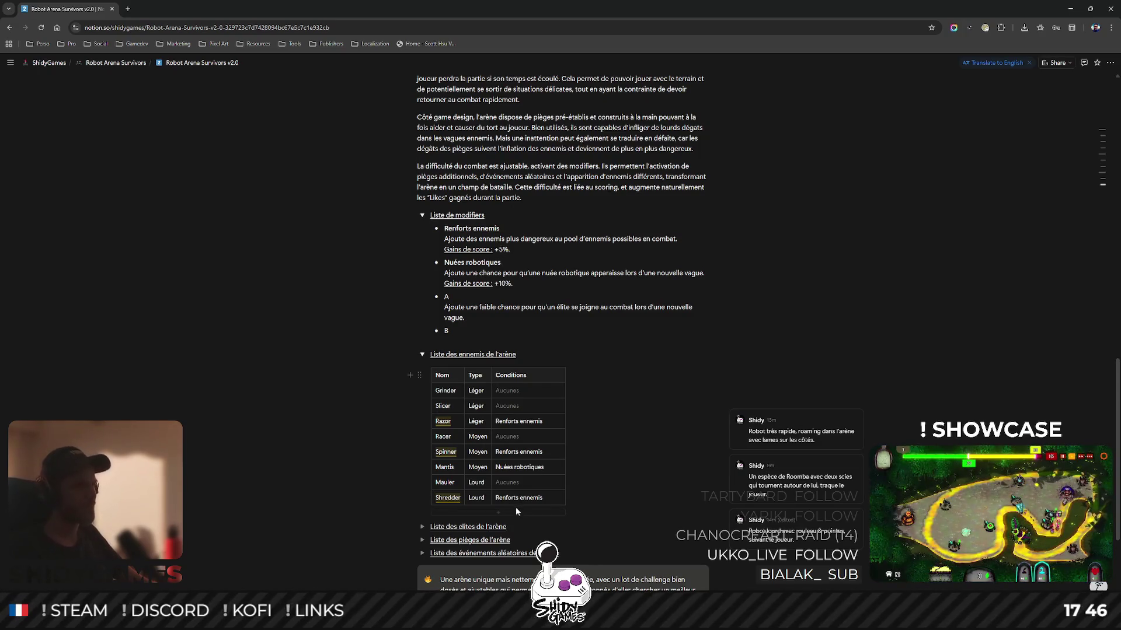
scroll(509, 502, "down", 1)
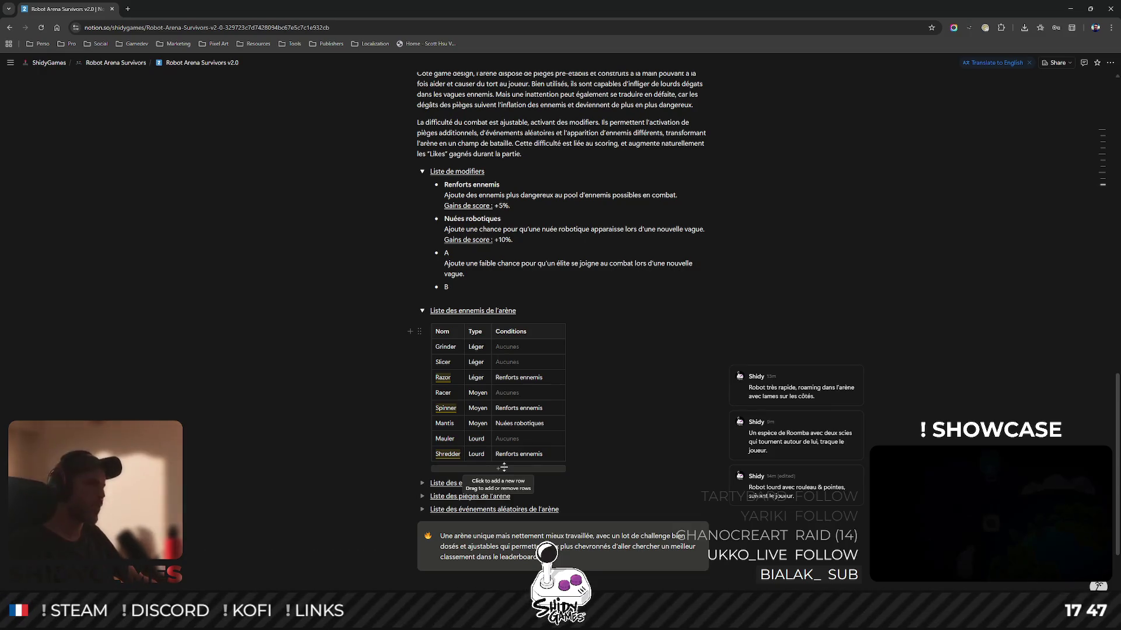
Append a Reaper row with type Lourd and condition Nuées robotiques to the enemies table.
left_click(499, 469)
left_click(448, 466)
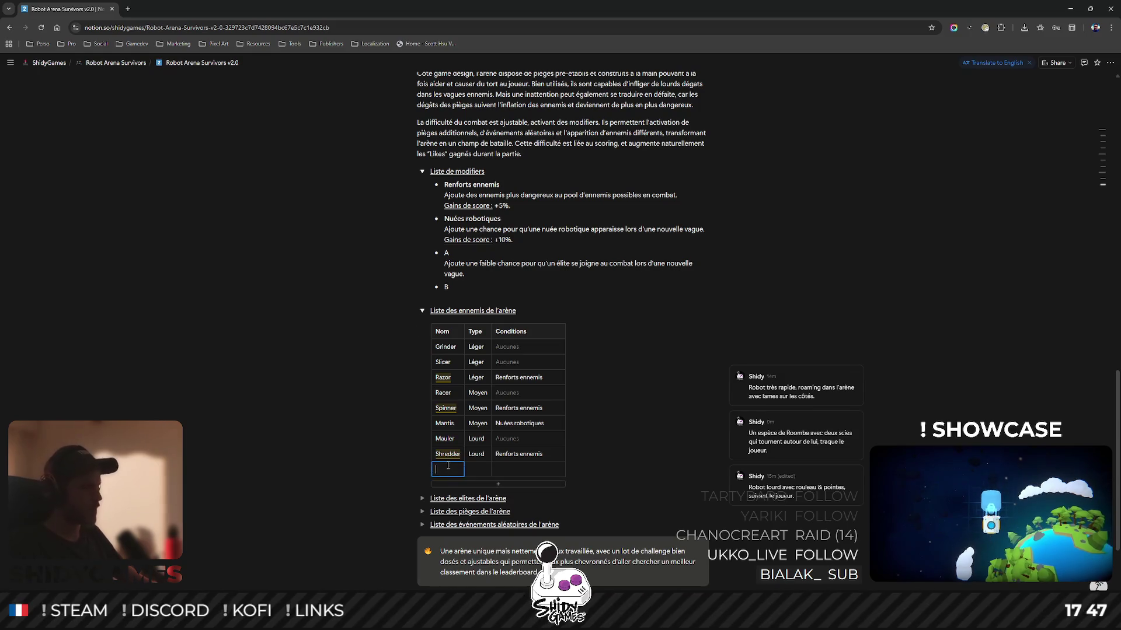
type("Reaper")
key("Tab")
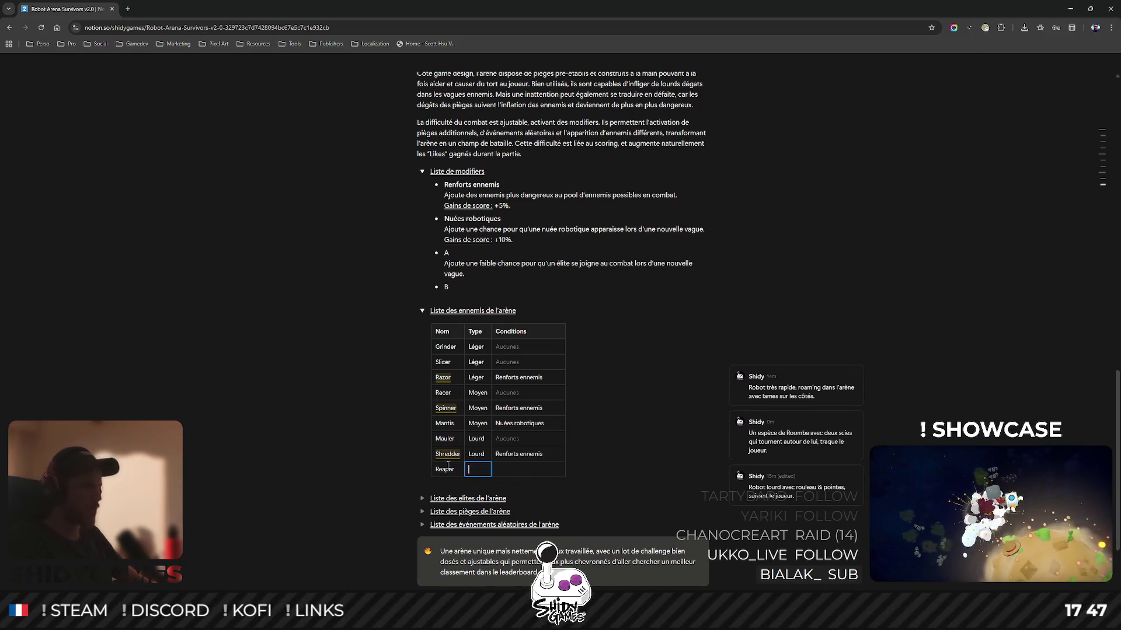
type("Lourd")
key("Tab")
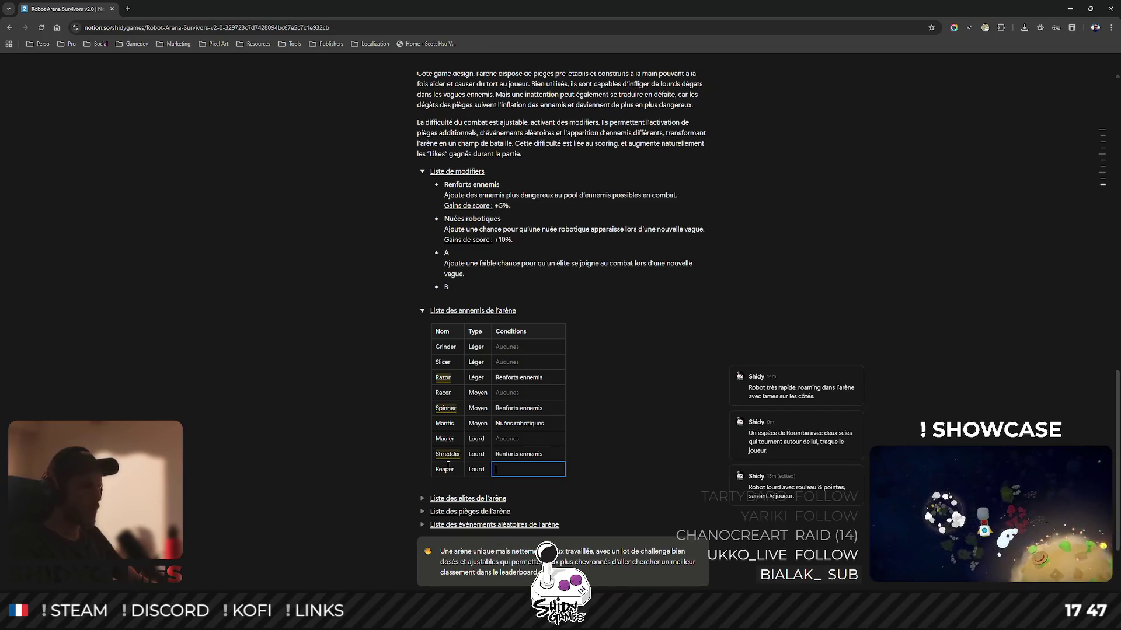
type("Nuées robotiques")
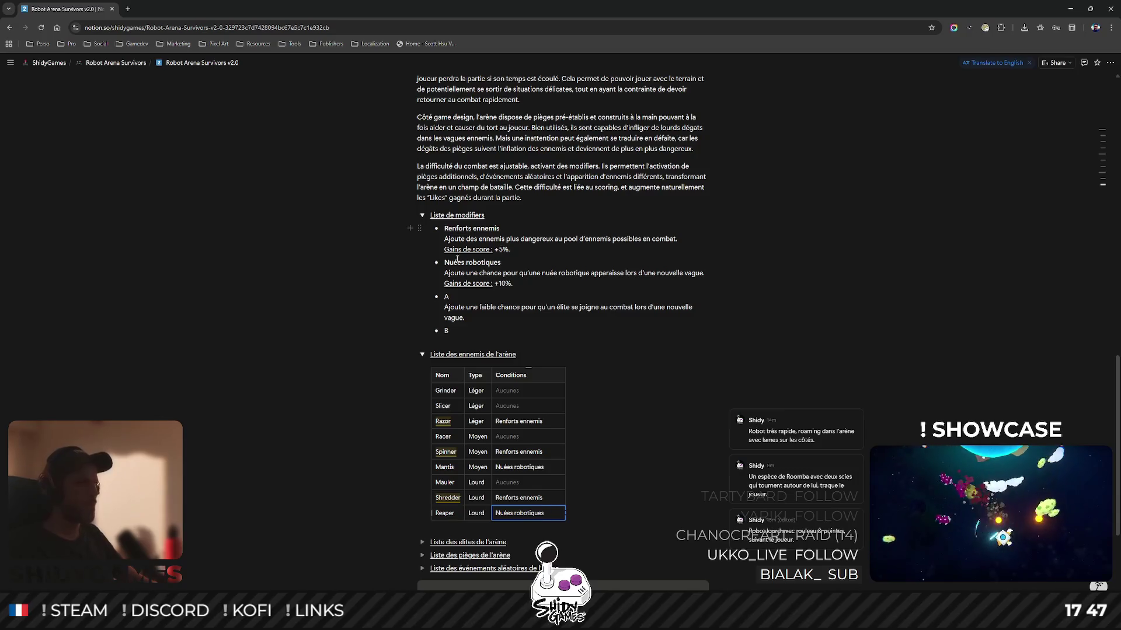
left_click(503, 272)
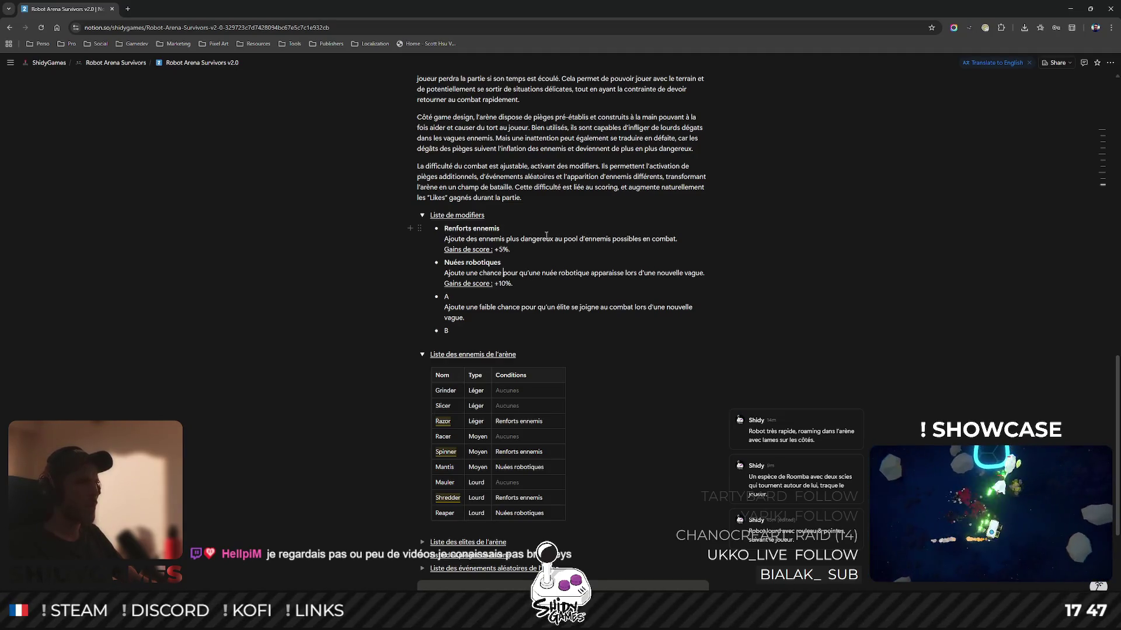
Extend the Nuées robotiques description: swarms replace standard enemies and can't reappear for 3 waves.
left_click(503, 273)
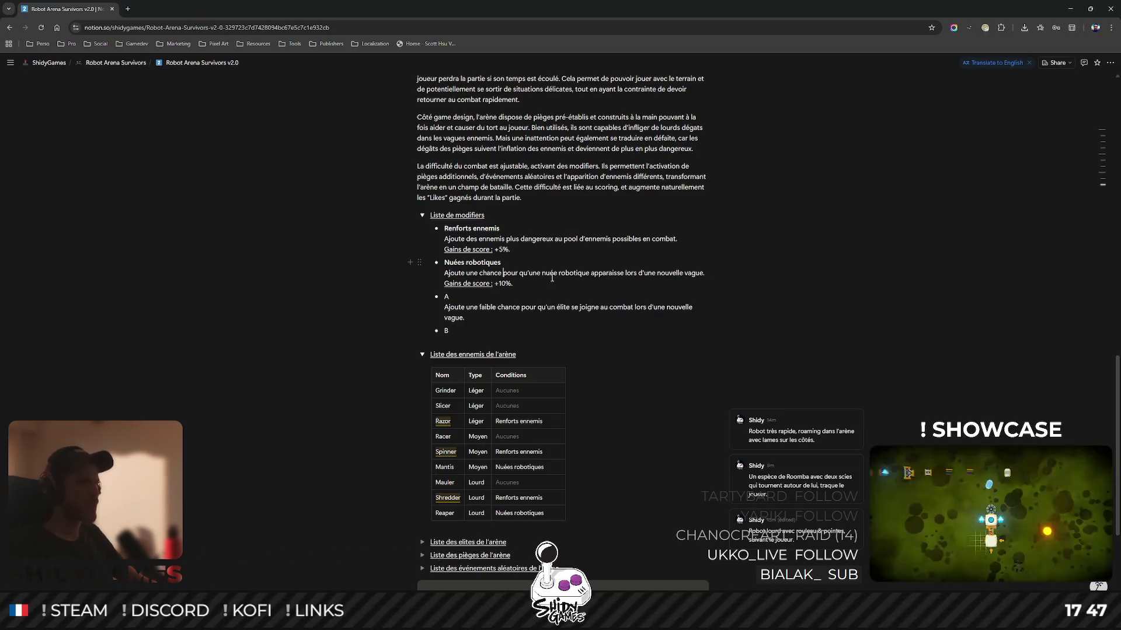
left_click(628, 274)
type("à ")
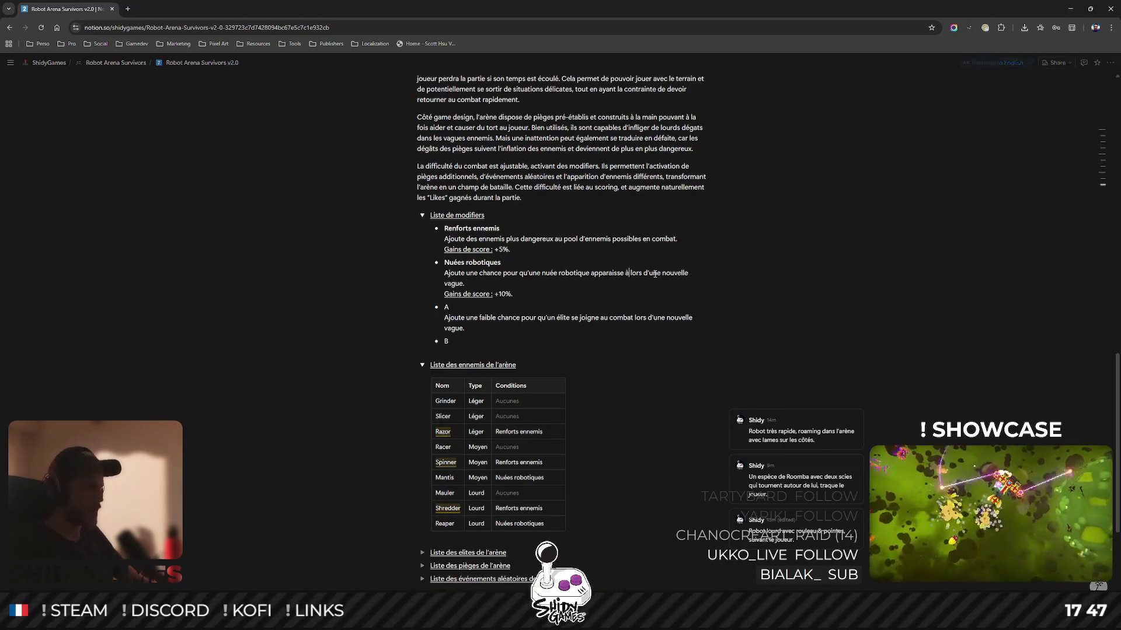
type("la pl")
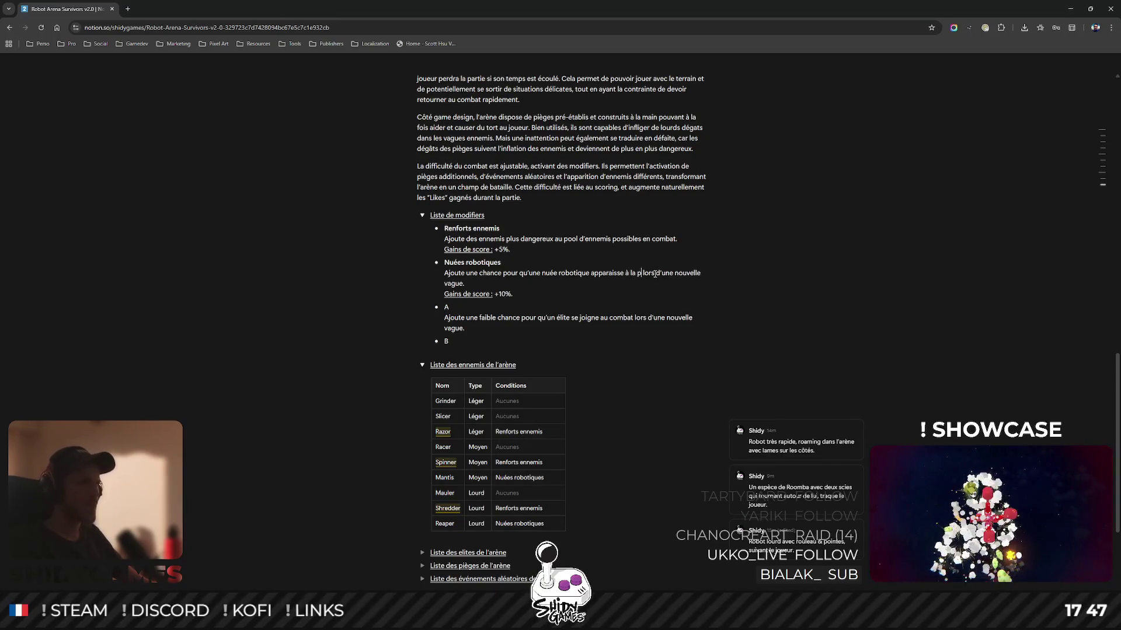
type("ace des ennemis ")
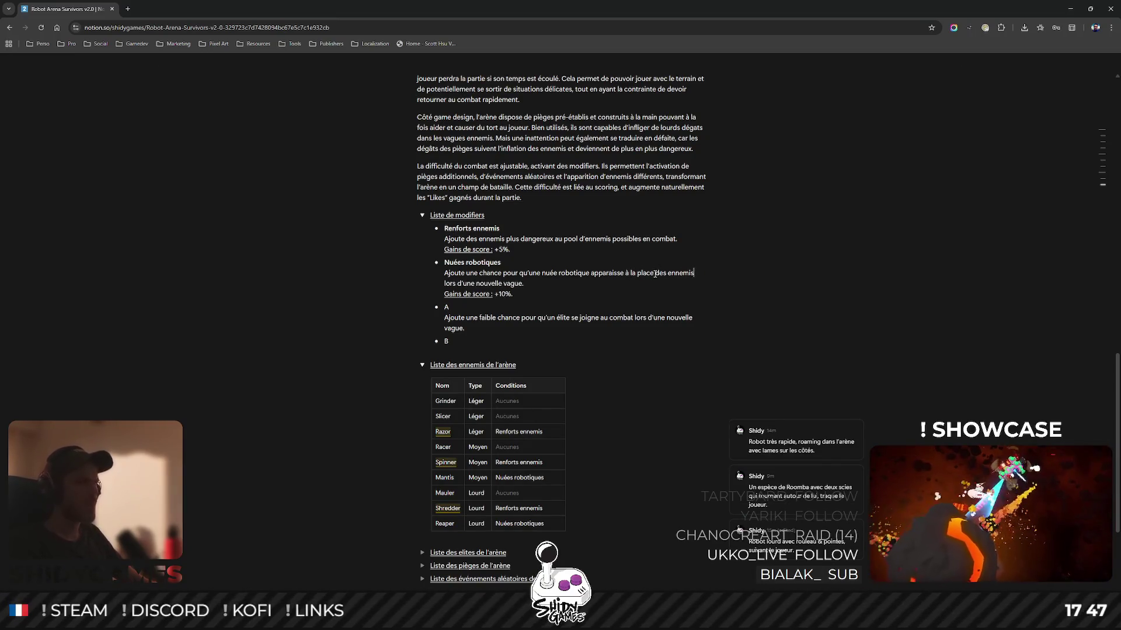
type("standards lors")
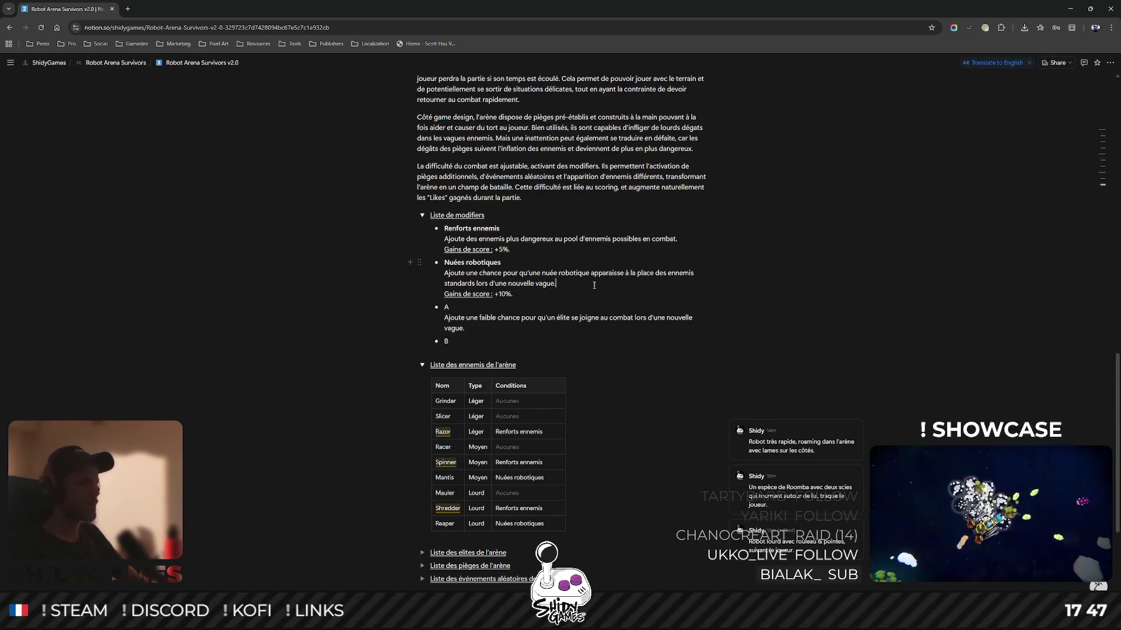
type(" d’une nouvelle vague. Une fois")
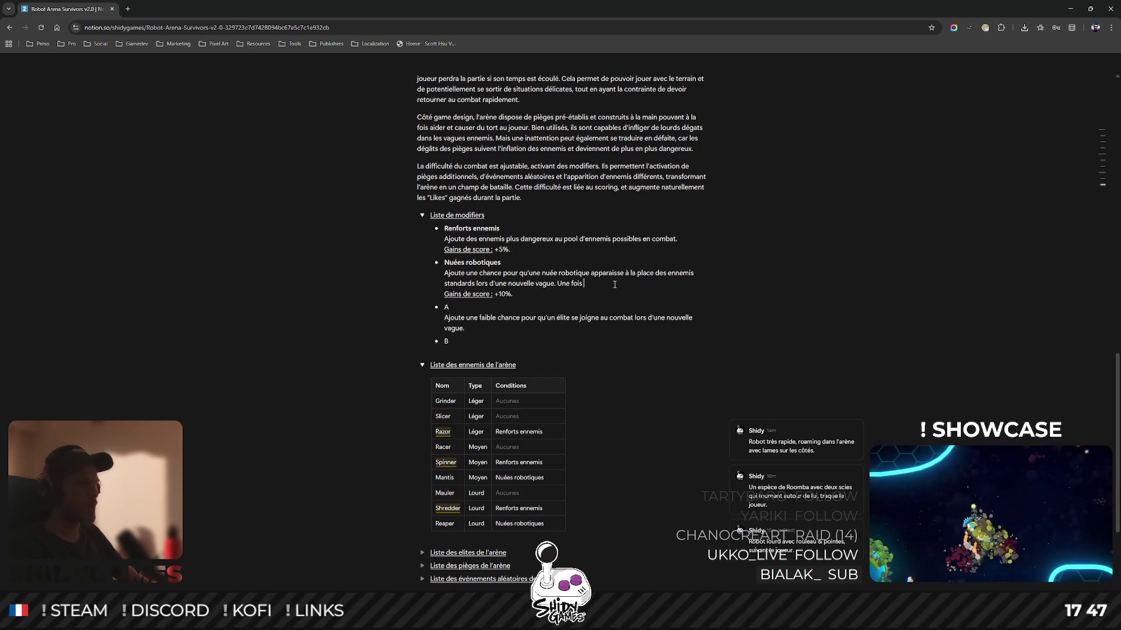
type(" la nuée appare")
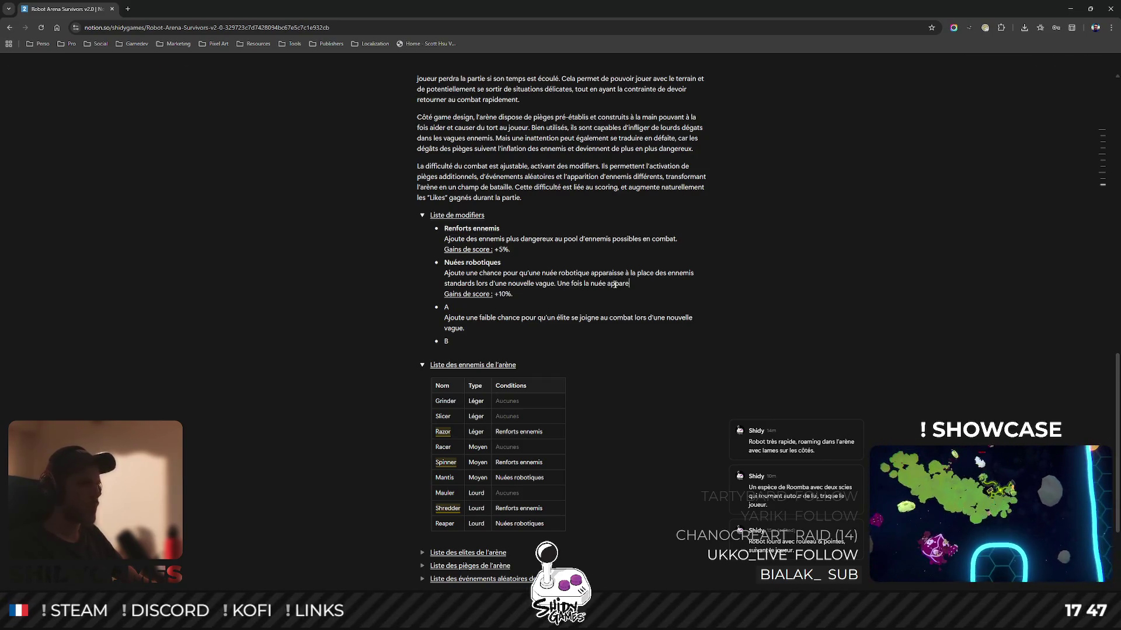
key("BackSpace")
type("ue, elle ne peut plus ")
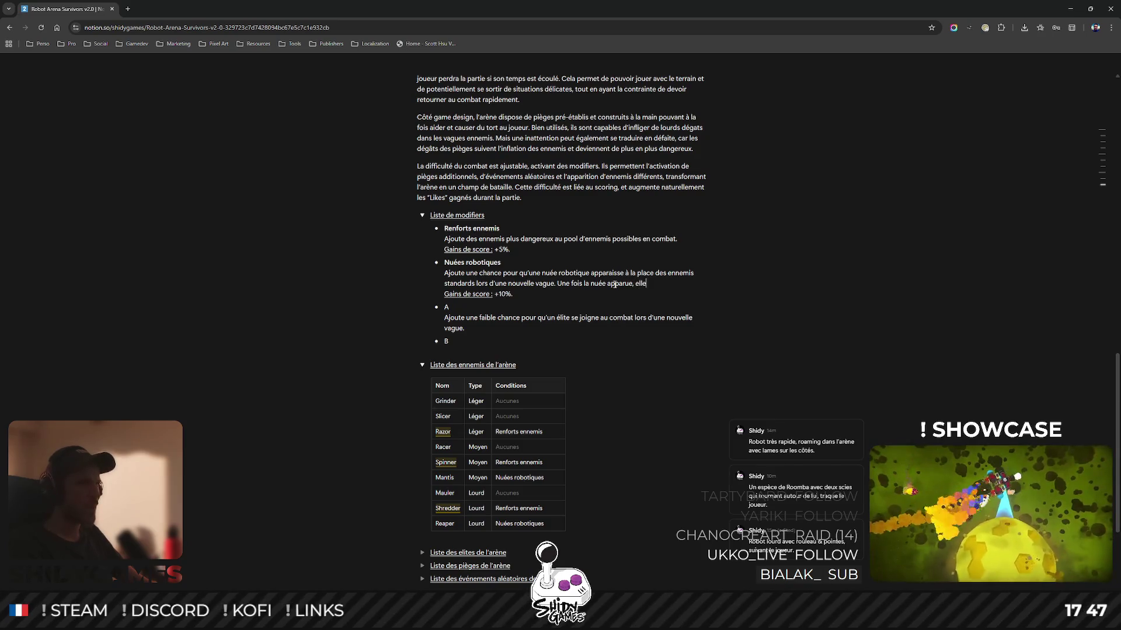
type("appar")
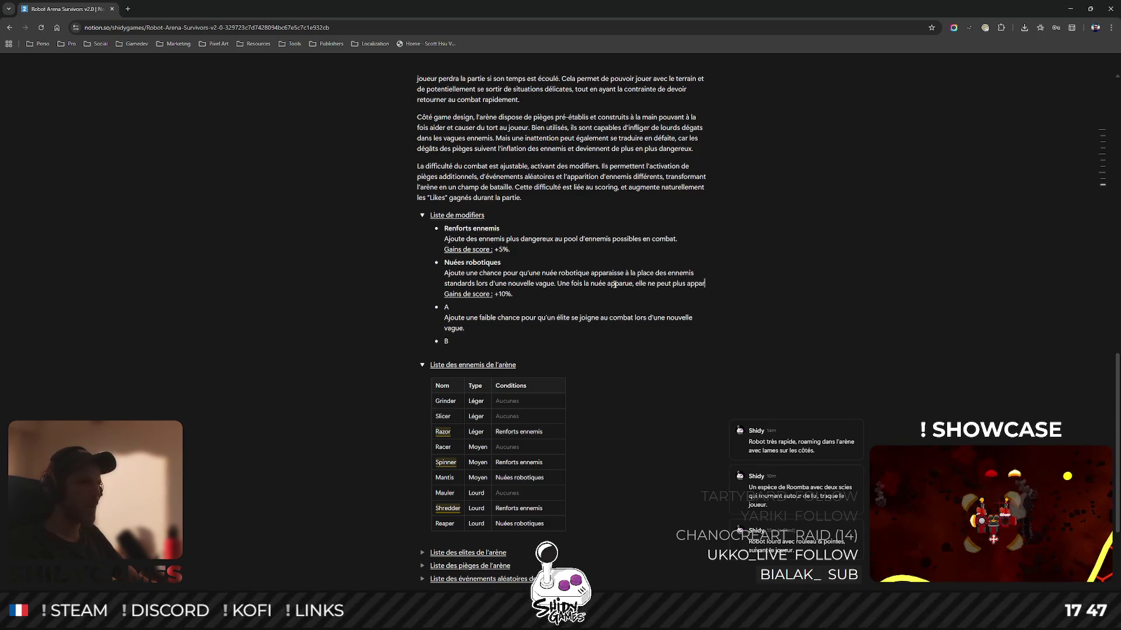
type("aitre pendant ")
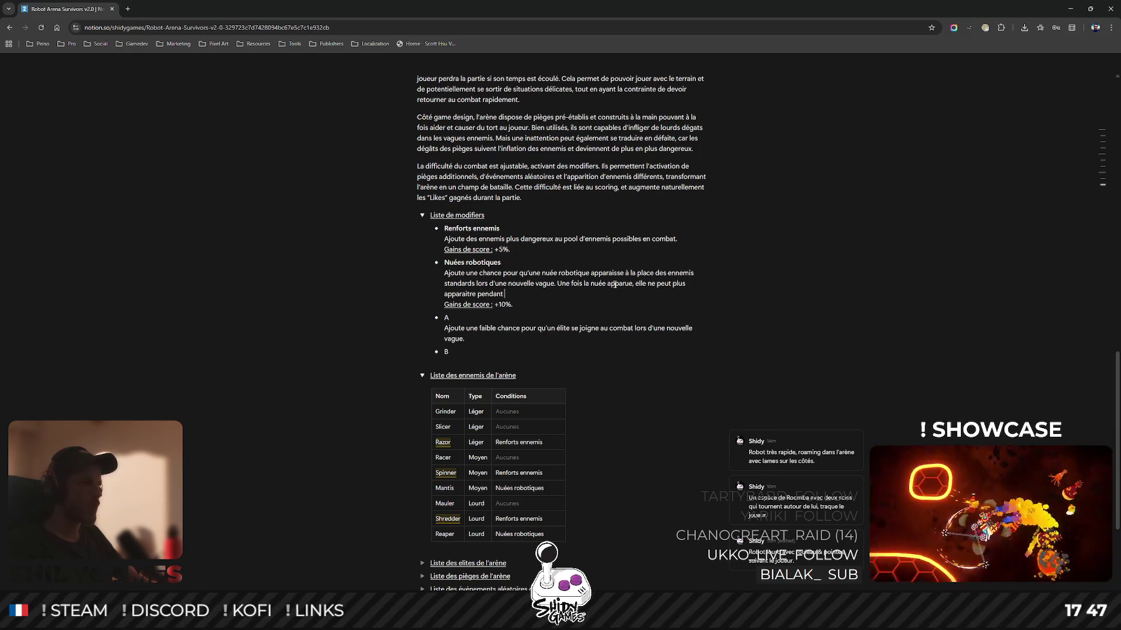
type("au moins 3 vagues.")
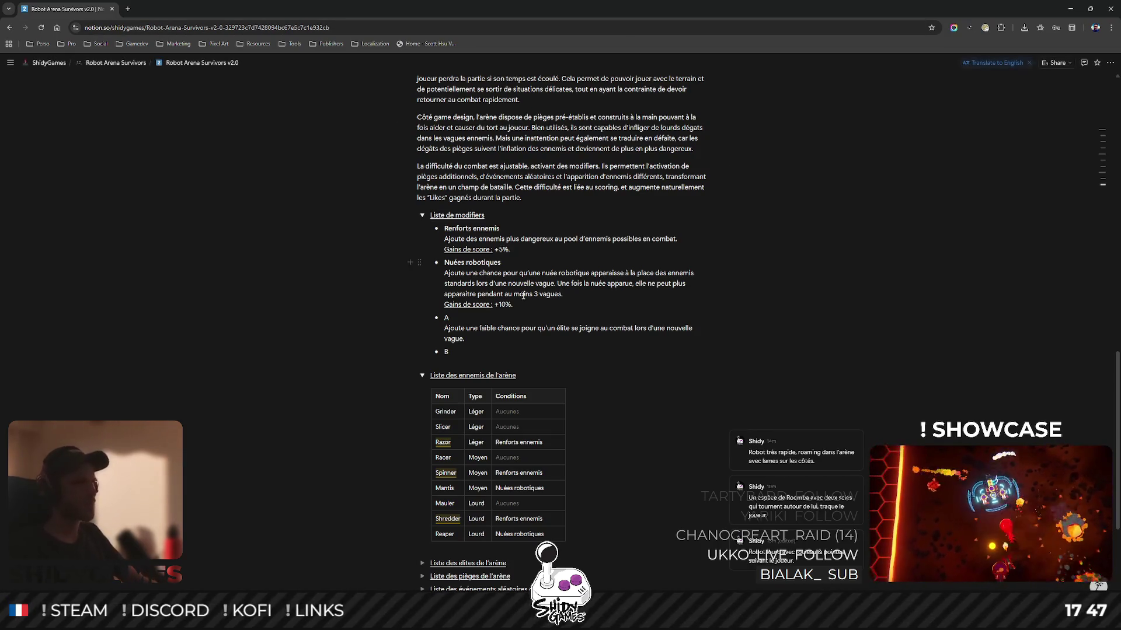
scroll(673, 302, "down", 1)
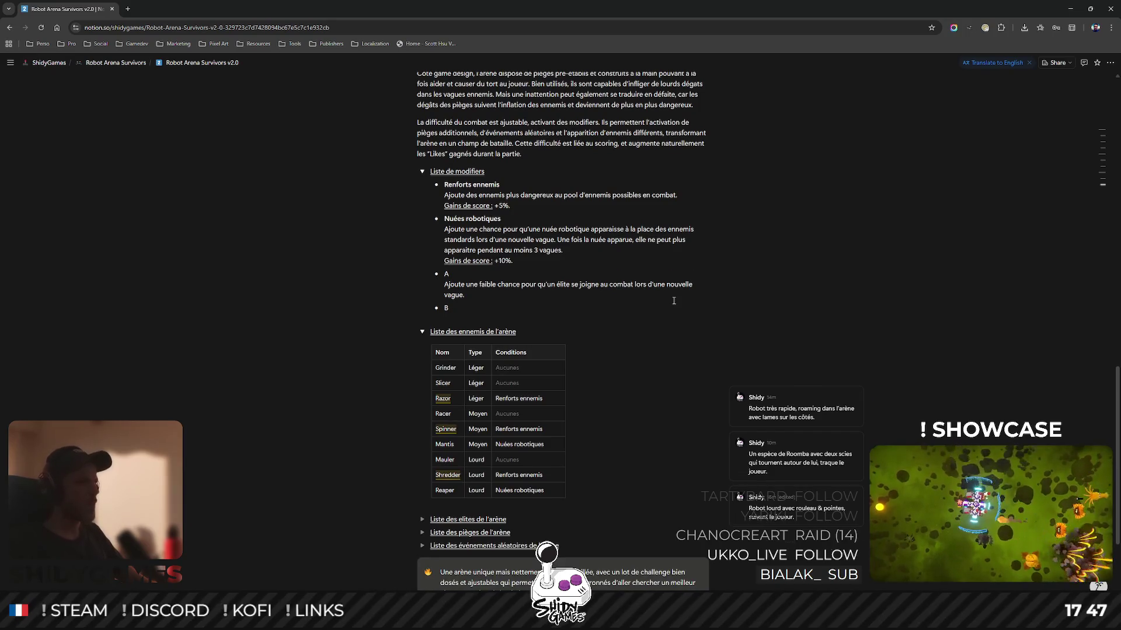
scroll(673, 301, "up", 1)
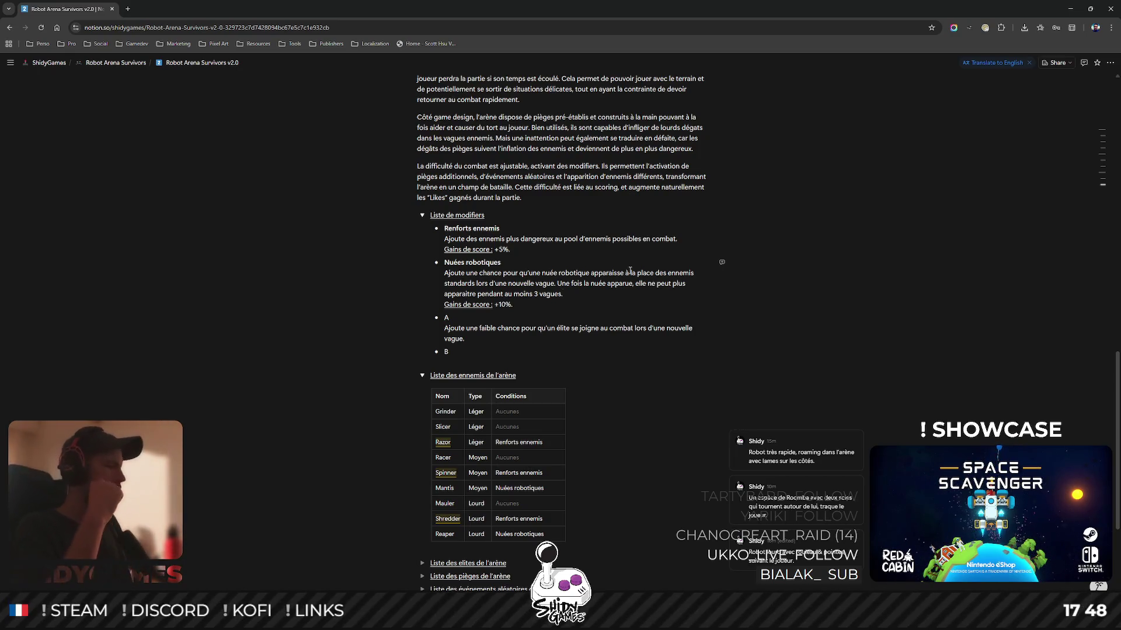
left_click(485, 312)
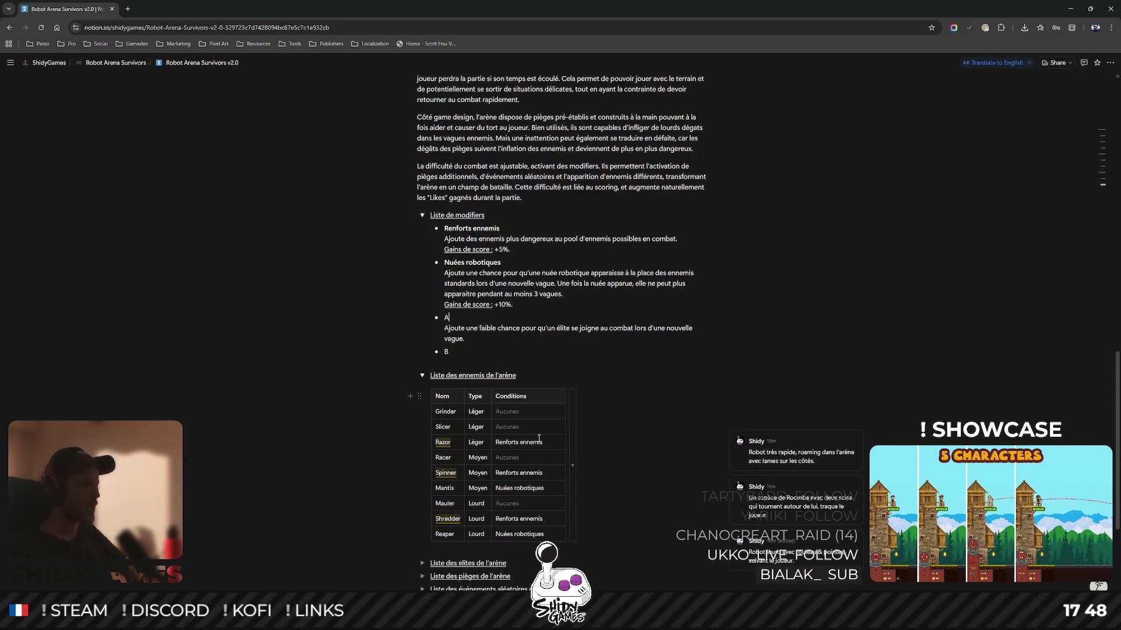
scroll(622, 395, "down", 1)
scroll(660, 380, "down", 1)
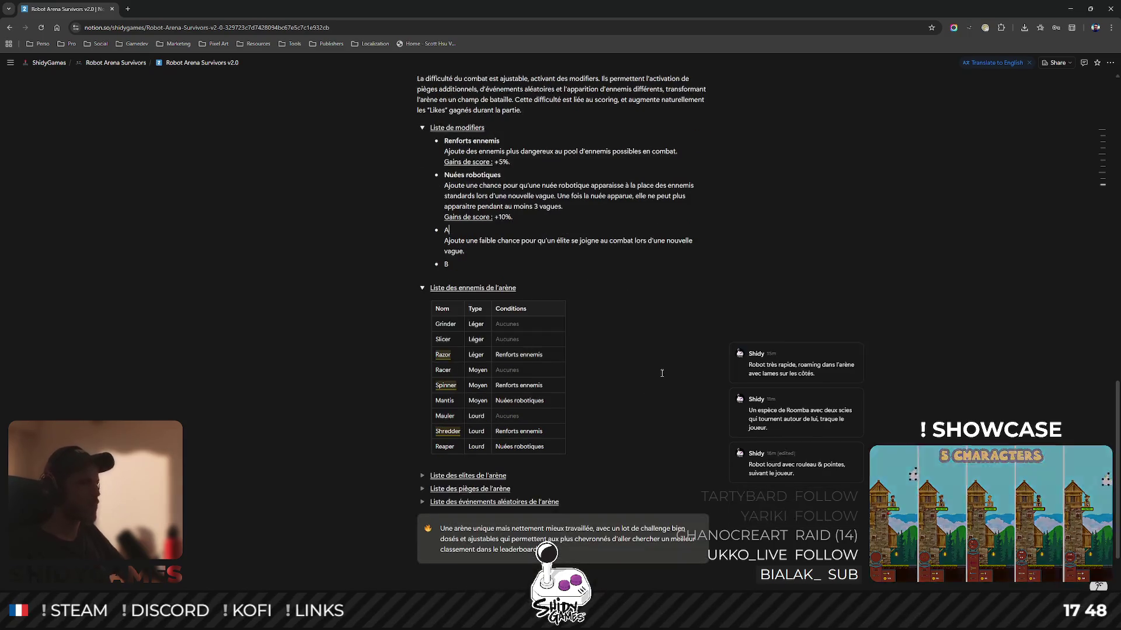
scroll(659, 371, "up", 2)
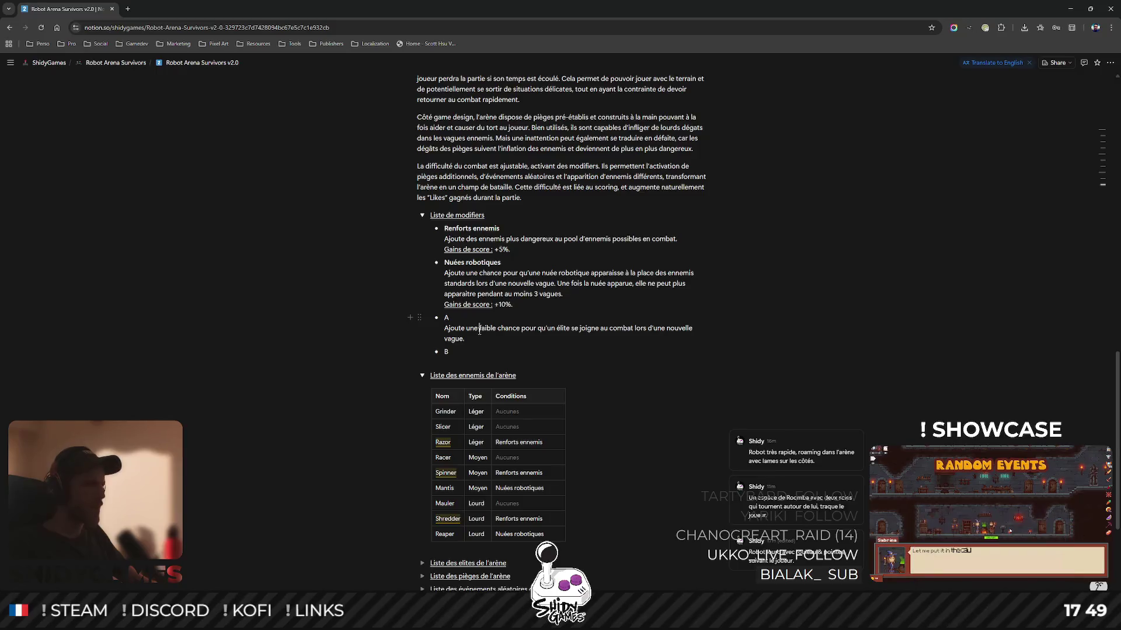
Add to A that an appeared elite can't reappear for 3 waves, then delete bullet B.
type(" Une fois")
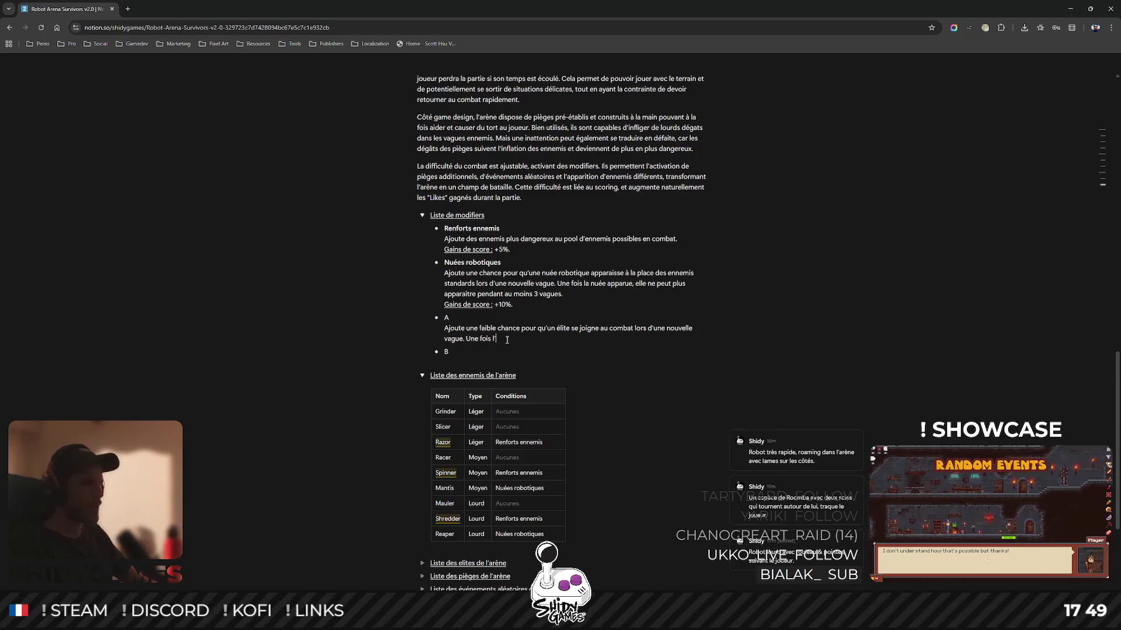
type("l'élite apparu,")
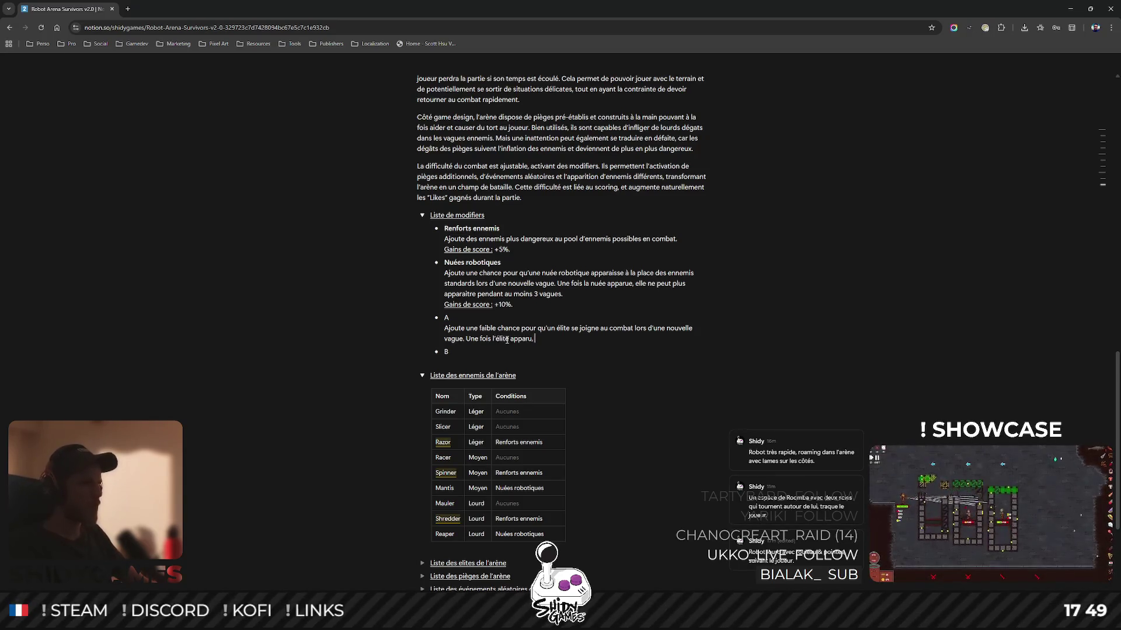
type("t plus apparai")
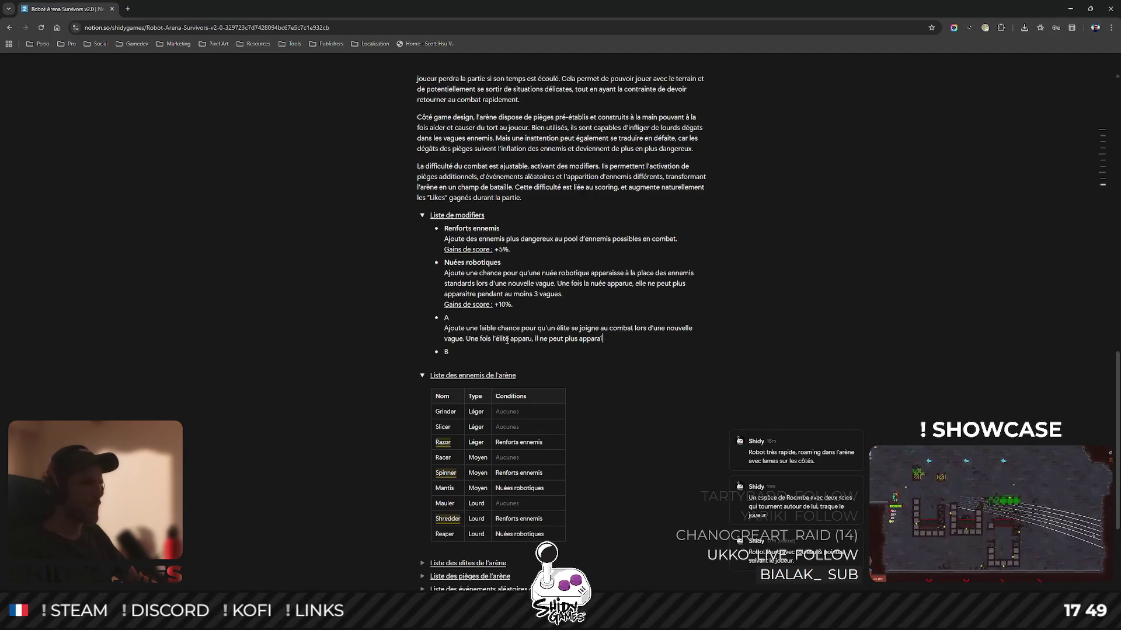
type("au mo")
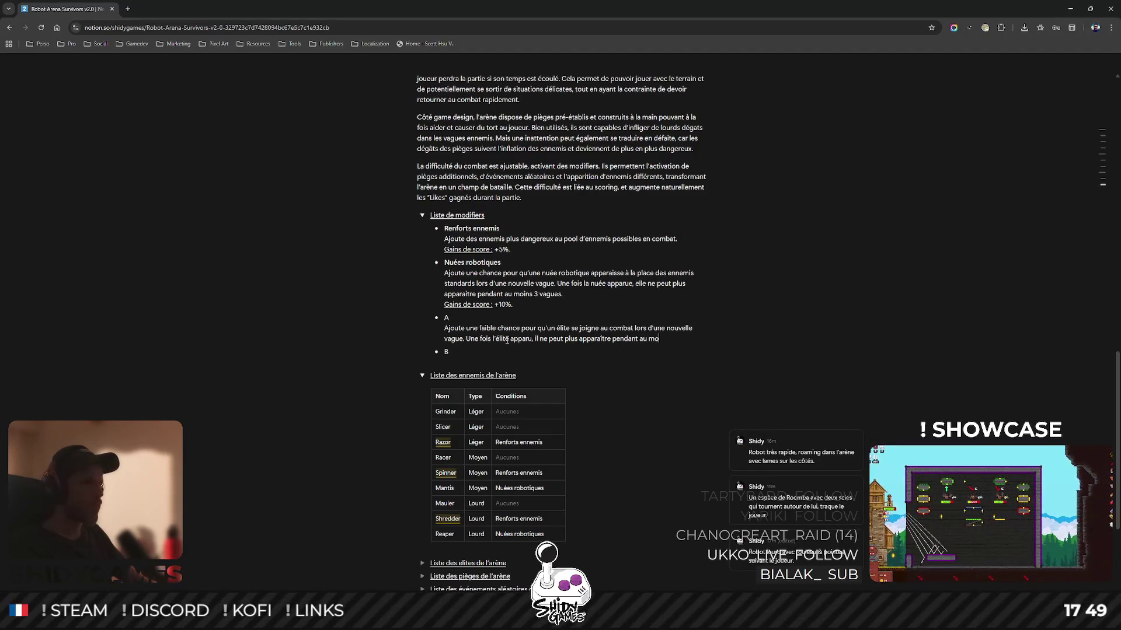
type("ins 3 vagues.")
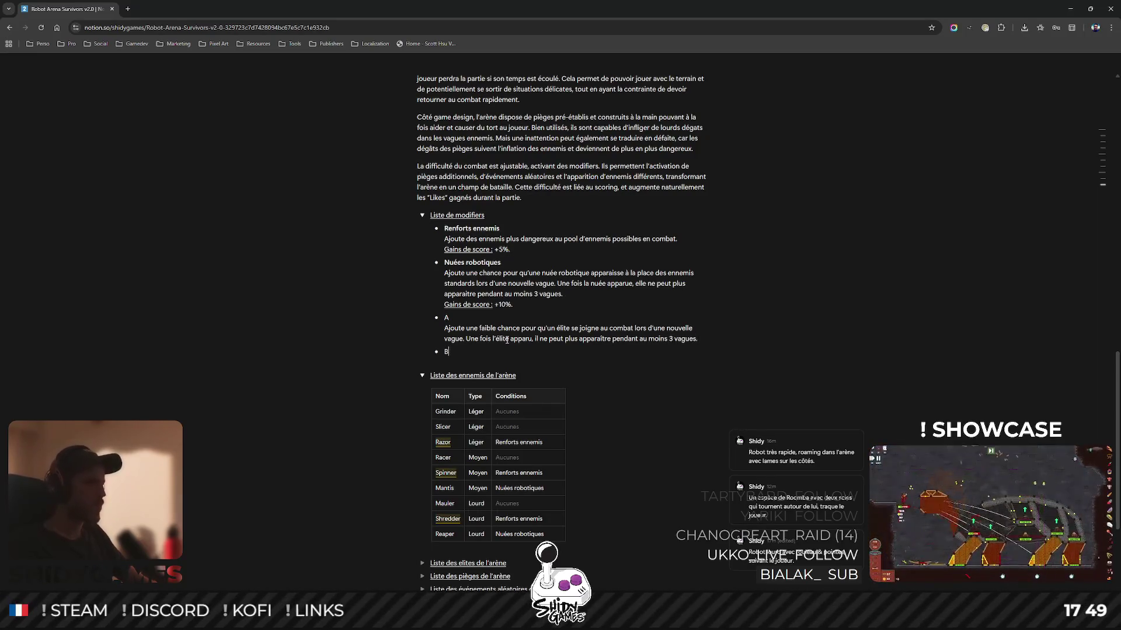
key("Down")
key("shift+Return")
type("Ajoute une chance modérée pour")
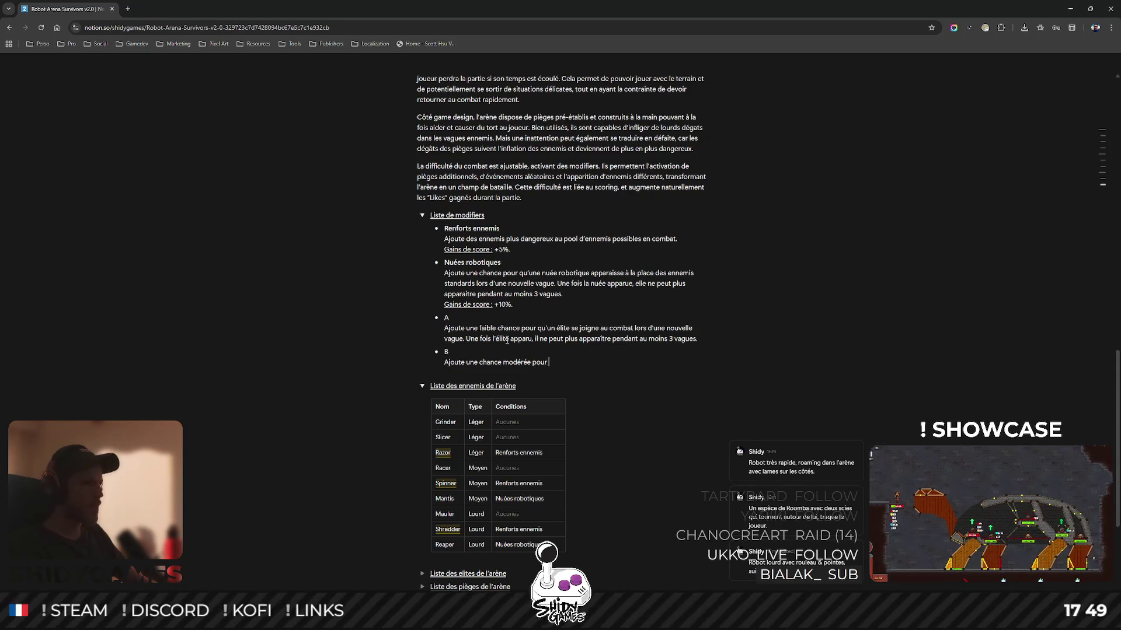
type(" jo")
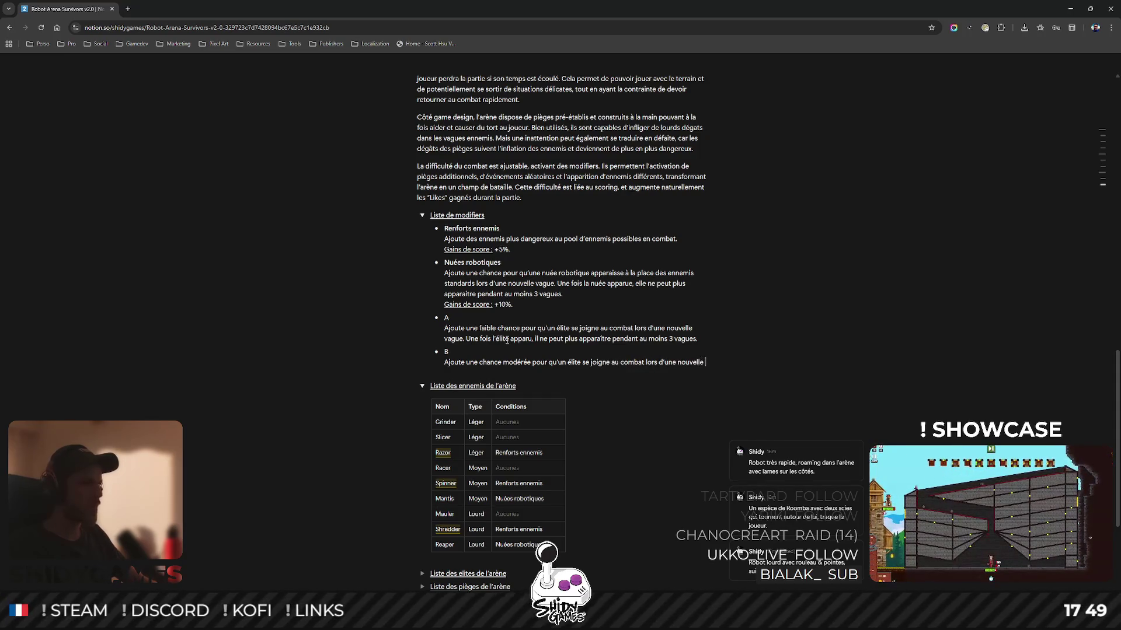
type("vague")
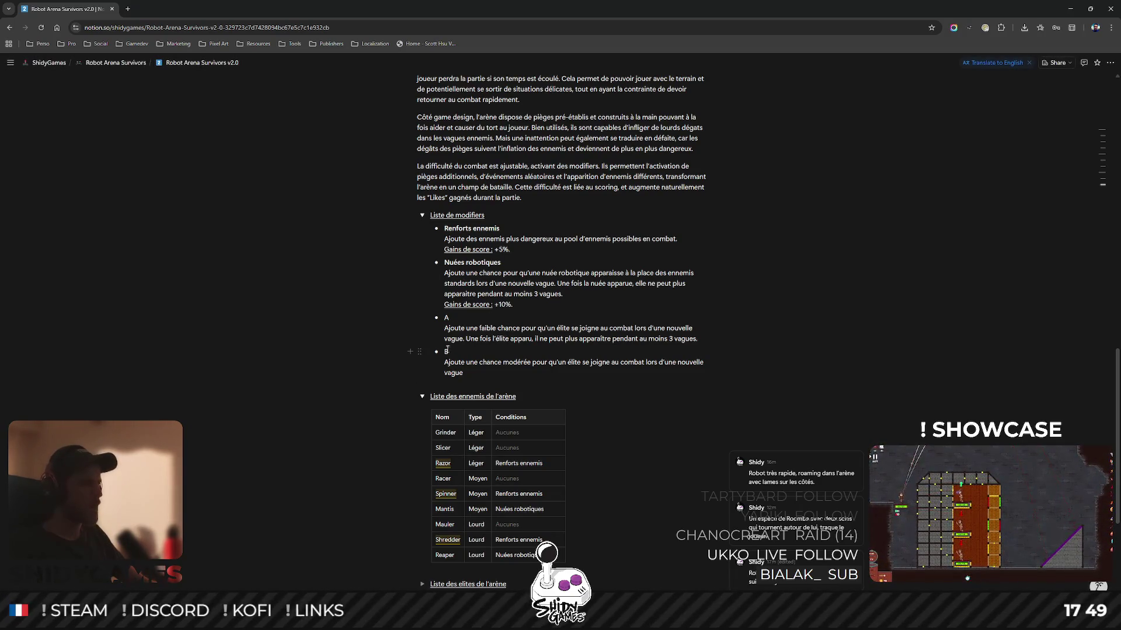
key("Escape")
key("Delete")
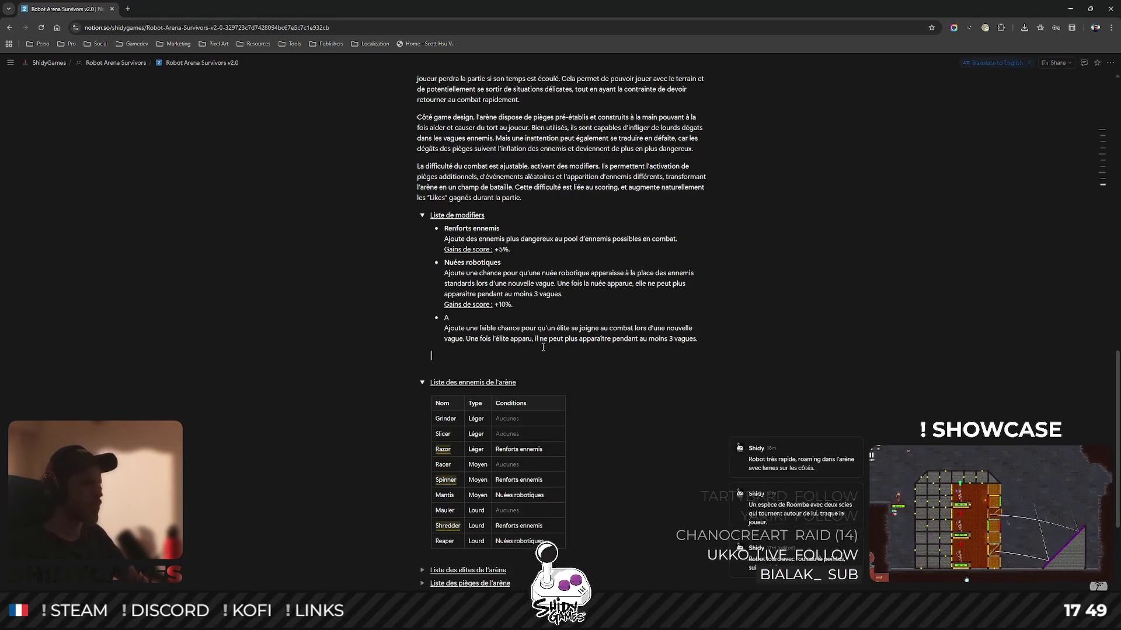
key("BackSpace")
Select and inspect item A's title and the phrase 'une faible chance'.
left_click(467, 320)
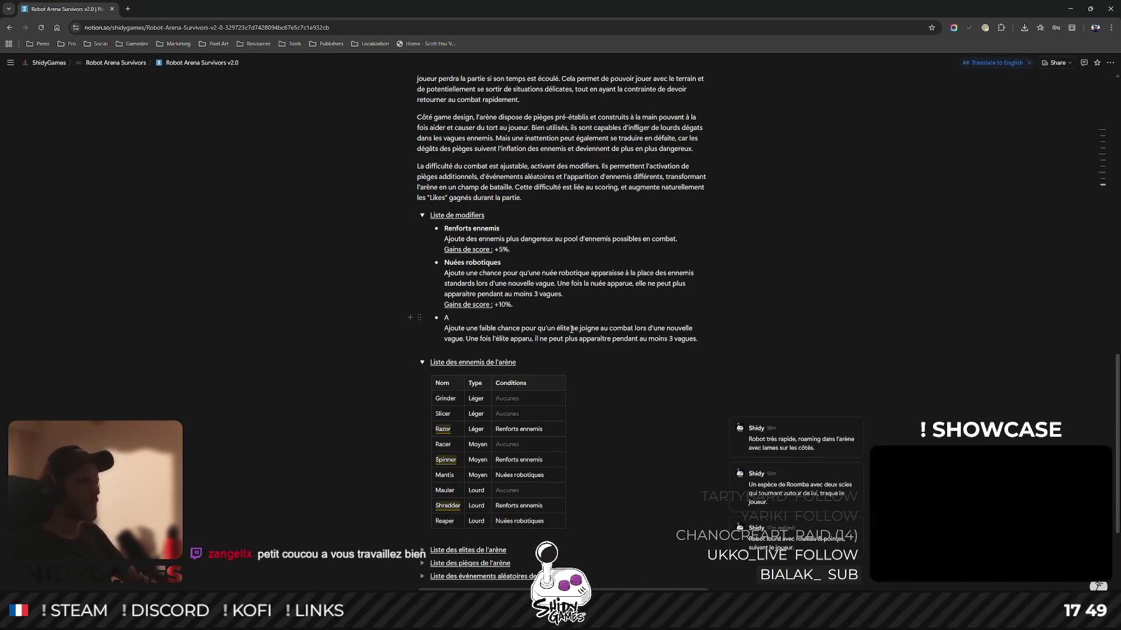
key("shift+Left")
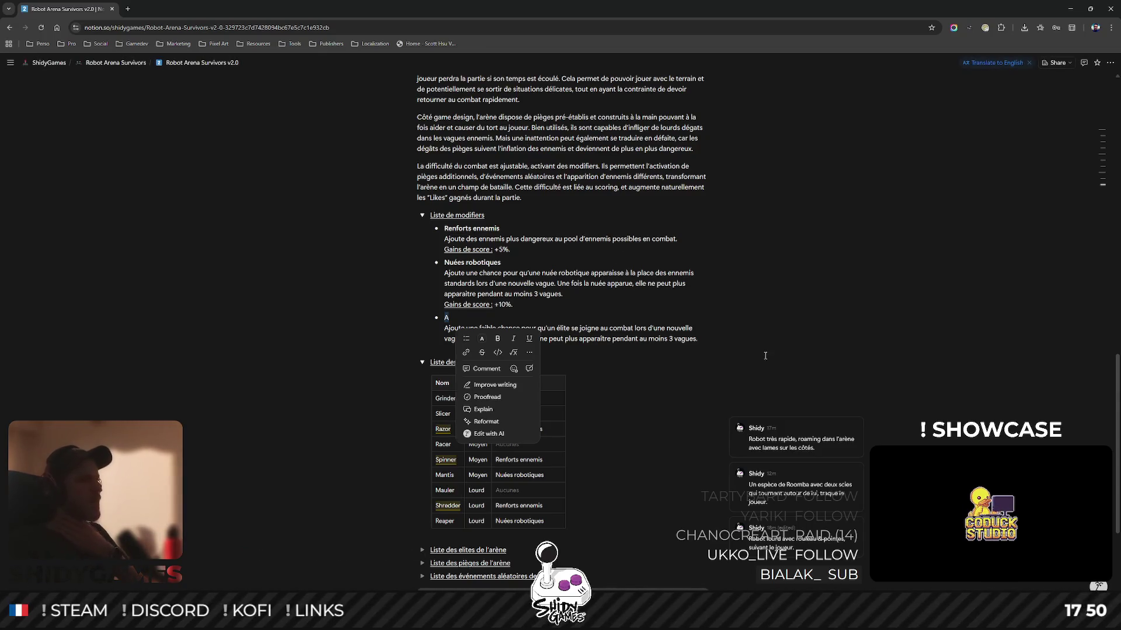
left_click(721, 349)
left_click_drag(458, 328, 522, 331)
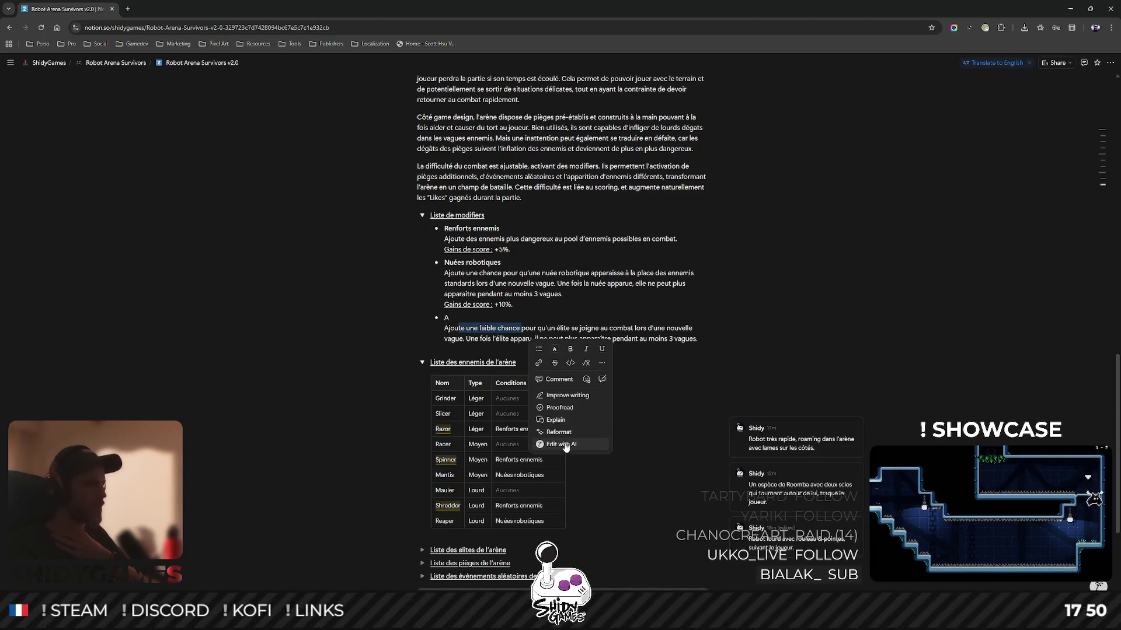
left_click(520, 362)
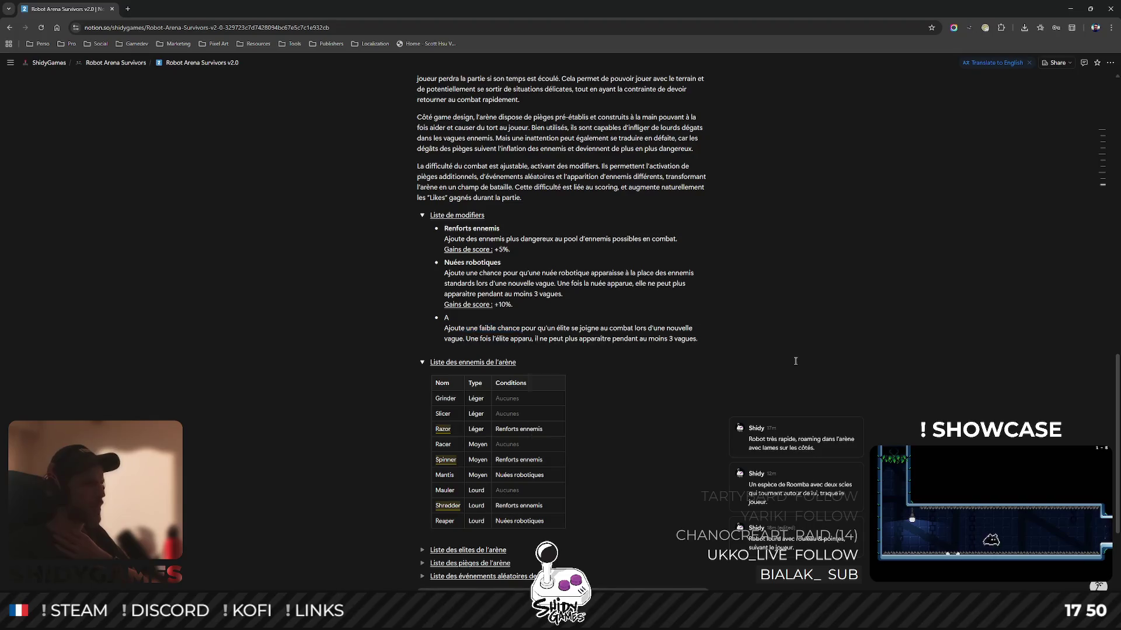
double_click(446, 317)
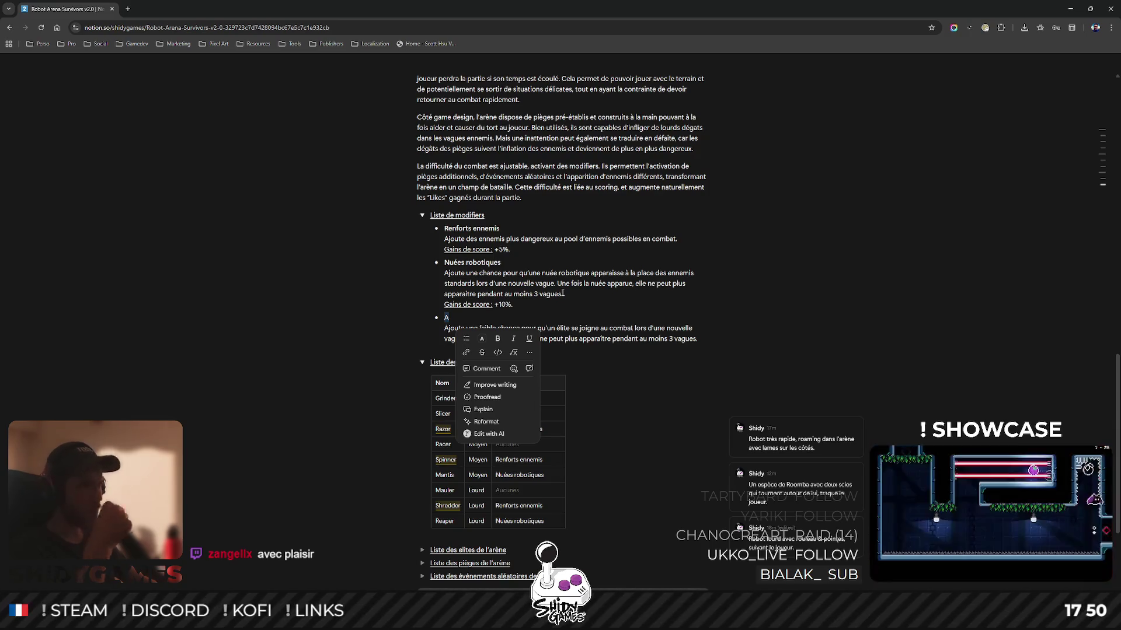
left_click(541, 345)
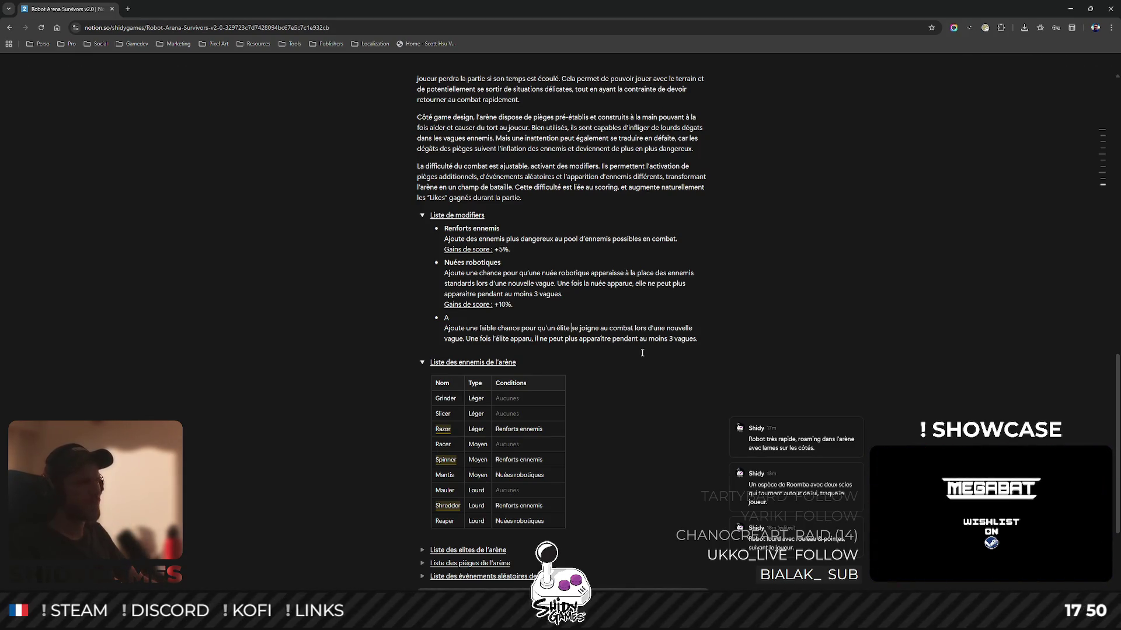
Finish 'standard' in item A and create a new bullet B with a description line.
type("stand")
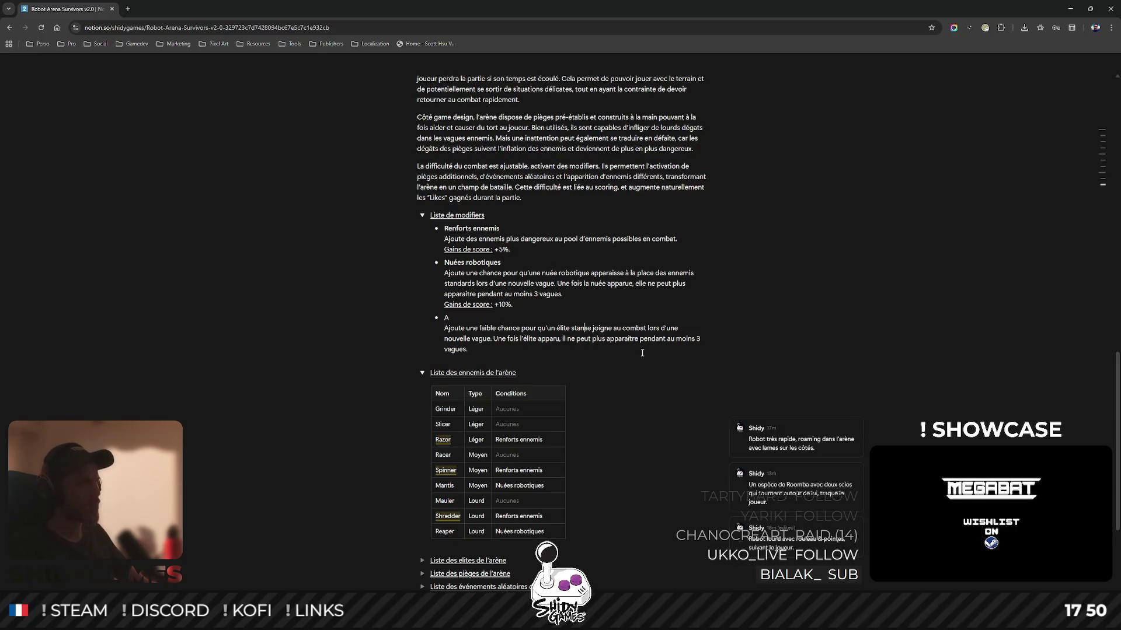
type("ard")
left_click(485, 349)
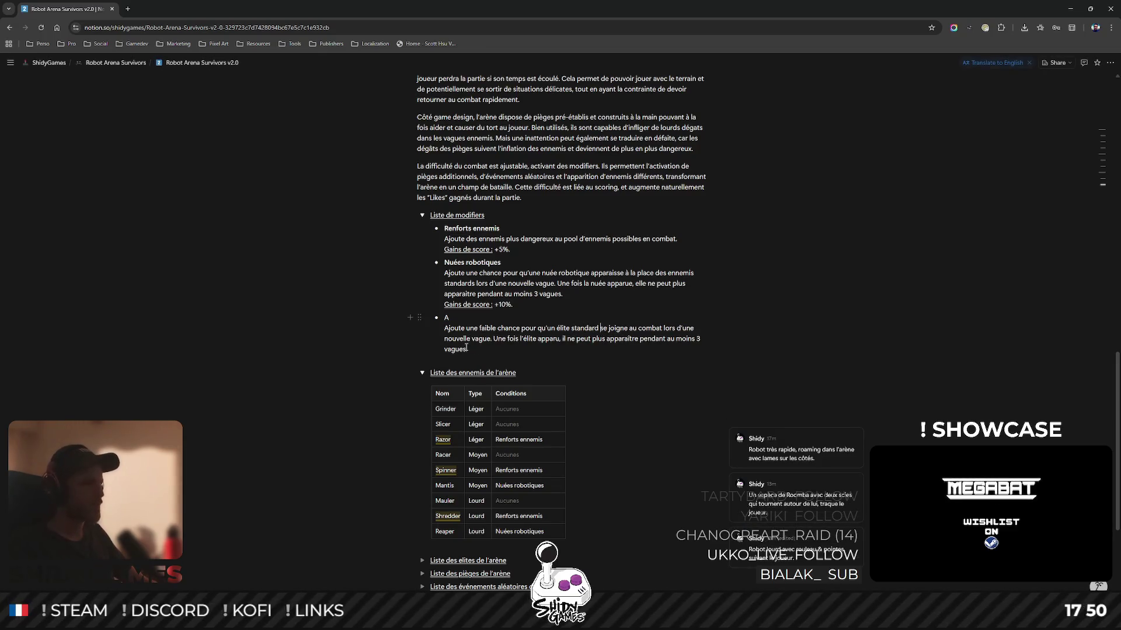
key("Return")
type("B")
key("Return")
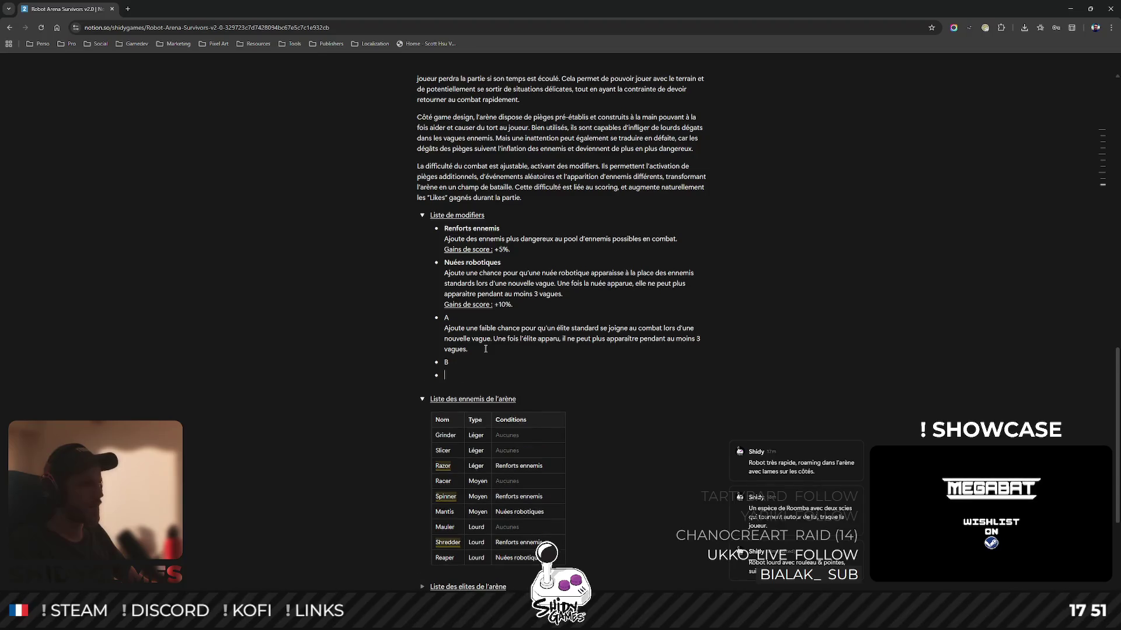
key("BackSpace")
key("shift+Return")
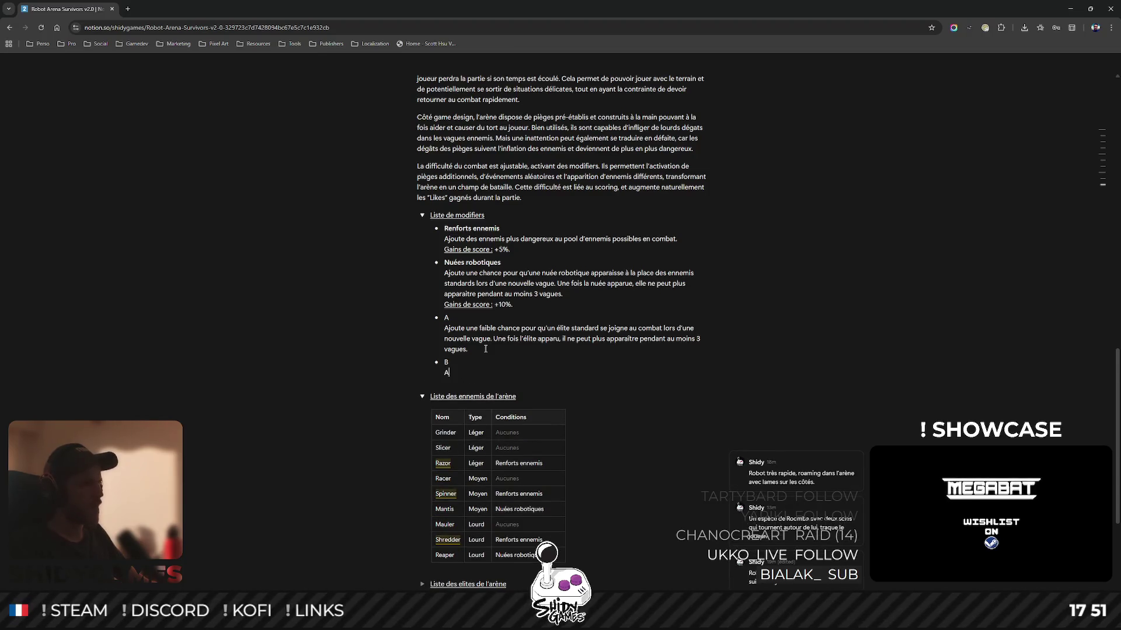
Write B's description about a small chance of an elite, continuing 'Une fois qu’un élite ait'.
type("Ajoute une faible chance pour qu")
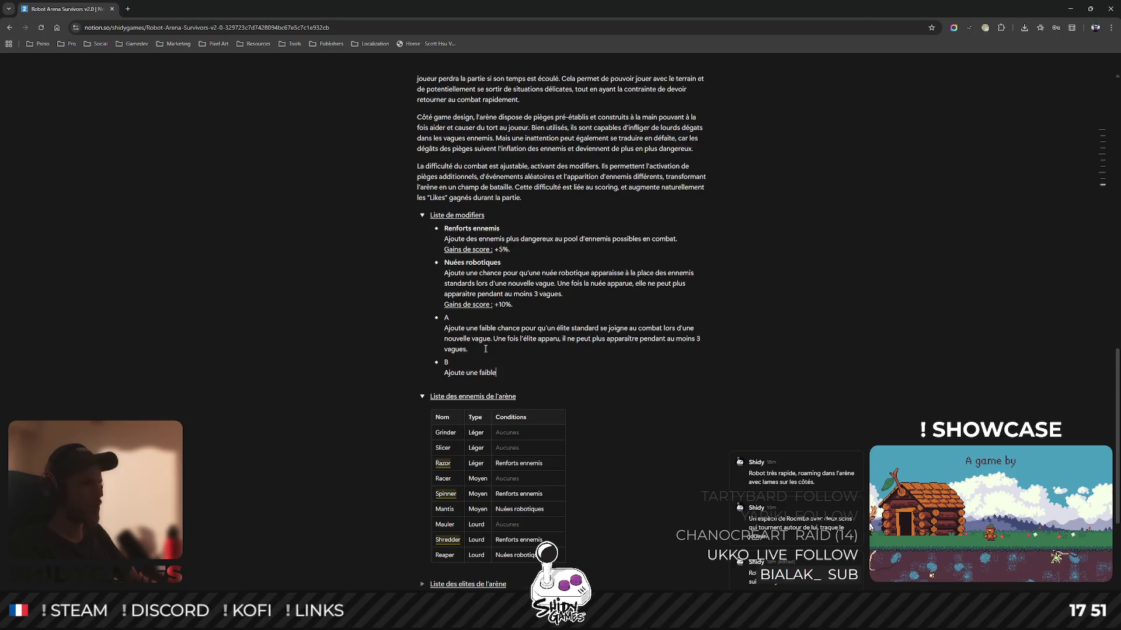
type("'un élite supérieur se joigne au co")
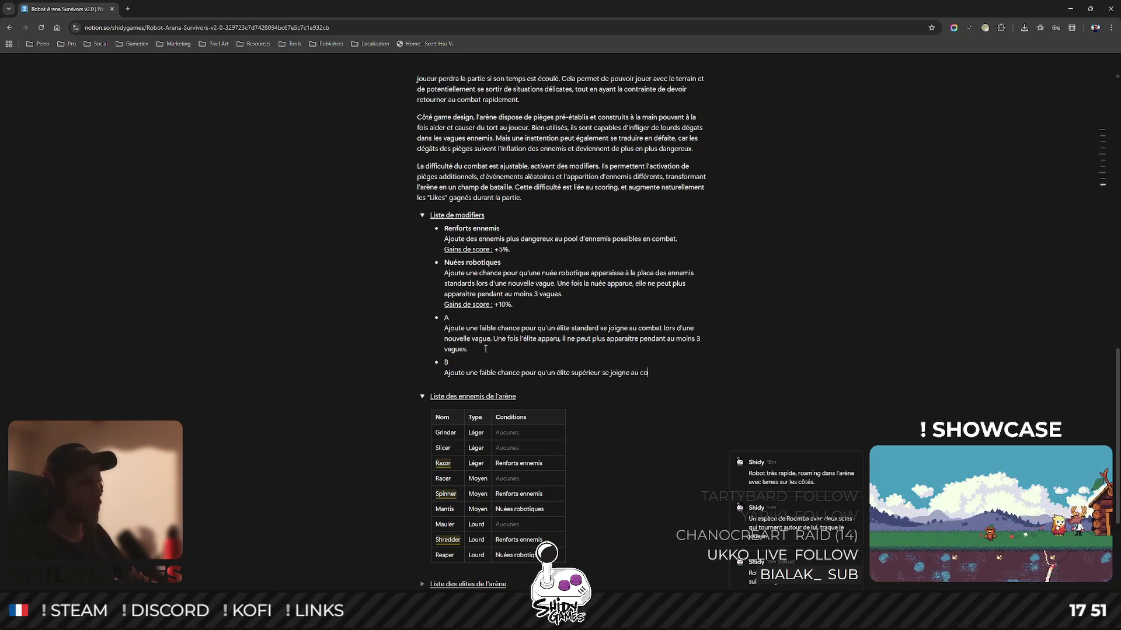
type("mbat lors d'une nouvelle vagu")
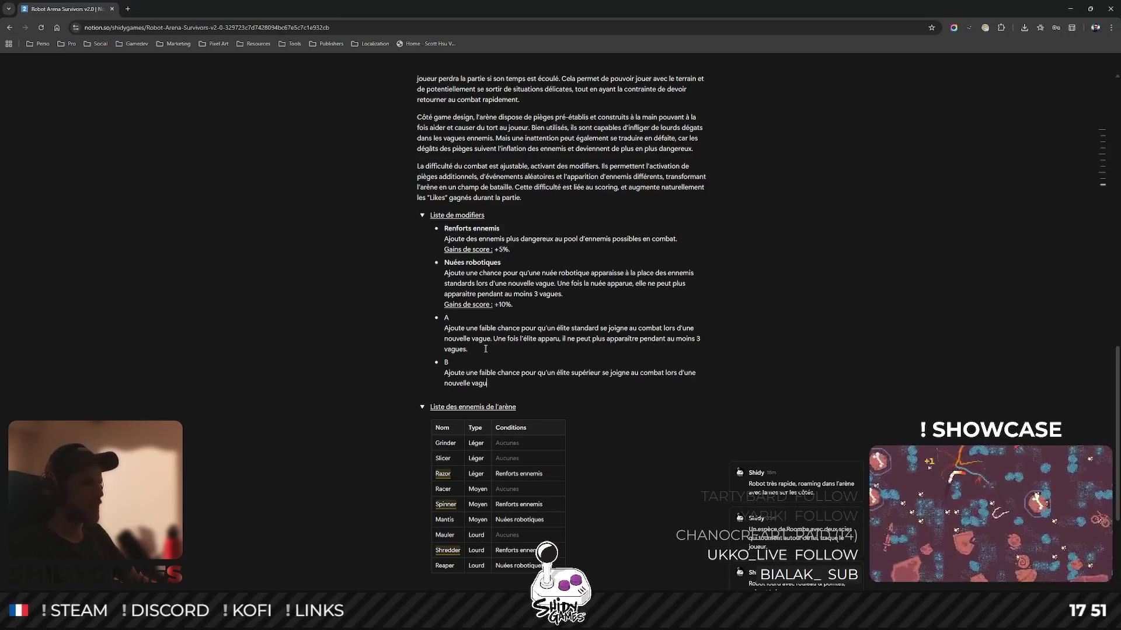
type("e. Une fois l'élite apparu")
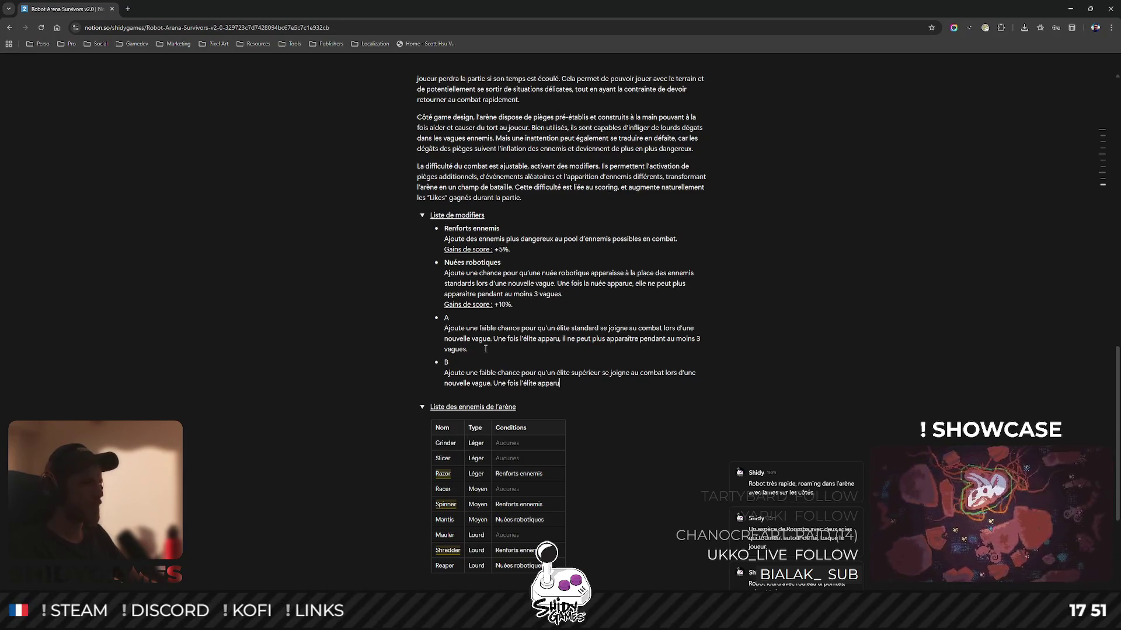
key("ctrl+Left")
key("ctrl+Left")
key("Delete")
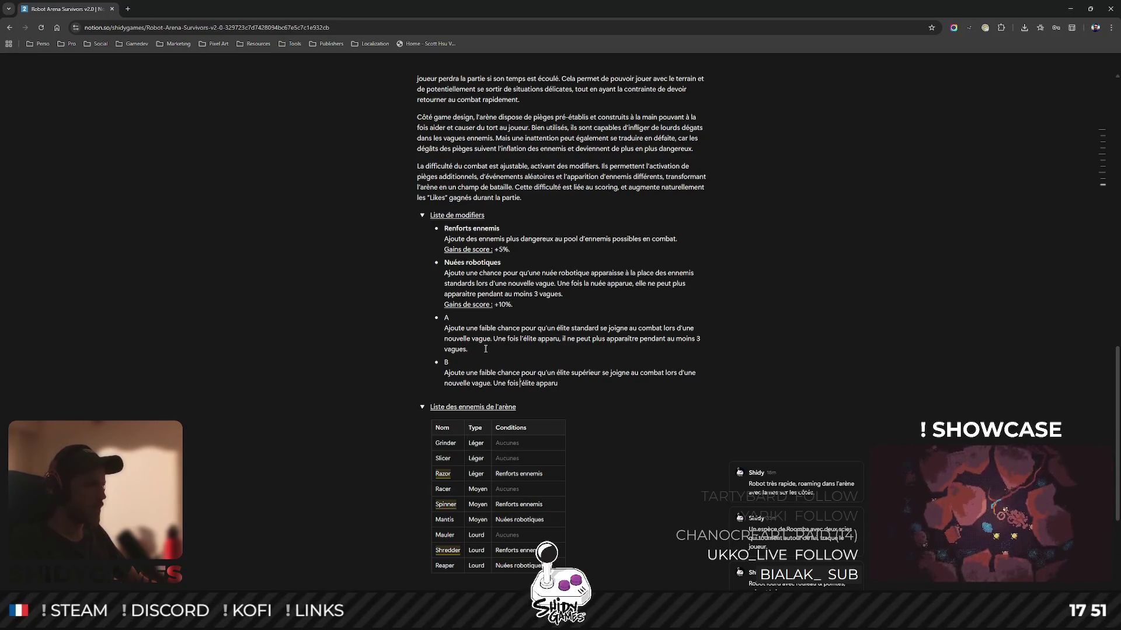
type("qu’u")
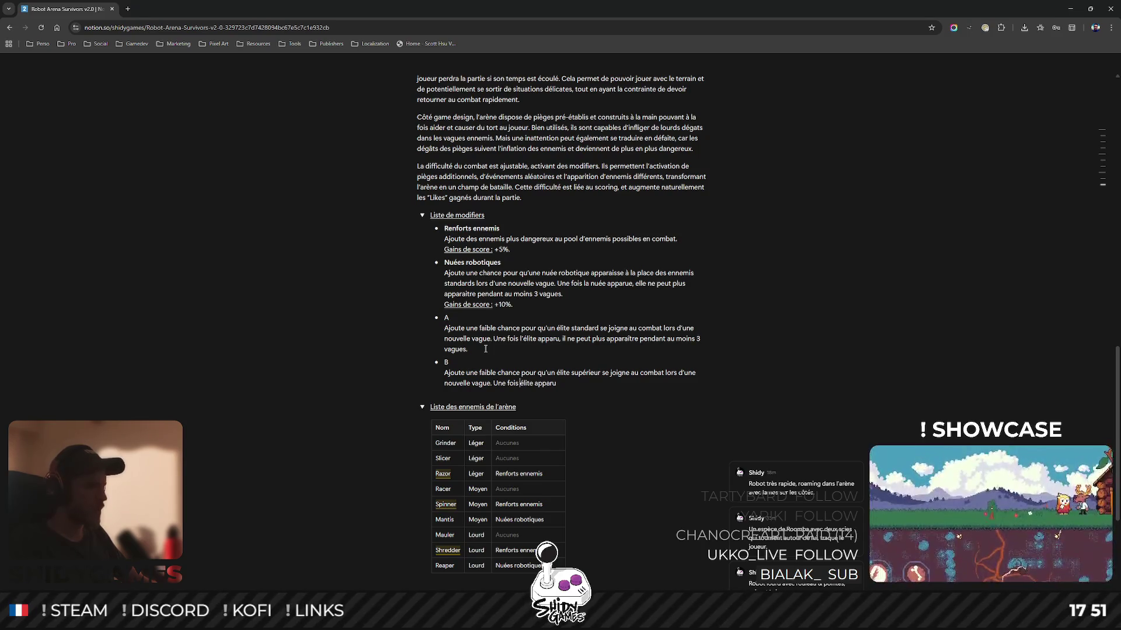
type("n élite ")
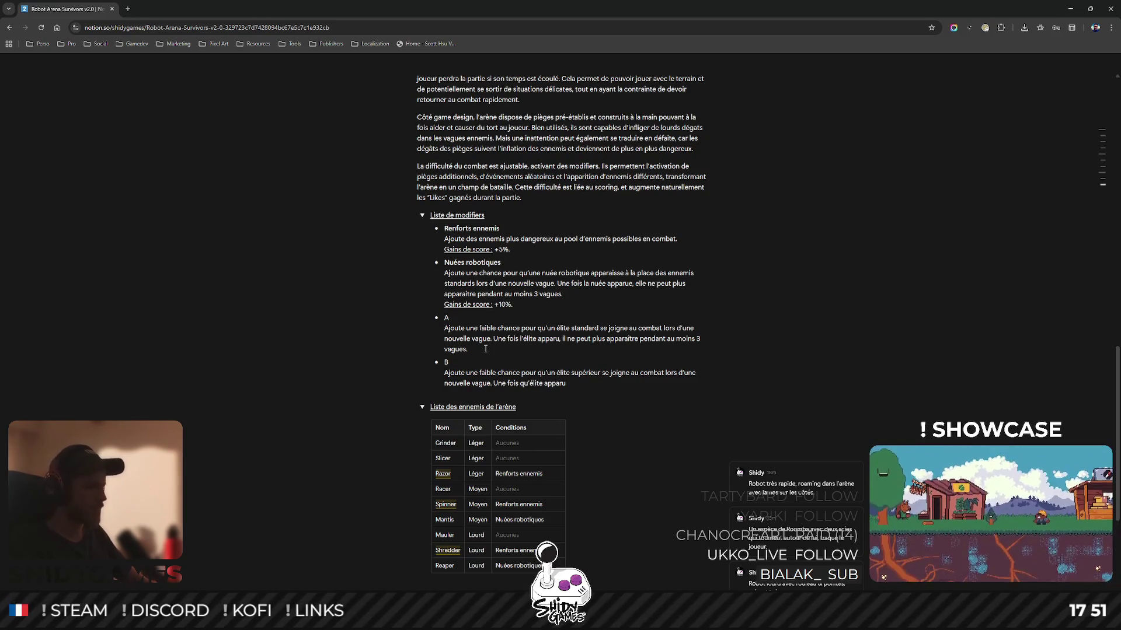
type("ait a")
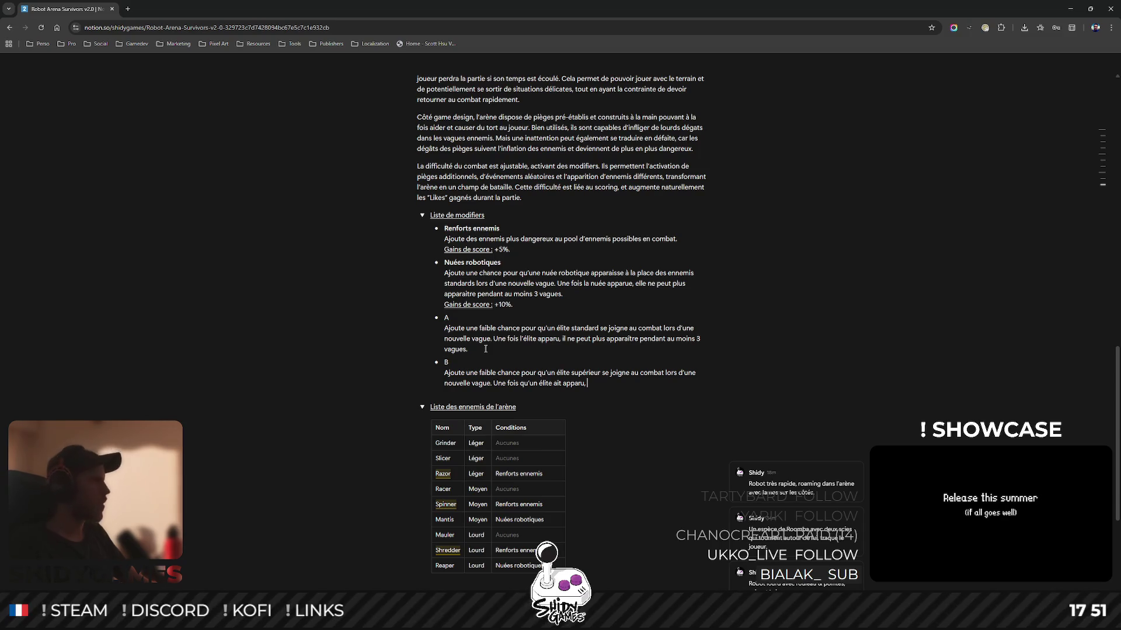
Replace B's unfinished second sentence with one beginning 'Lorsque qu'un élite apparaît'.
key("alt+Tab")
key("alt+Tab")
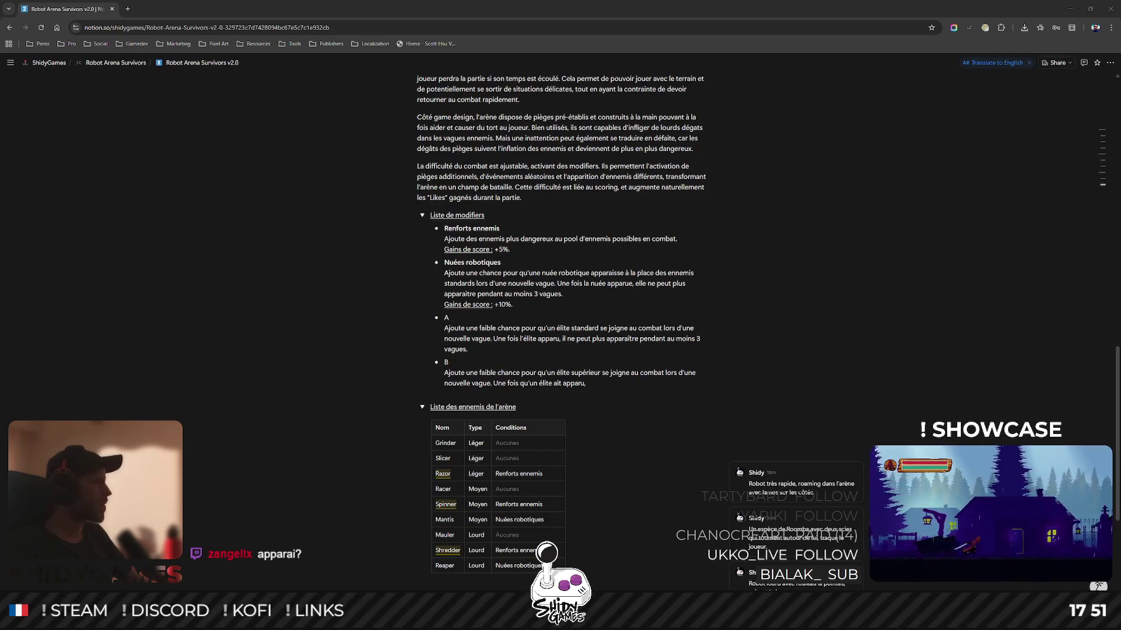
left_click(370, 383)
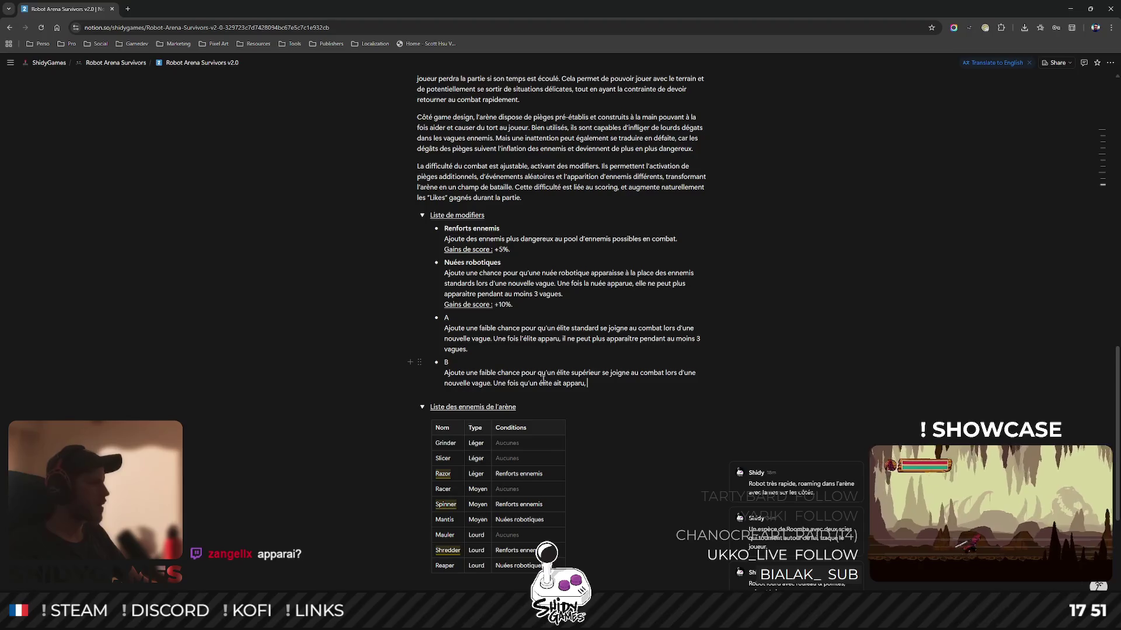
left_click(588, 385)
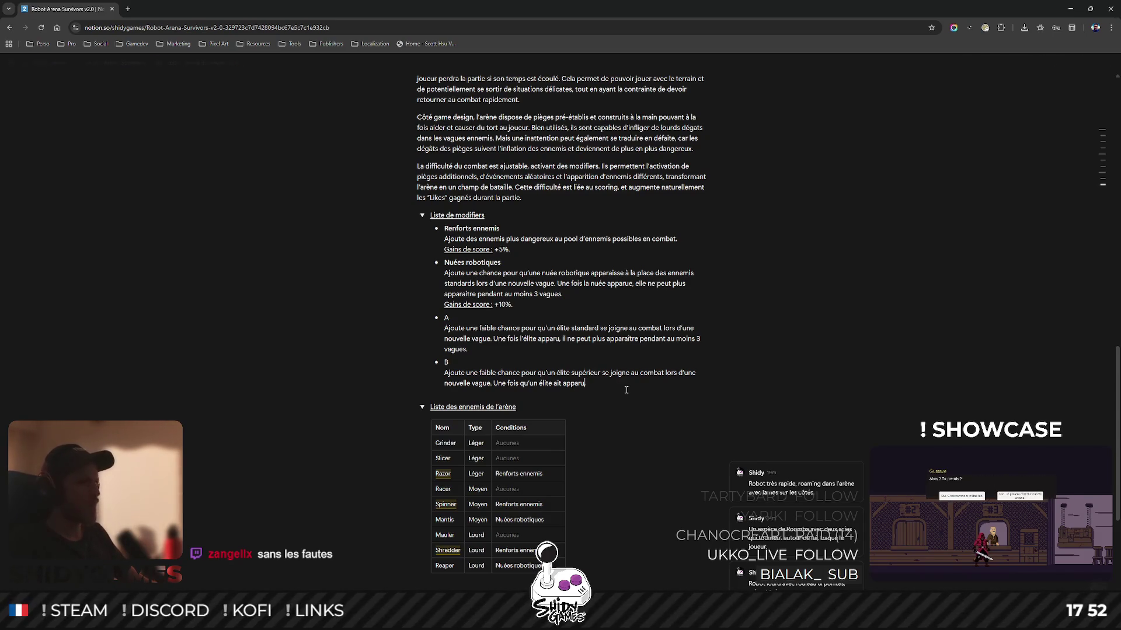
key("ctrl+shift+Left")
key("ctrl+shift+Left")
key("ctrl+shift+Left")
type("Los")
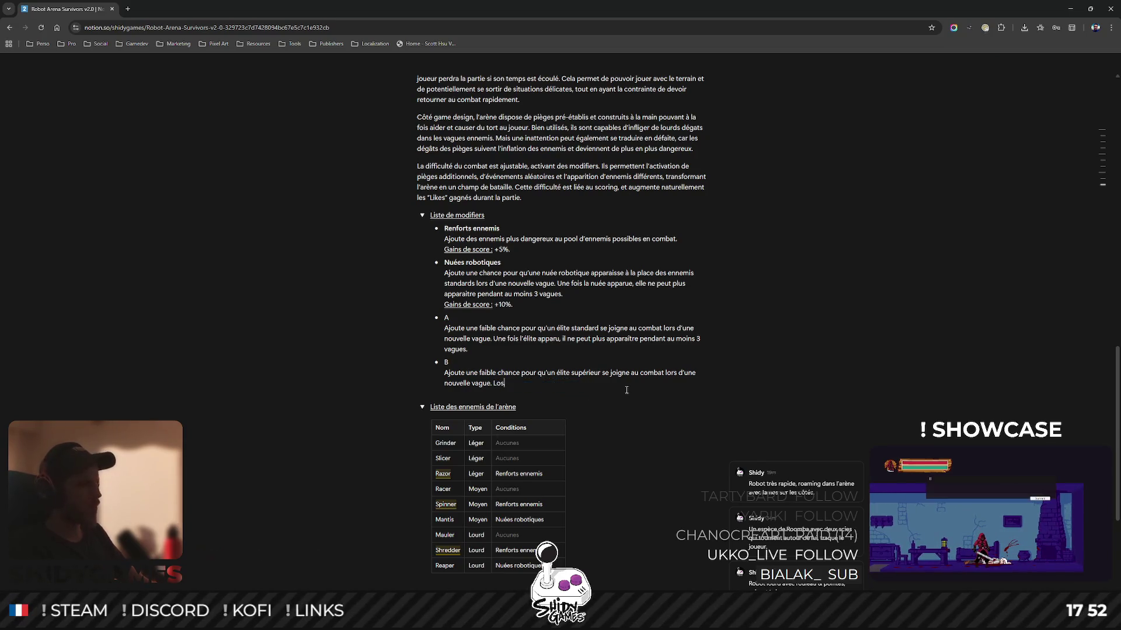
key("BackSpace")
type("rsque")
key("BackSpace")
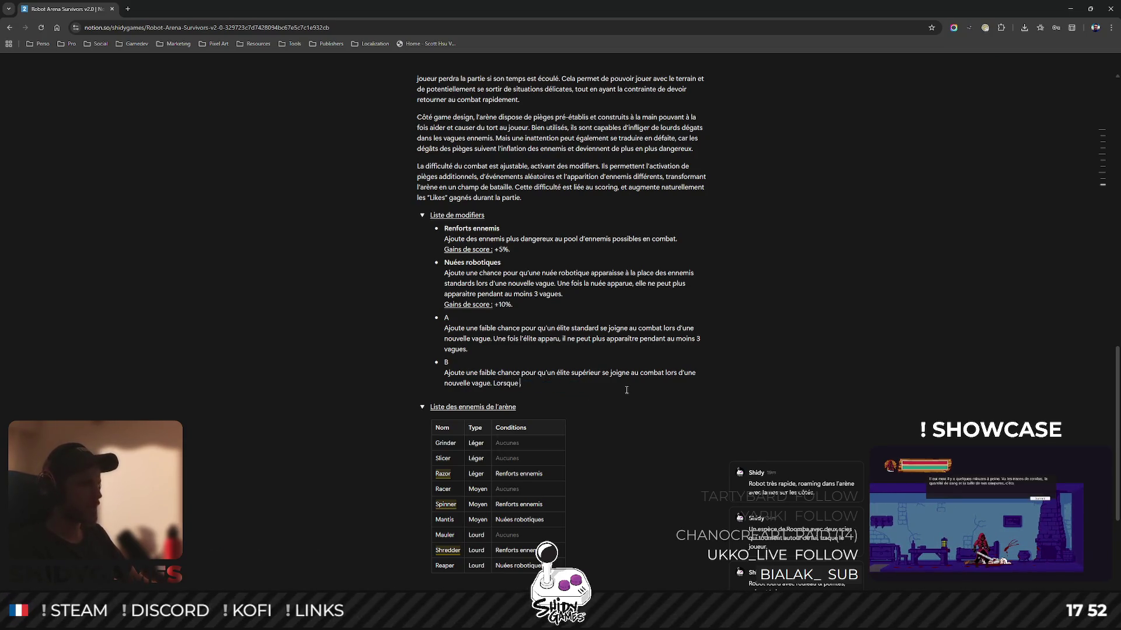
type("él")
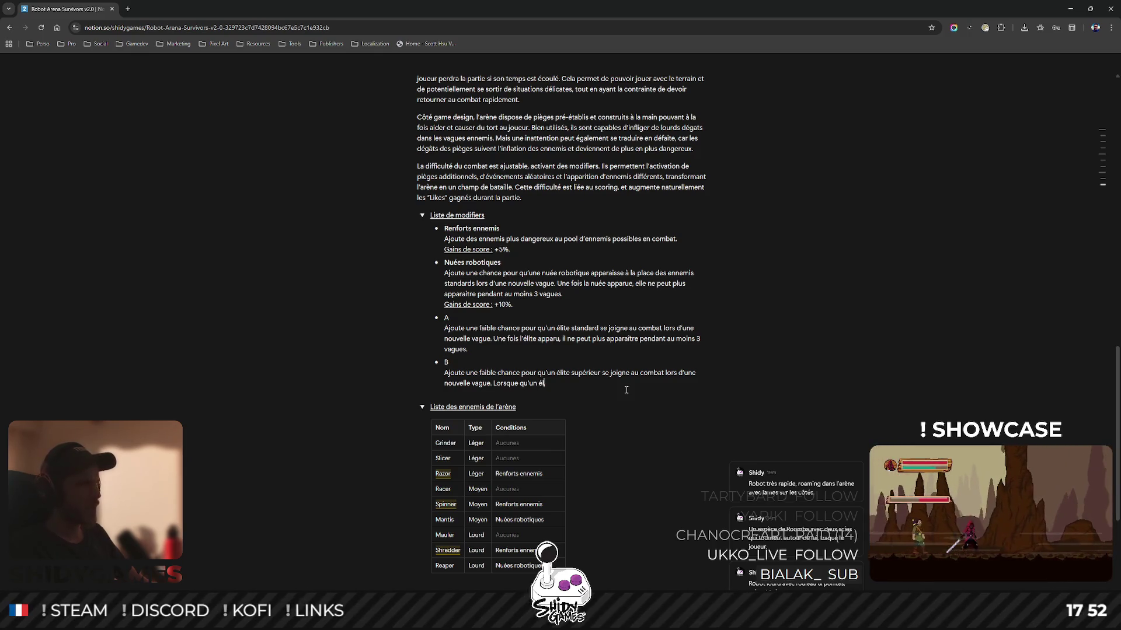
type("ite apparaît")
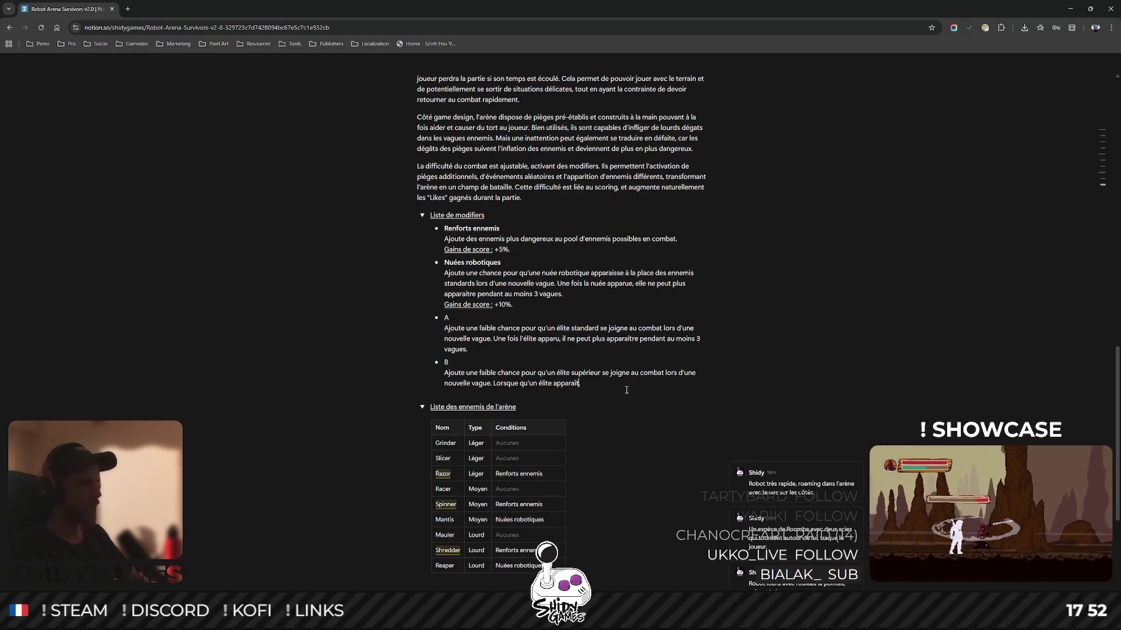
type(", il ")
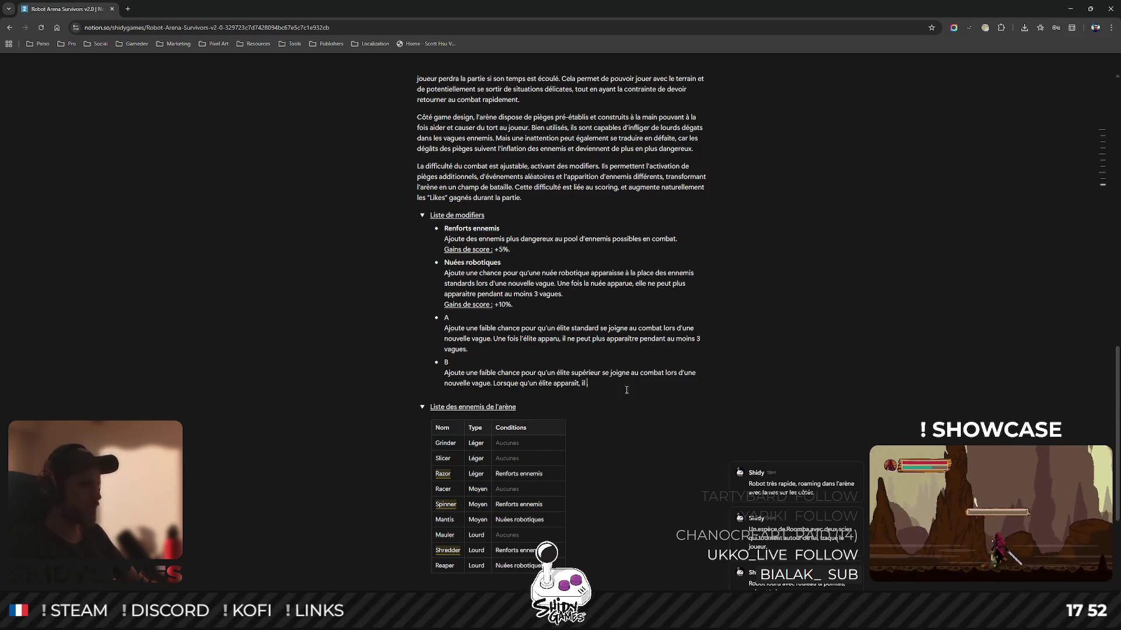
type("ne peux plus appa")
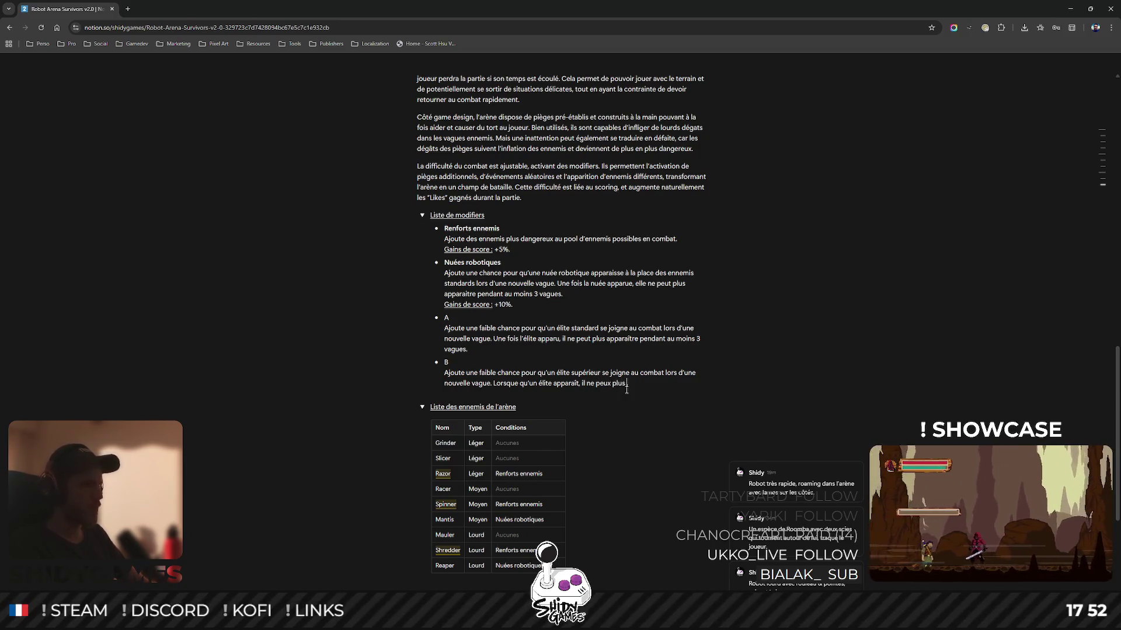
Finish it as 'il n'est plus possible qu'un élite apparaisse pendant au moins 3 vagues.'.
key("BackSpace")
key("BackSpace")
key("BackSpace")
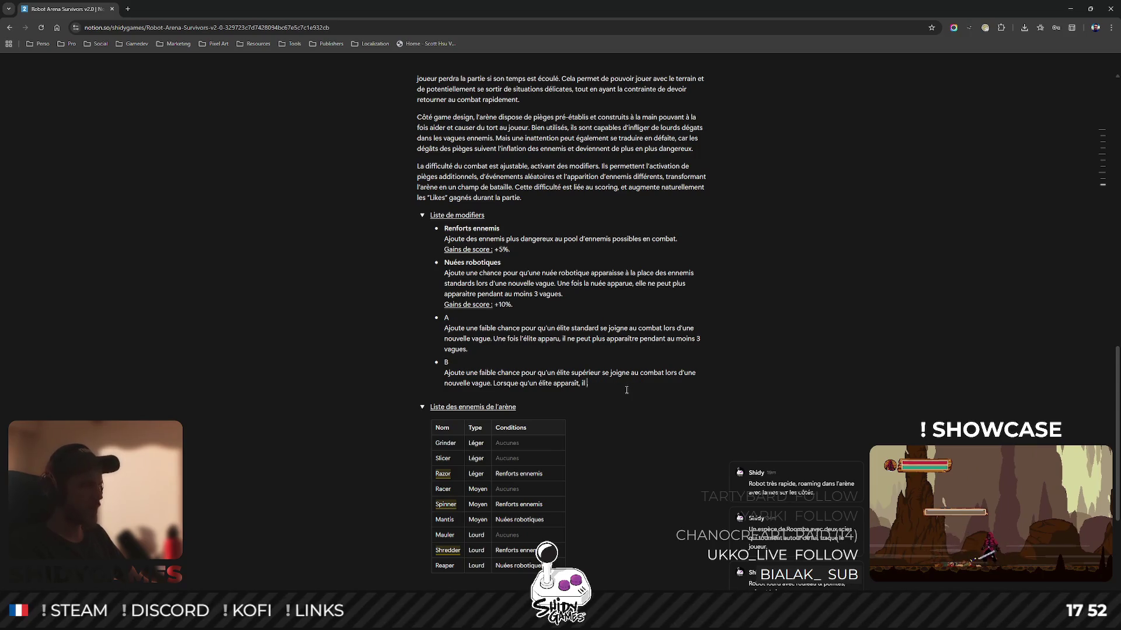
type("l n'")
type("plus possible ")
type("qu'un éli")
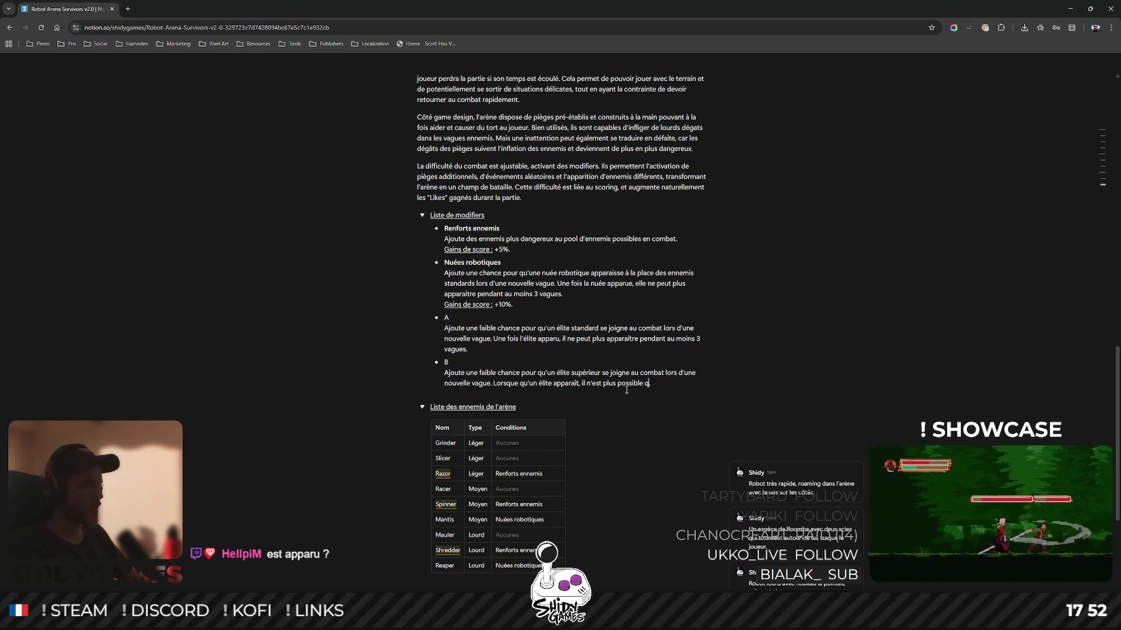
type("te apparaisse.")
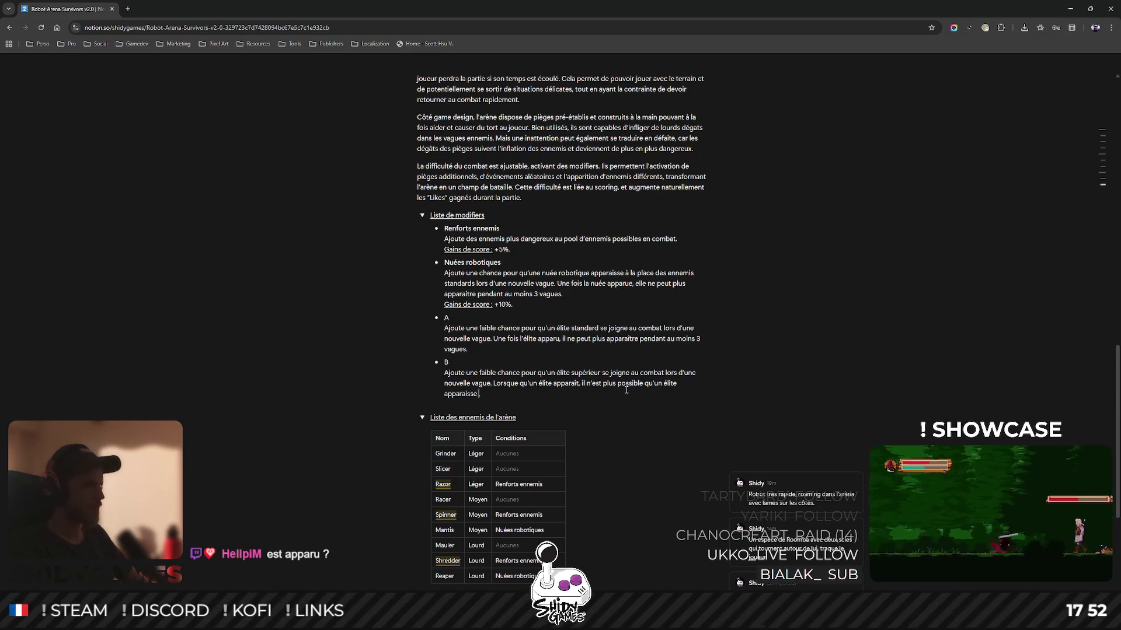
type(" pour au moins 3 vagues.")
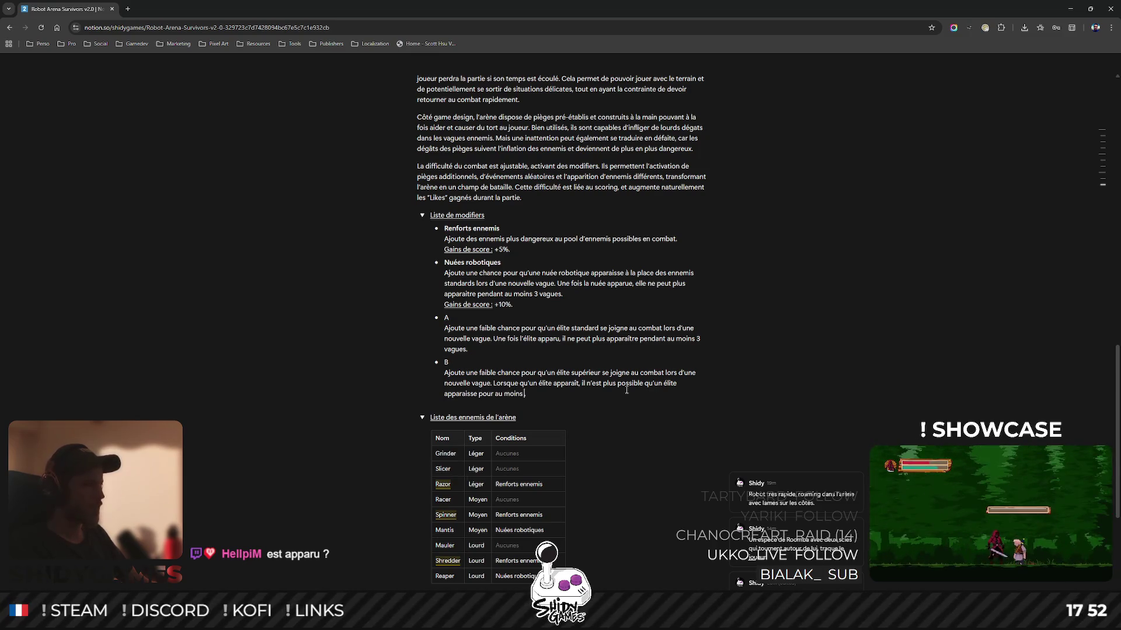
key("BackSpace")
key("BackSpace")
key("BackSpace")
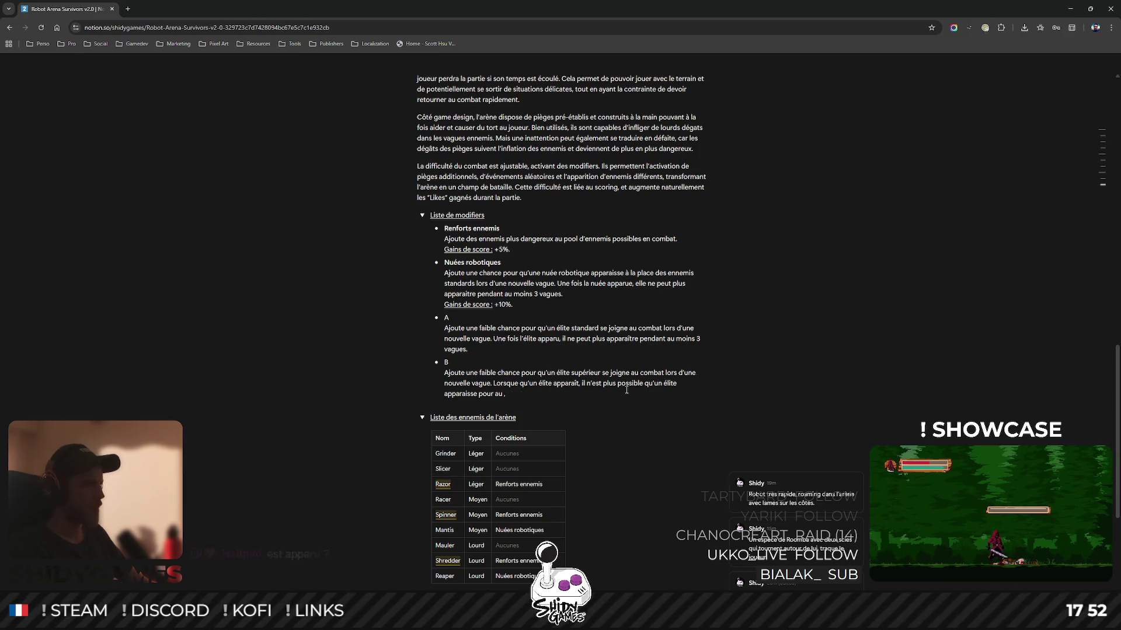
type("pendant au moins ")
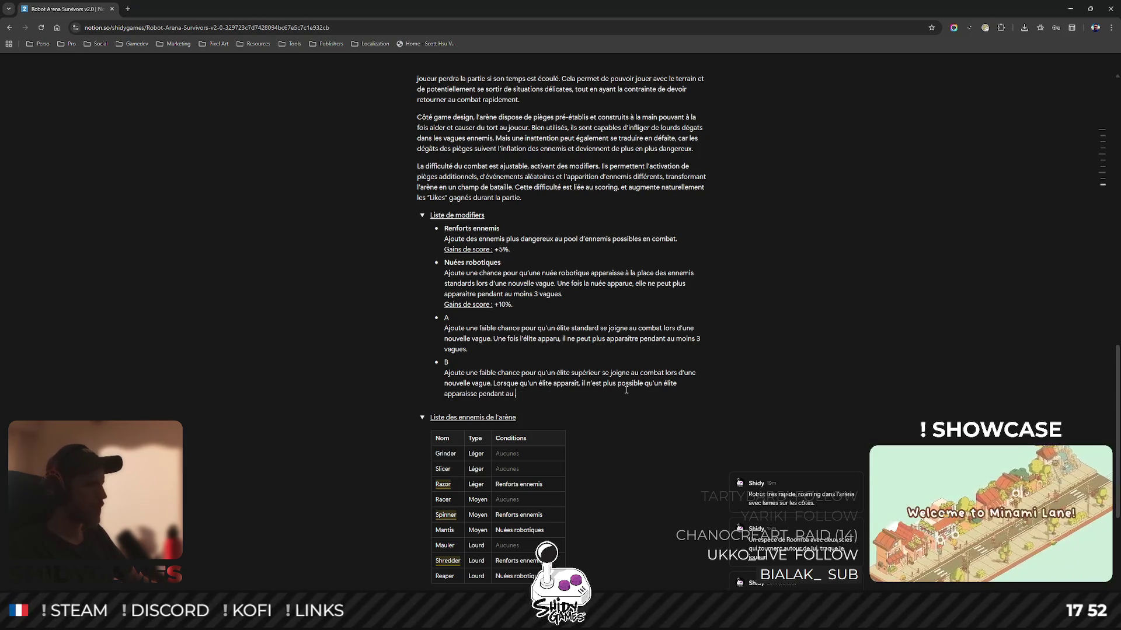
type(",")
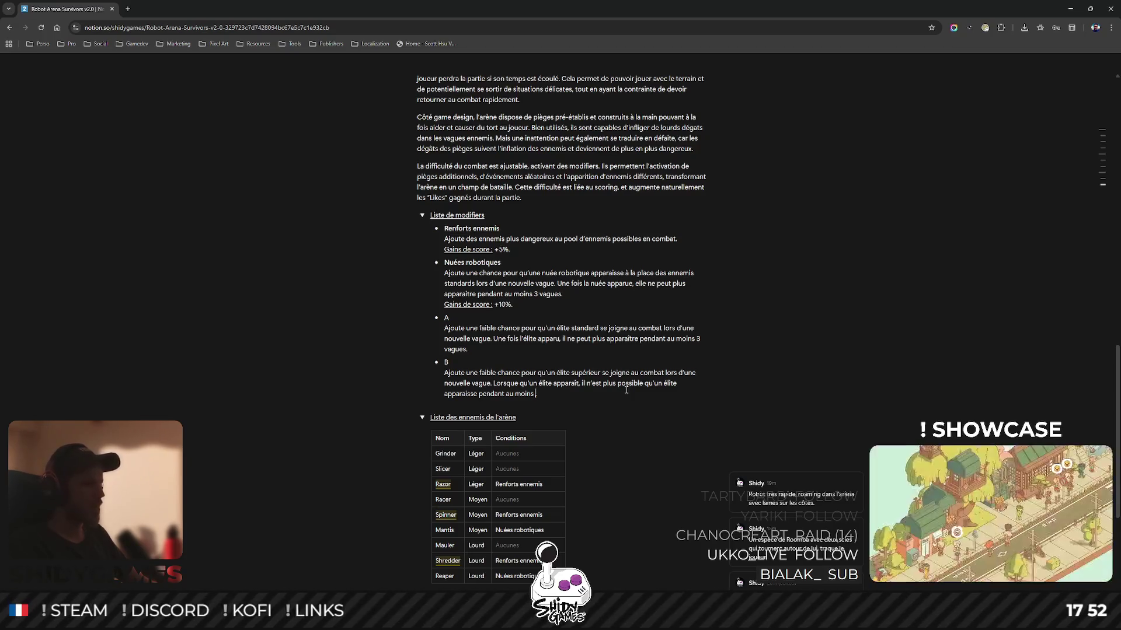
type("3 vagues")
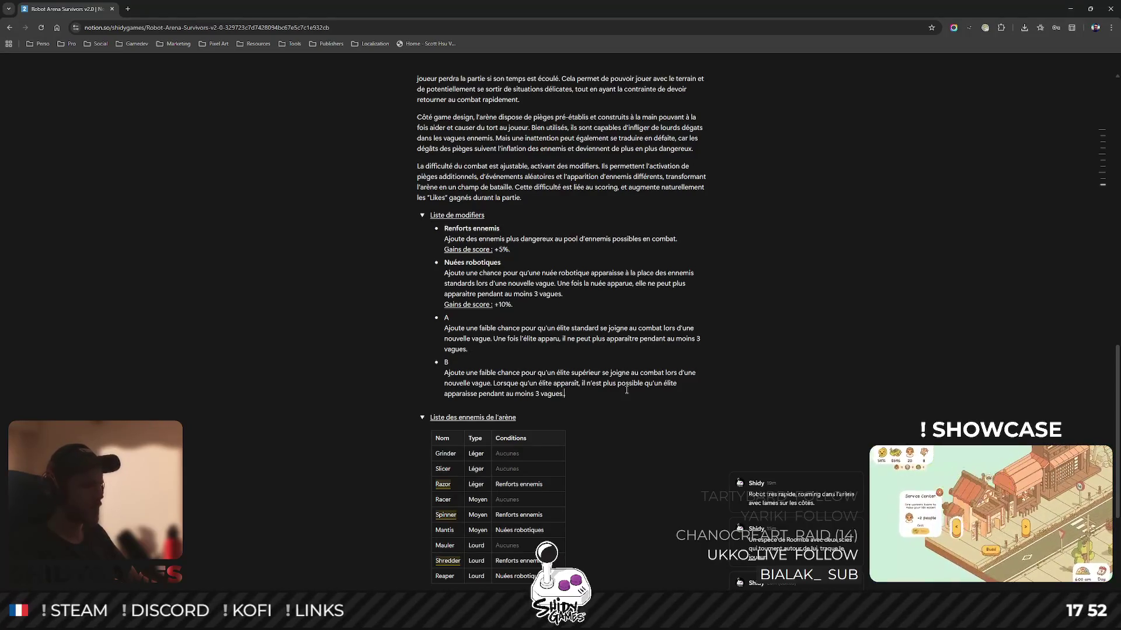
left_click(481, 374, "shift")
Copy B's second sentence and paste it over A's second sentence.
left_click(494, 384, "shift")
right_click(722, 378)
left_click(738, 387)
left_click_drag(494, 339, 753, 352)
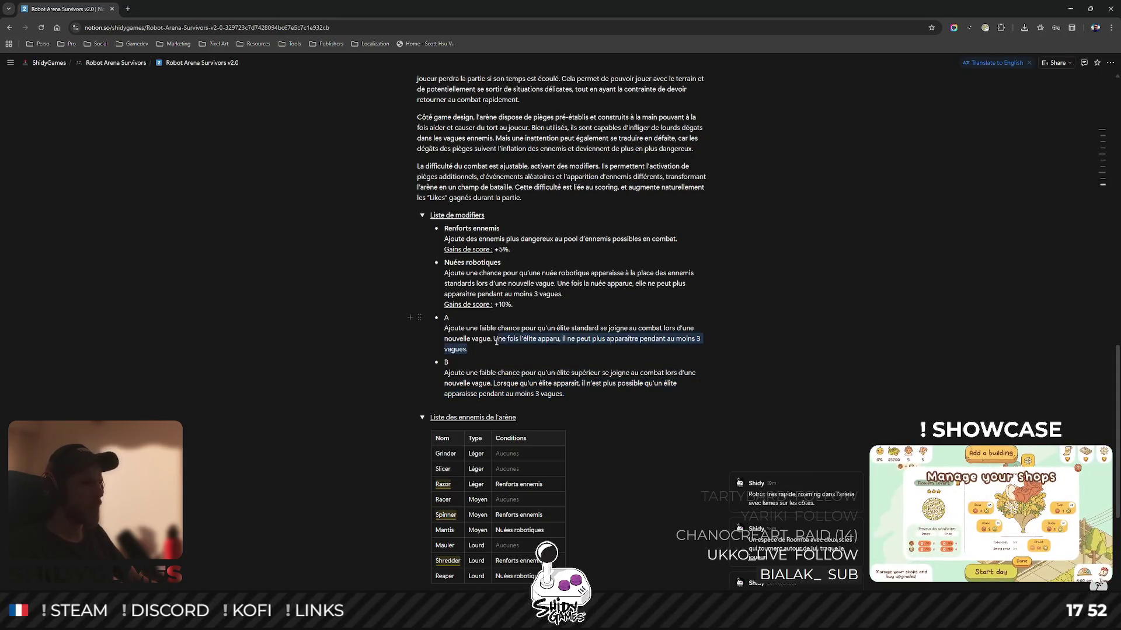
type("Lorsque qu'un élite apparaît, il n'est plus possible qu'un élite apparaisse pendant au moins 3 vagues.")
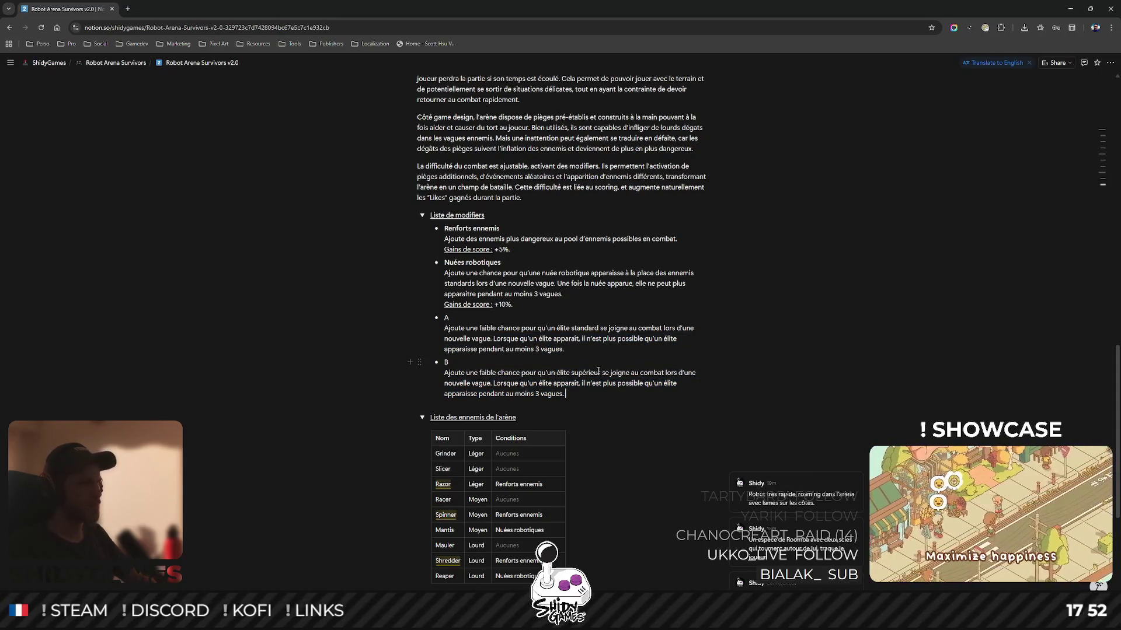
Compare the words supérieur and standard and select the A title across both modifiers.
double_click(575, 373)
double_click(585, 328)
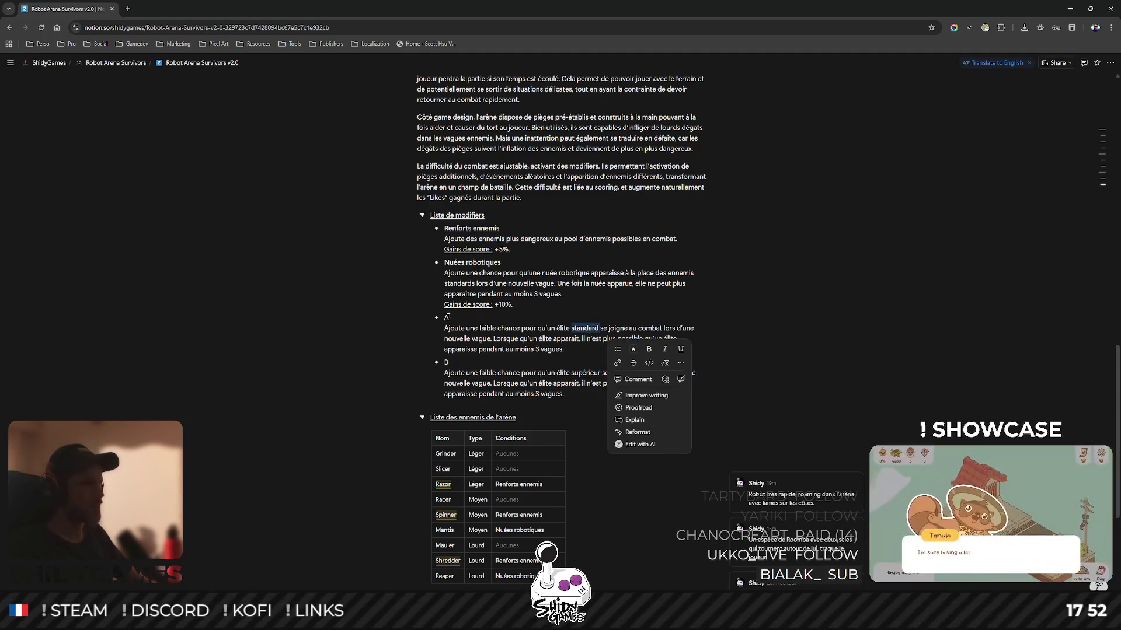
left_click(447, 317)
key("shift+Home")
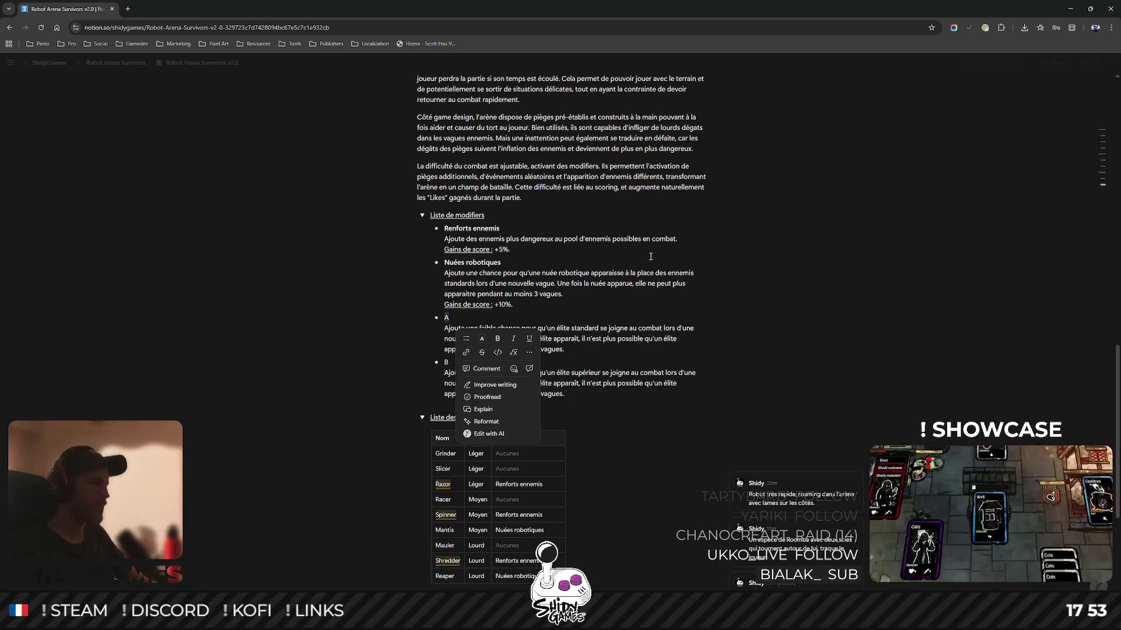
left_click(560, 348)
scroll(555, 344, "down", 1)
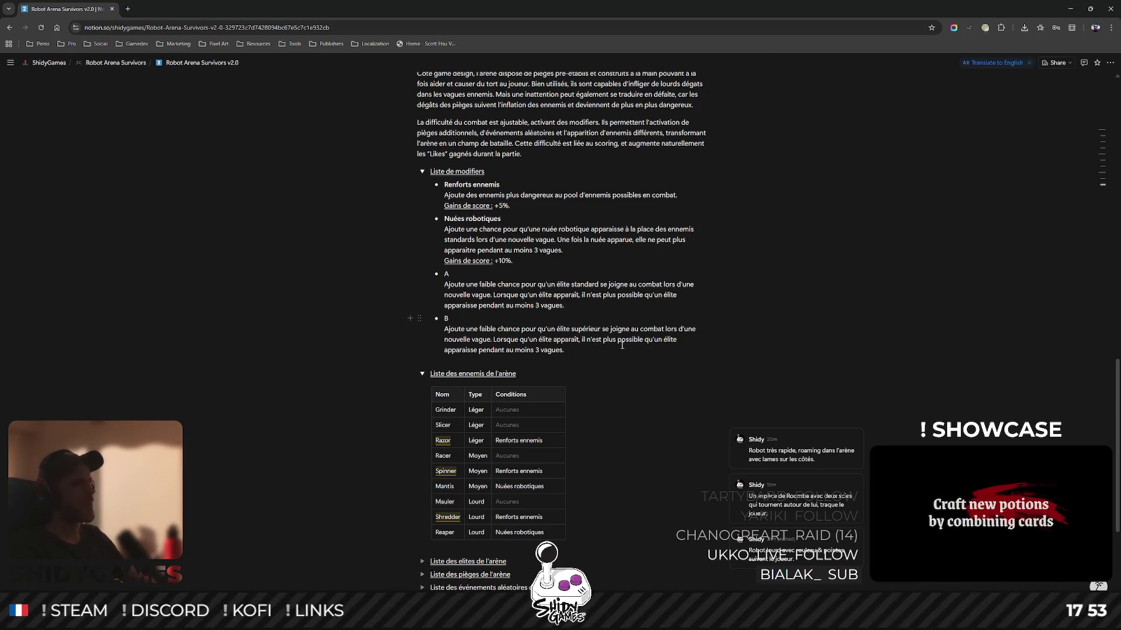
Add a Scies Rotatives modifier after B and capitalise the Renforts Ennemis and Nuées Robotiques titles.
key("shift+Return")
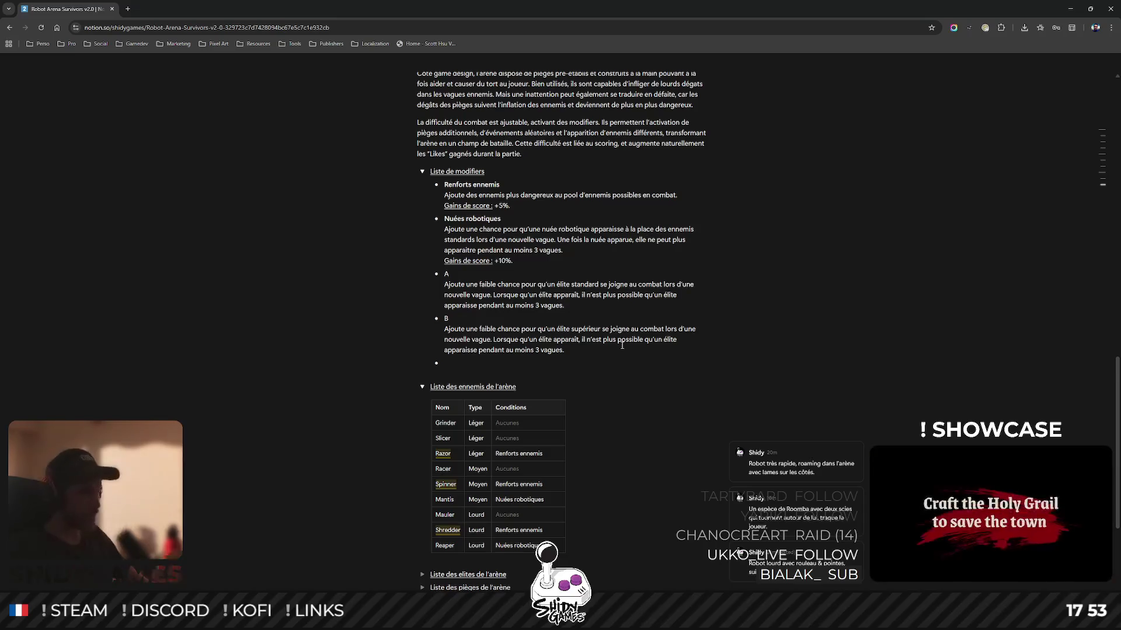
type("Scies R")
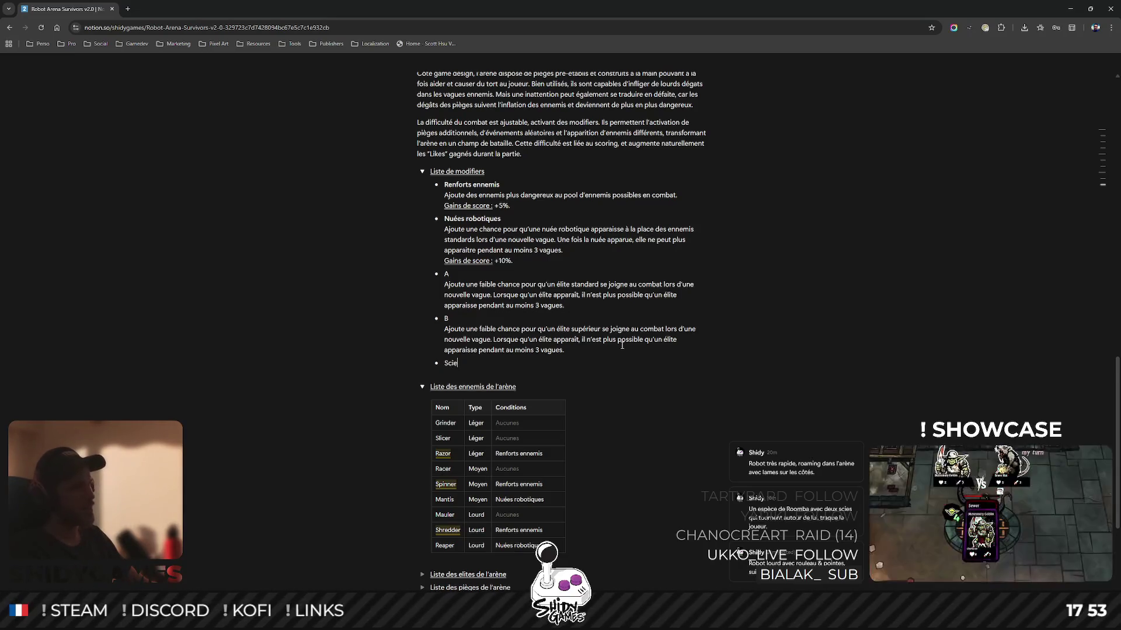
type("otatives")
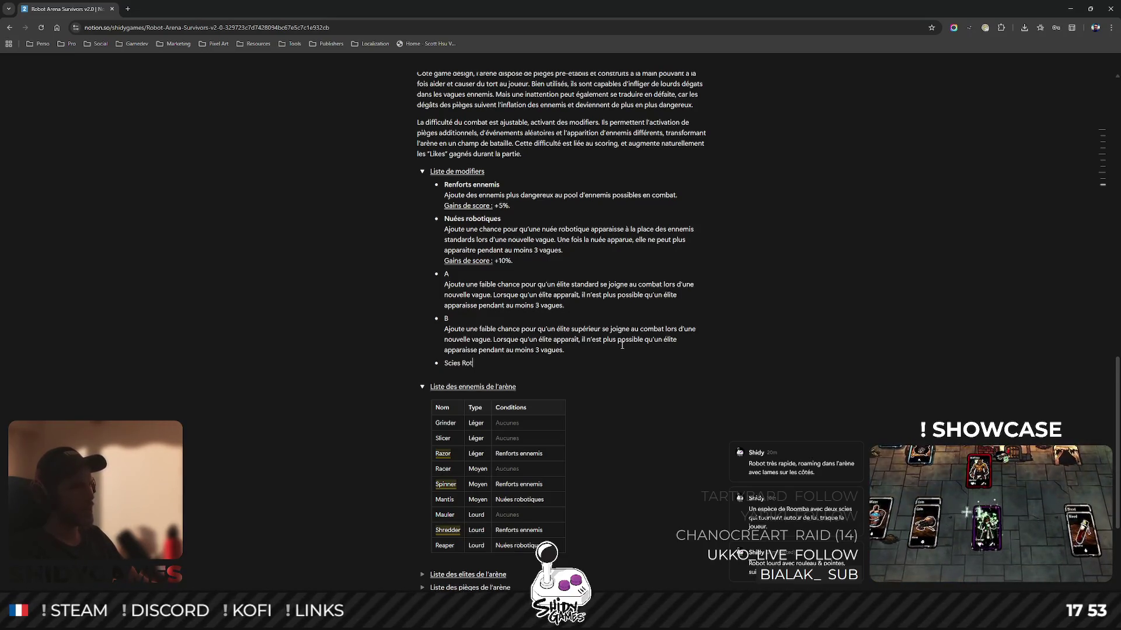
left_click(474, 184)
key("Delete")
type("E")
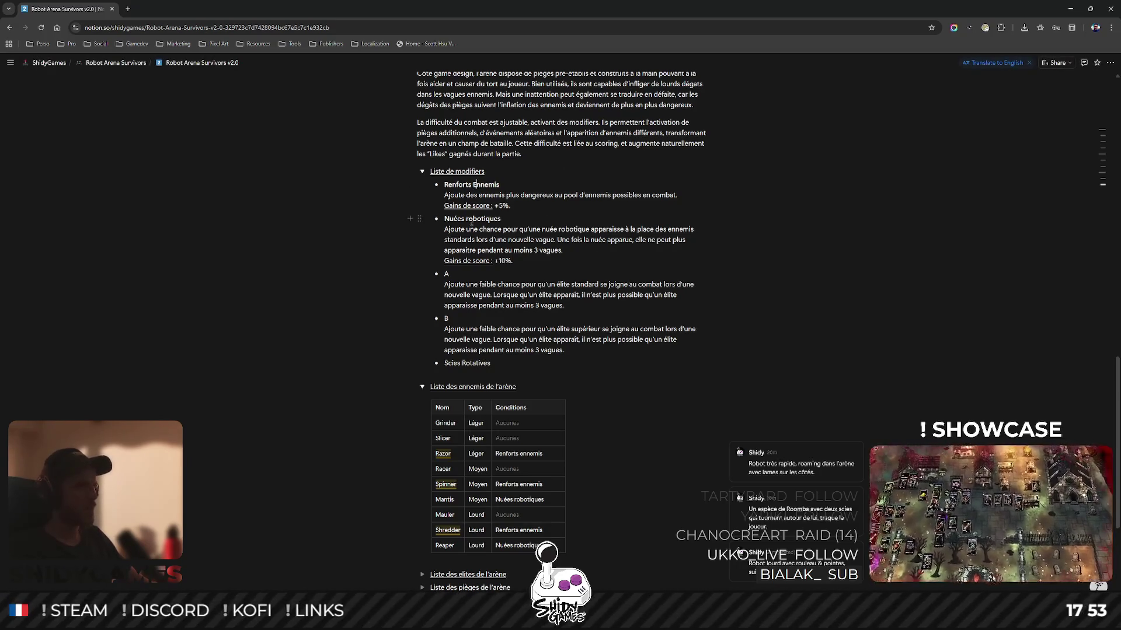
left_click(468, 218)
key("Delete")
Complete the Nuées Robotiques title and capitalise Ennemis in Razor's and Spinner's conditions.
type("R")
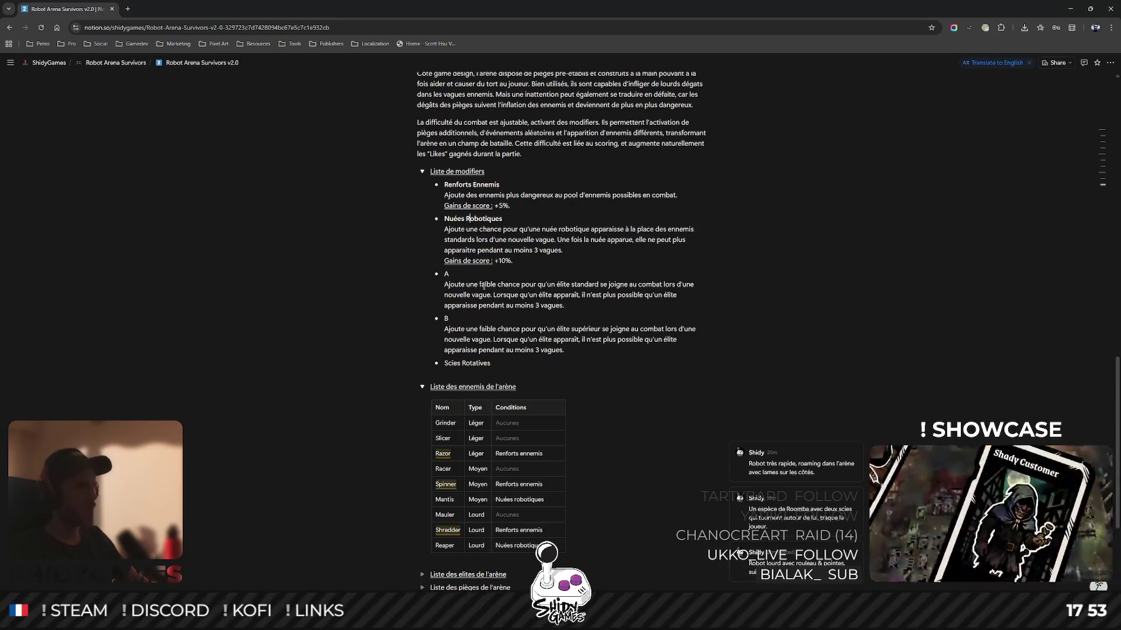
left_click(520, 454)
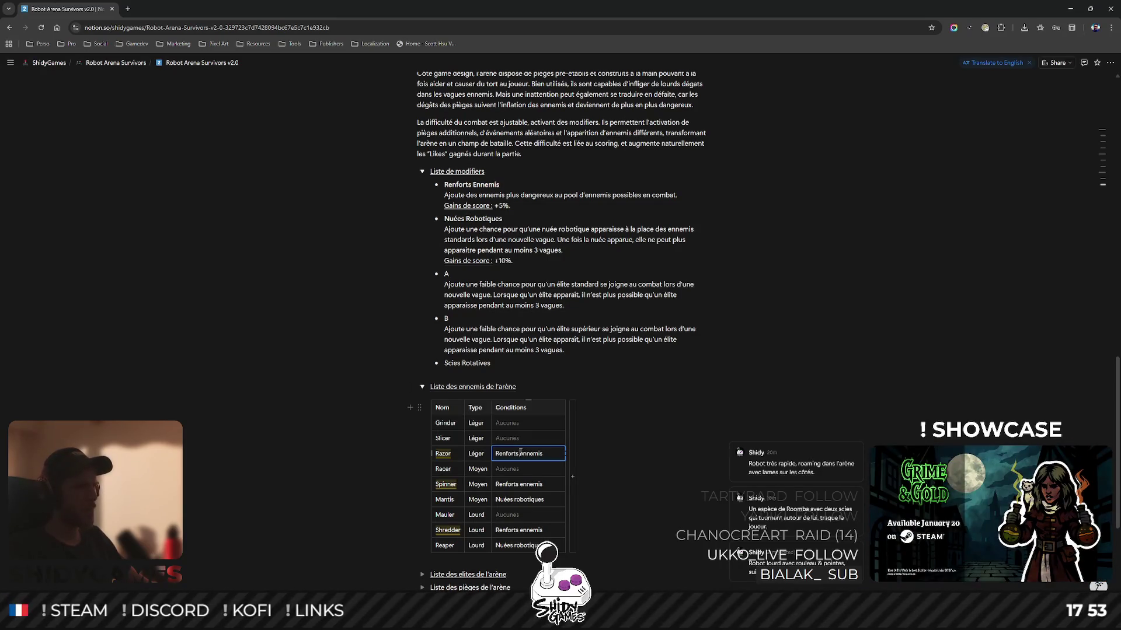
key("Delete")
type("E")
left_click(520, 484)
key("Delete")
type("E")
Capitalise Robotiques for Mantis and Ennemis for Shredder, then check Reaper's condition.
left_click(516, 500)
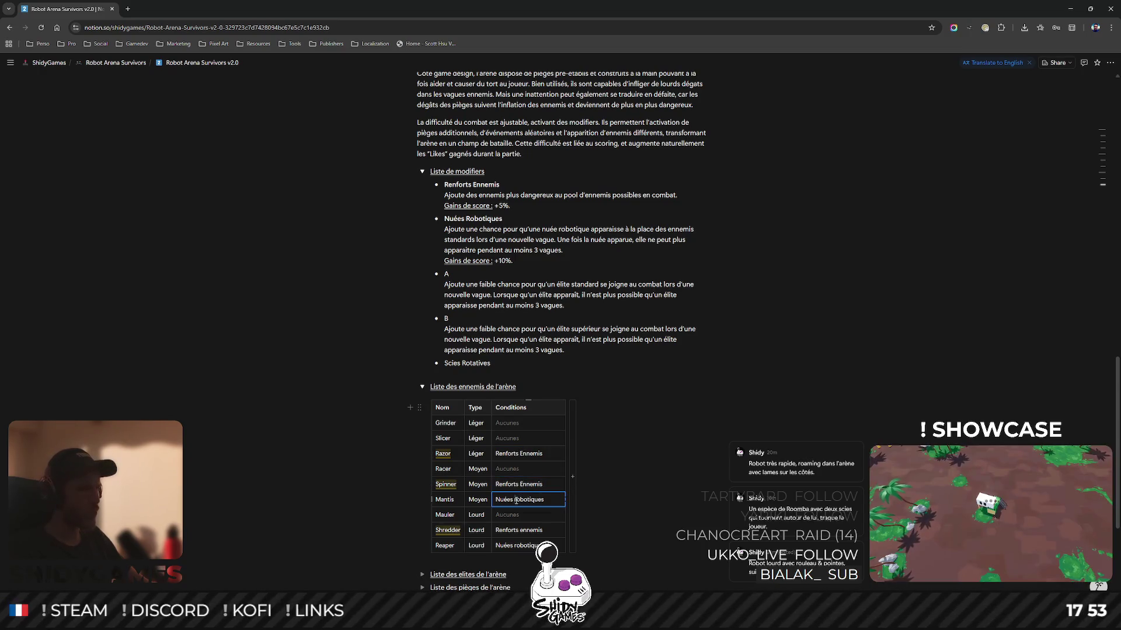
key("Delete")
type("R")
left_click(522, 529)
key("Delete")
type("E")
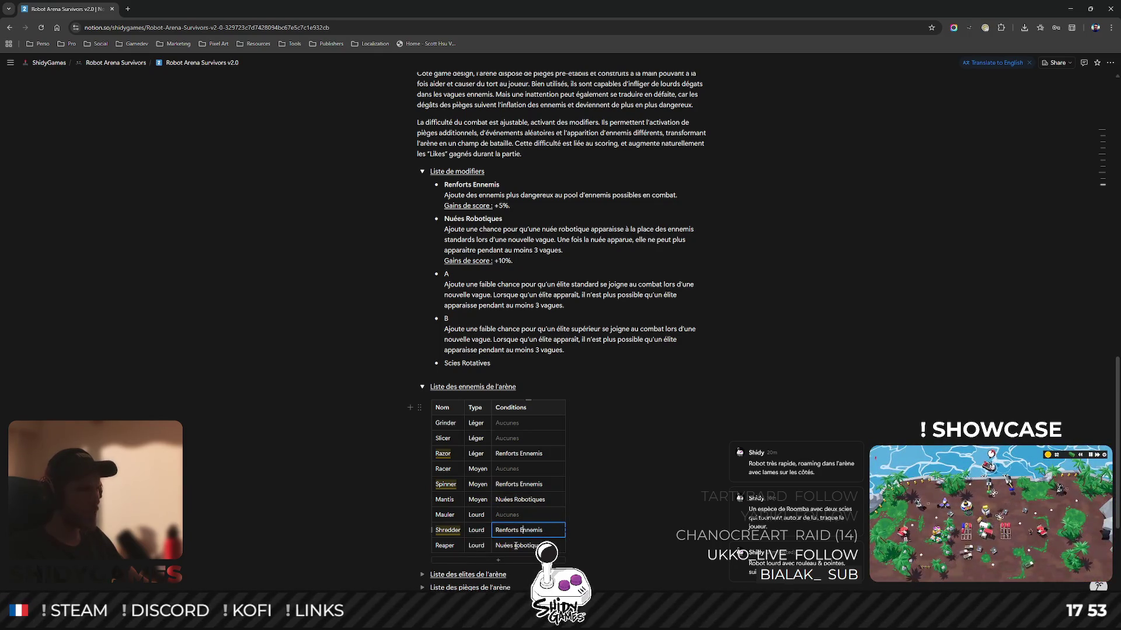
left_click(516, 546)
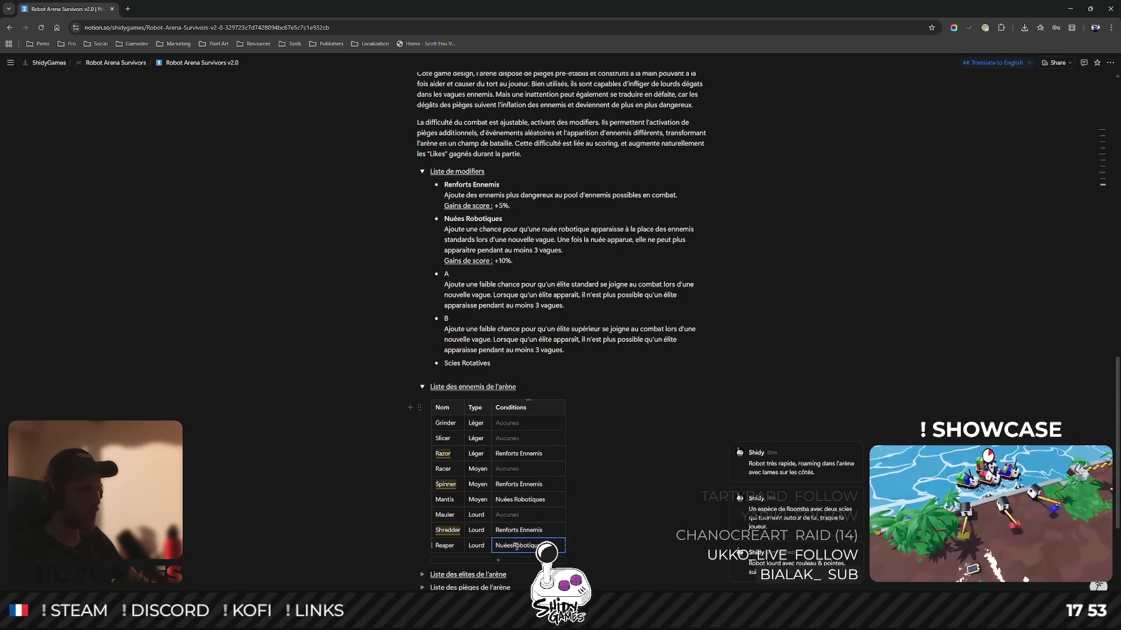
left_click(636, 349)
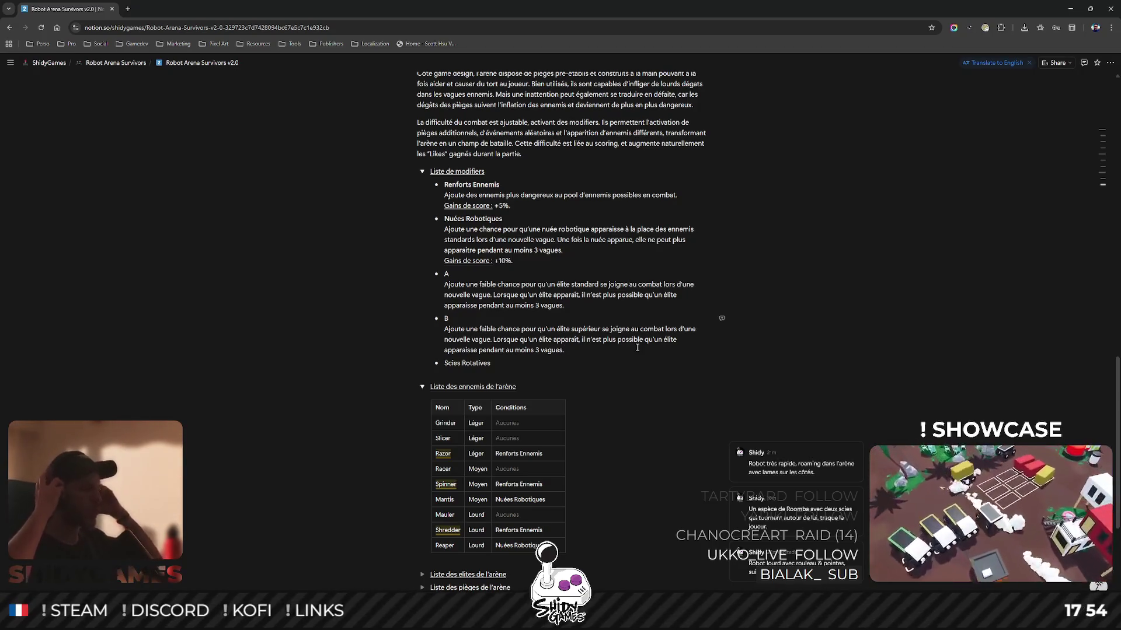
Describe Scies Rotatives as 'Ajoute des pièges de scies rotatives dans l'arène.' and start an empty bullet below.
left_click(637, 348)
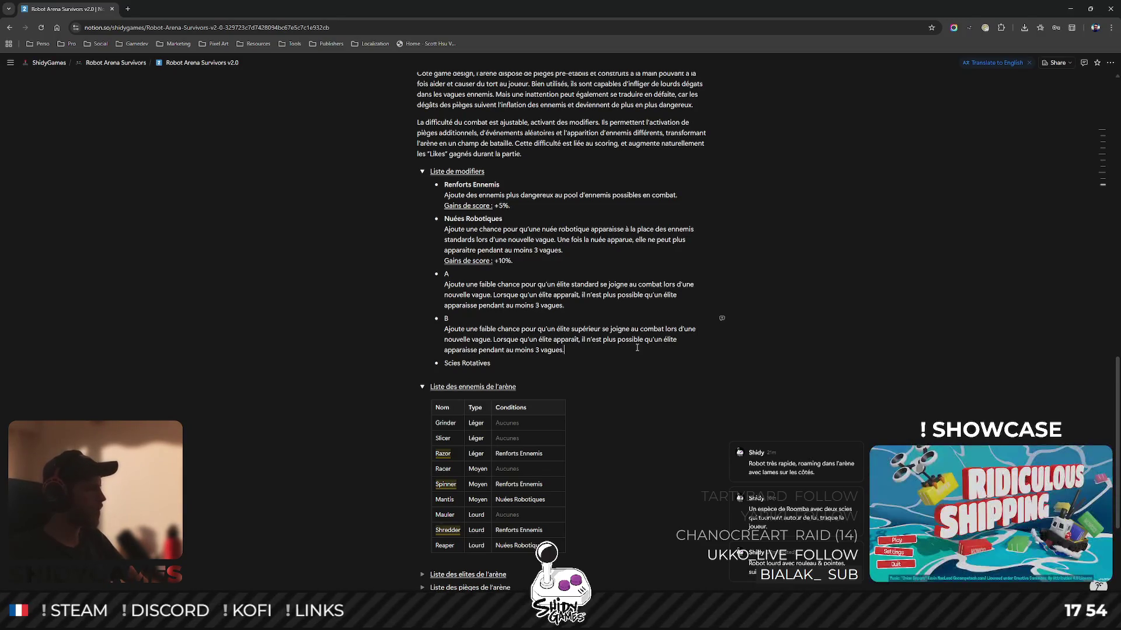
left_click(637, 367)
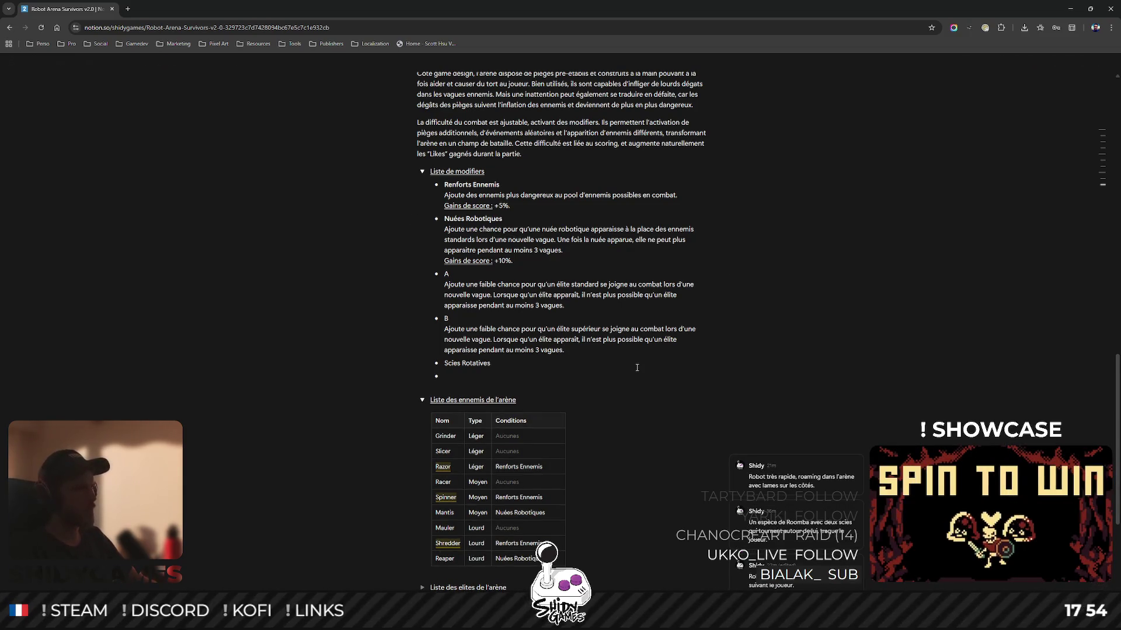
key("shift+Return")
type("Ajoute des")
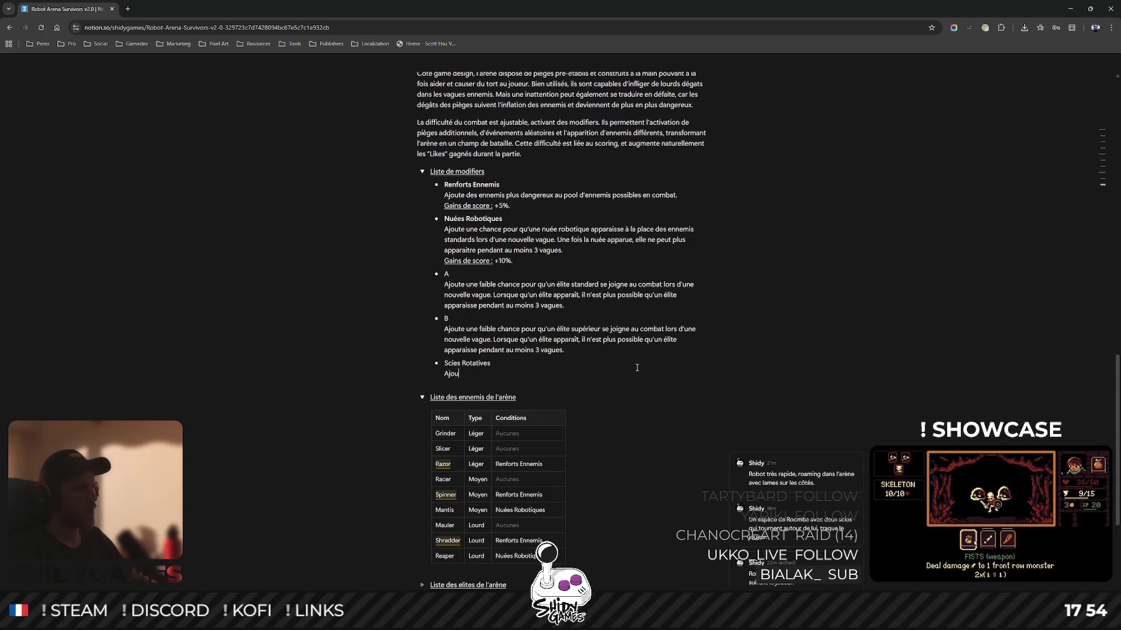
key("BackSpace")
key("BackSpace")
key("BackSpace")
type("u")
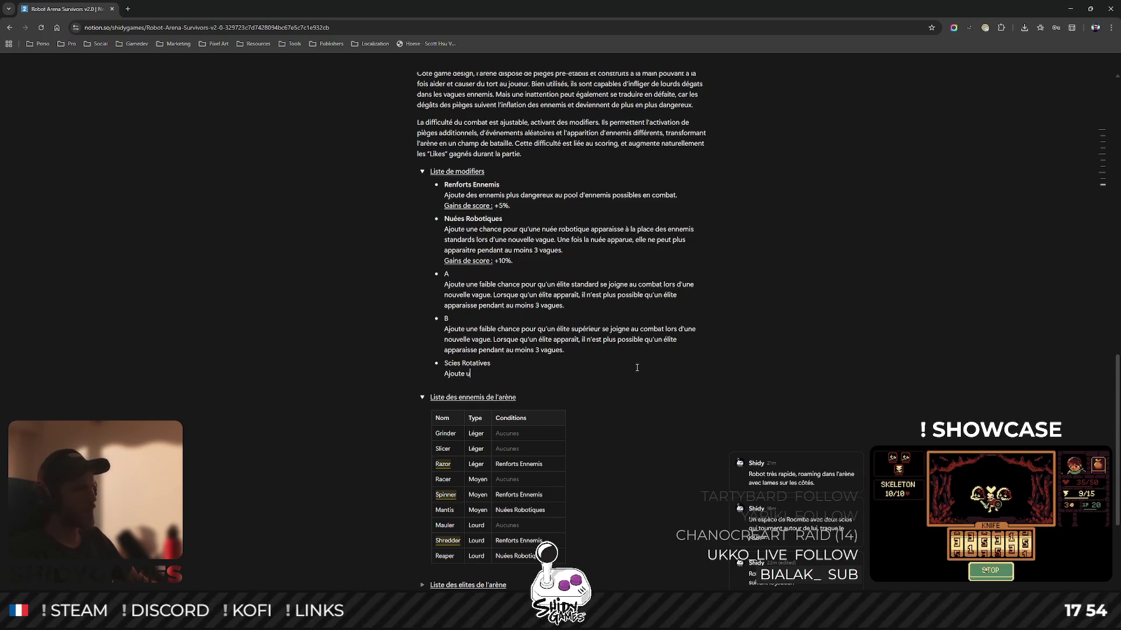
key("BackSpace")
type("des ")
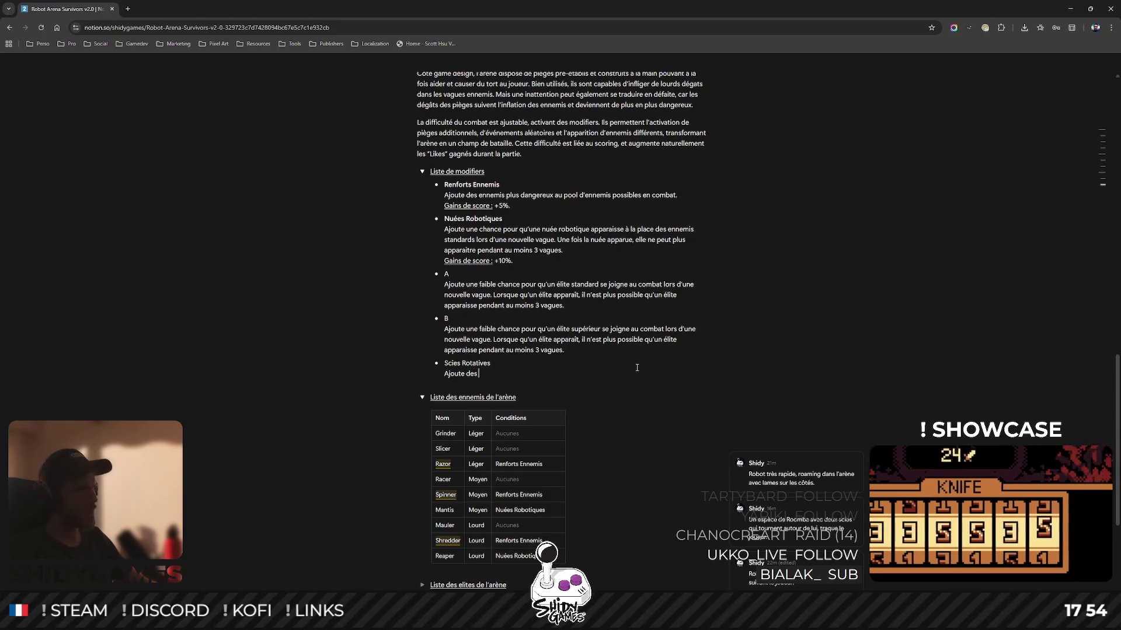
type("pièges de")
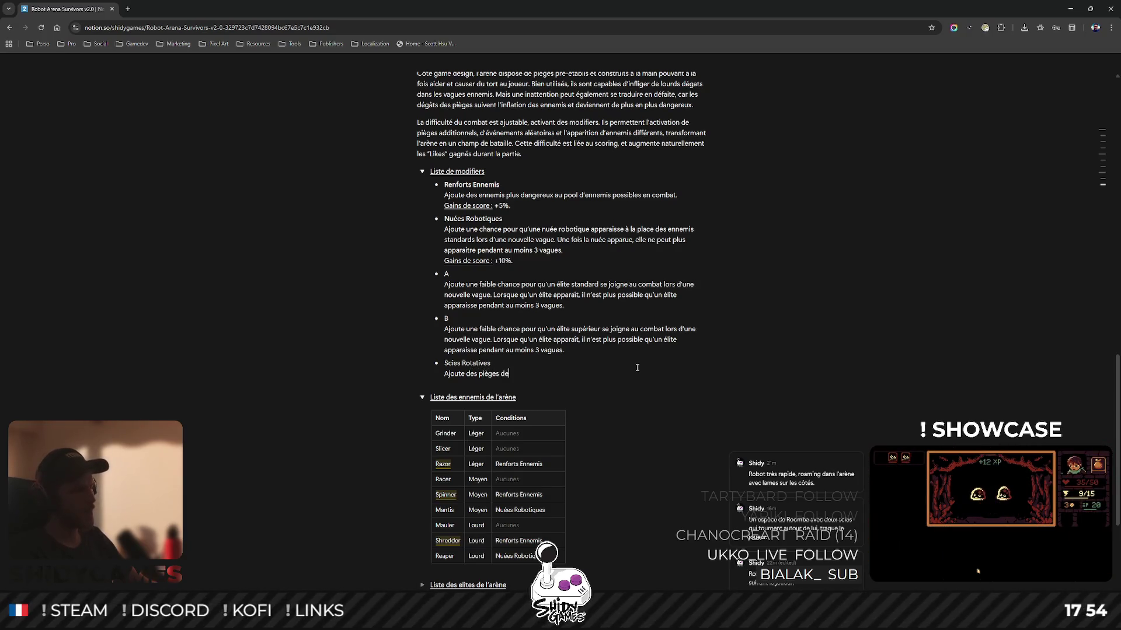
type(" sceies ")
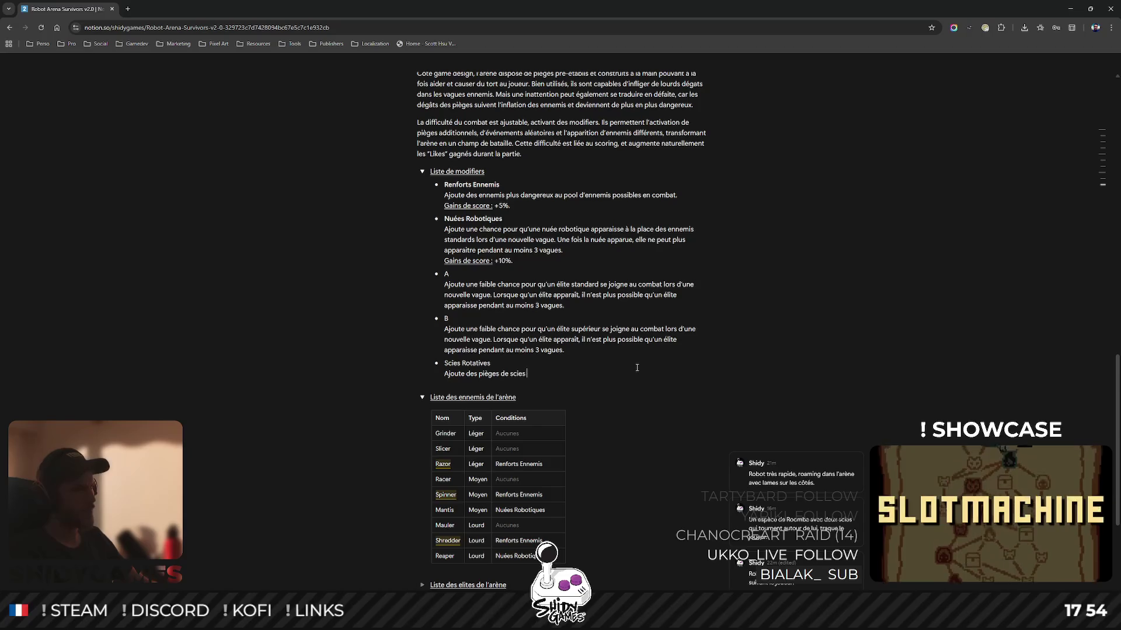
type("rotat")
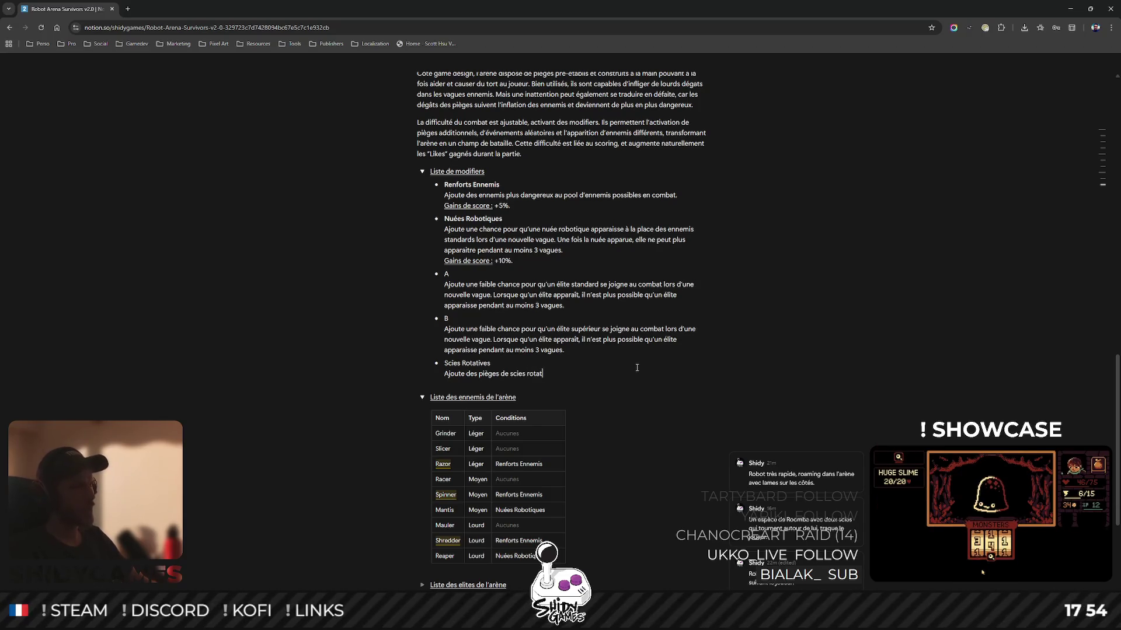
type("ives dans l'ar")
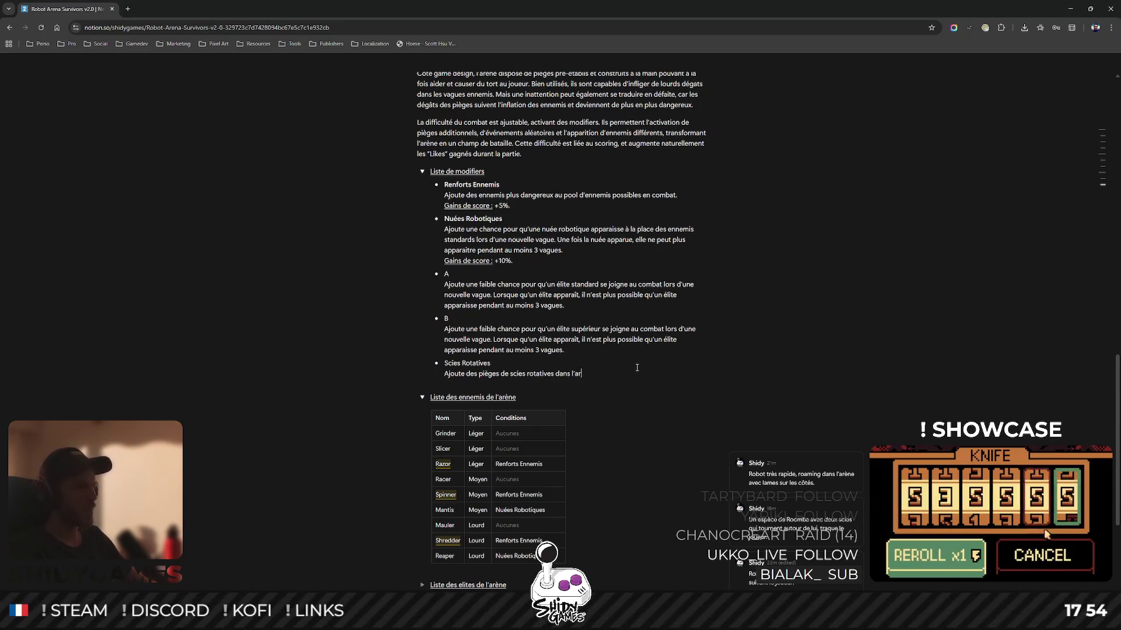
type("ène. Ces")
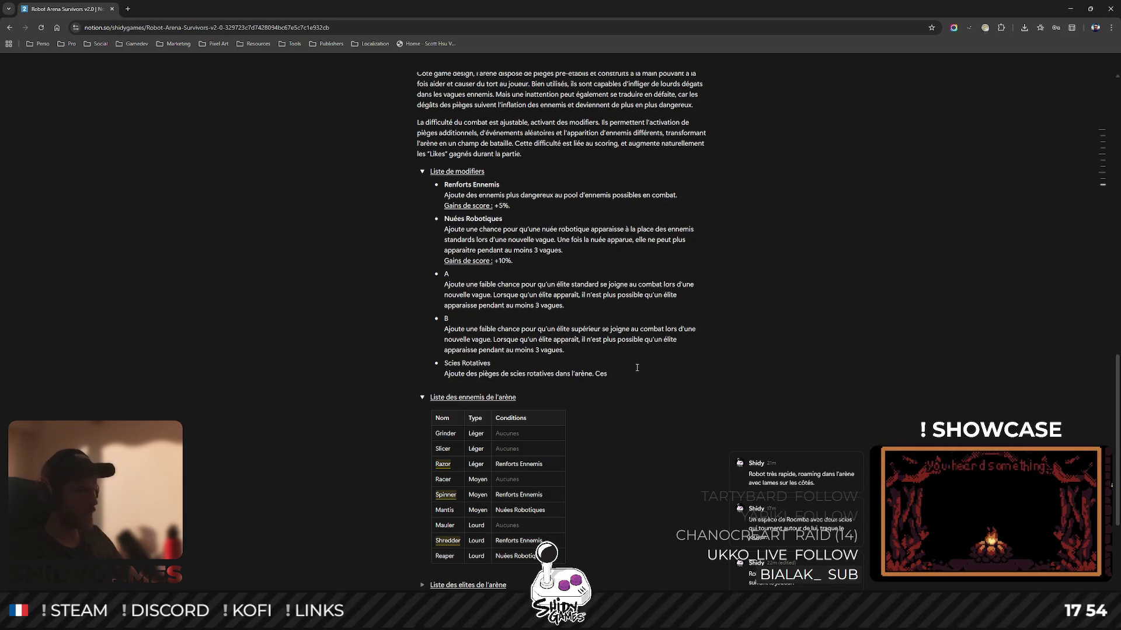
key("BackSpace")
key("BackSpace")
key("BackSpace")
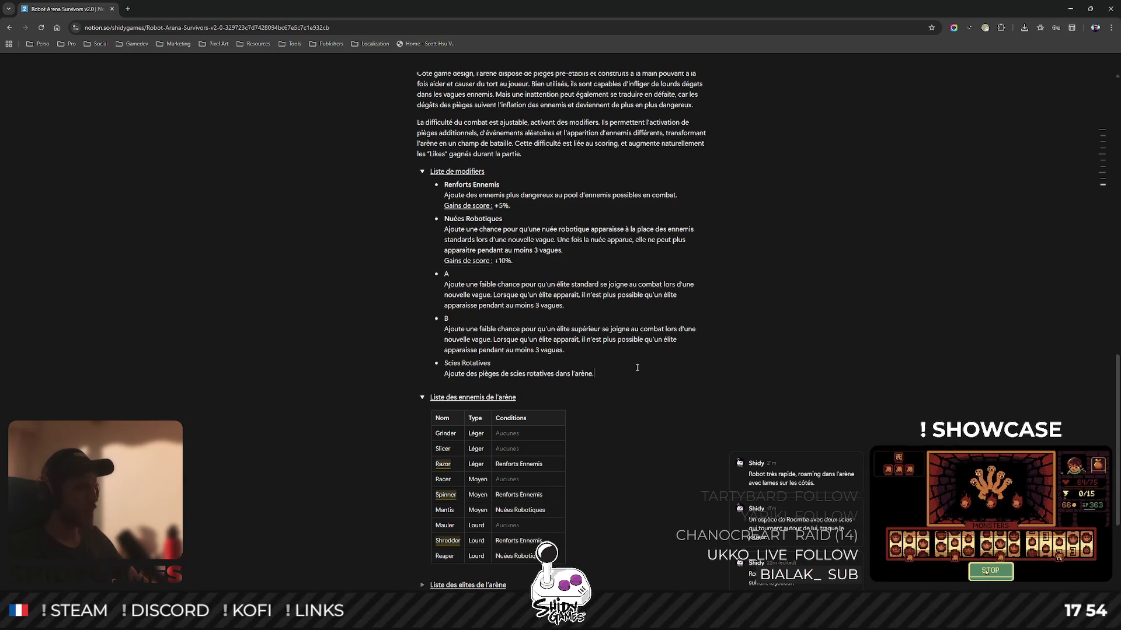
key("shift+Return")
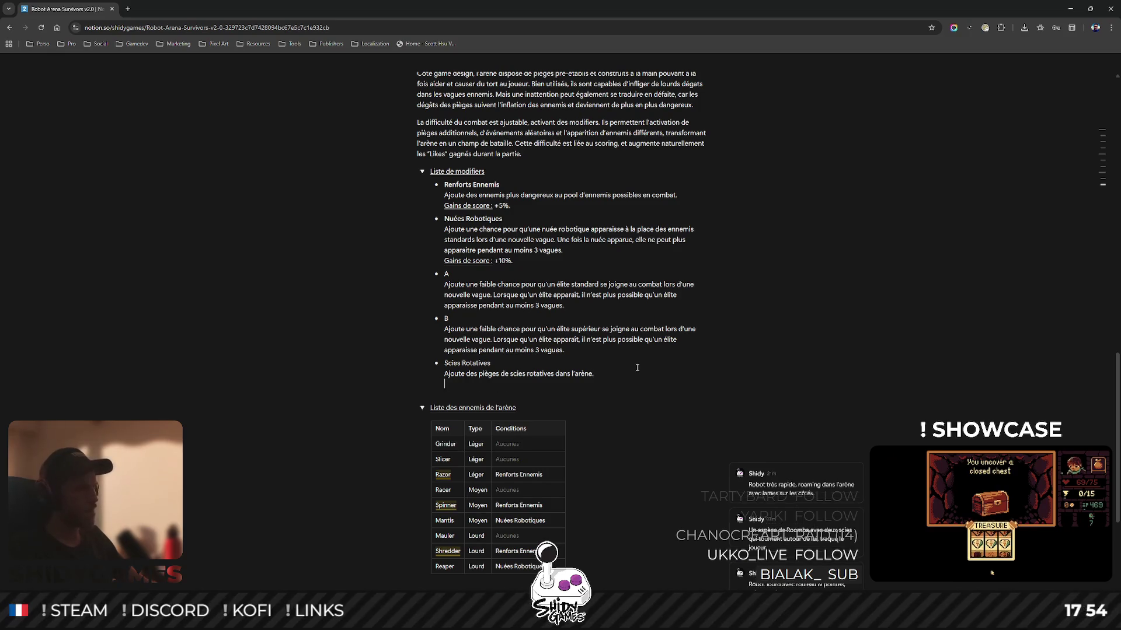
key("Return")
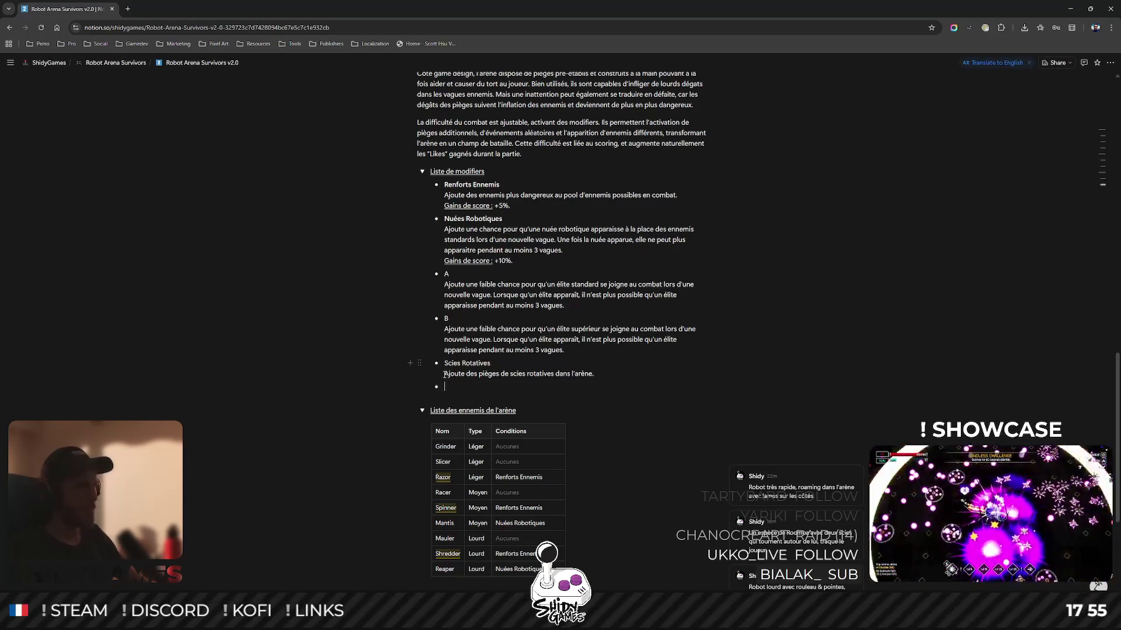
Rewrite the Scies Rotatives description: axle-mounted rotating saws inflict heavy damage on anything in direct contact.
left_click_drag(445, 374, 610, 376)
type("L")
type("'ar")
type("ène")
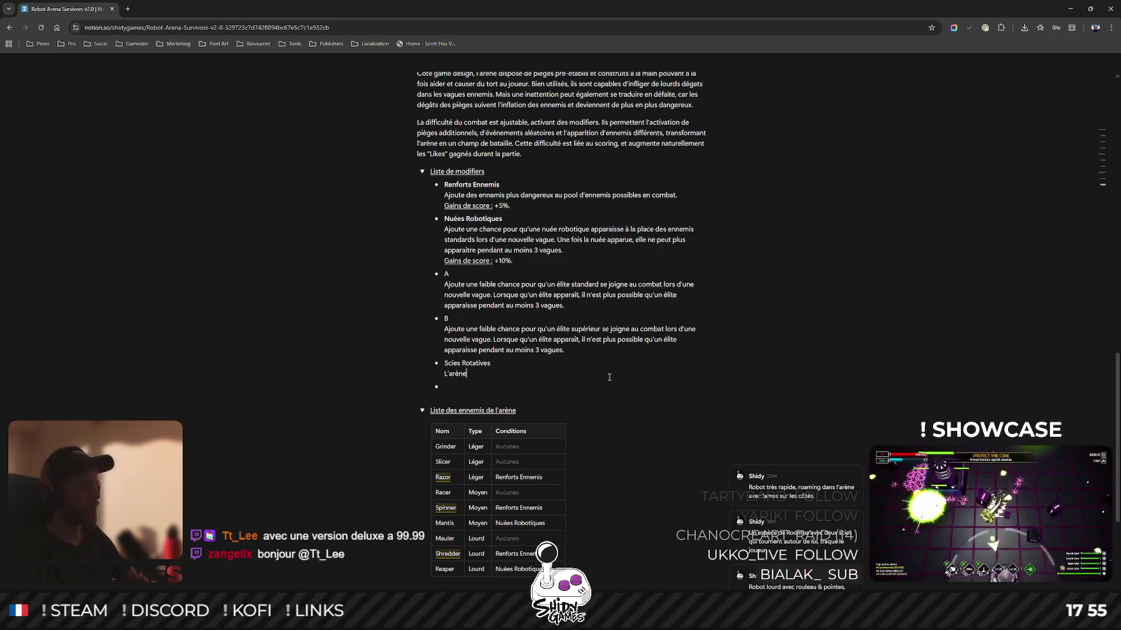
type(" disposera ")
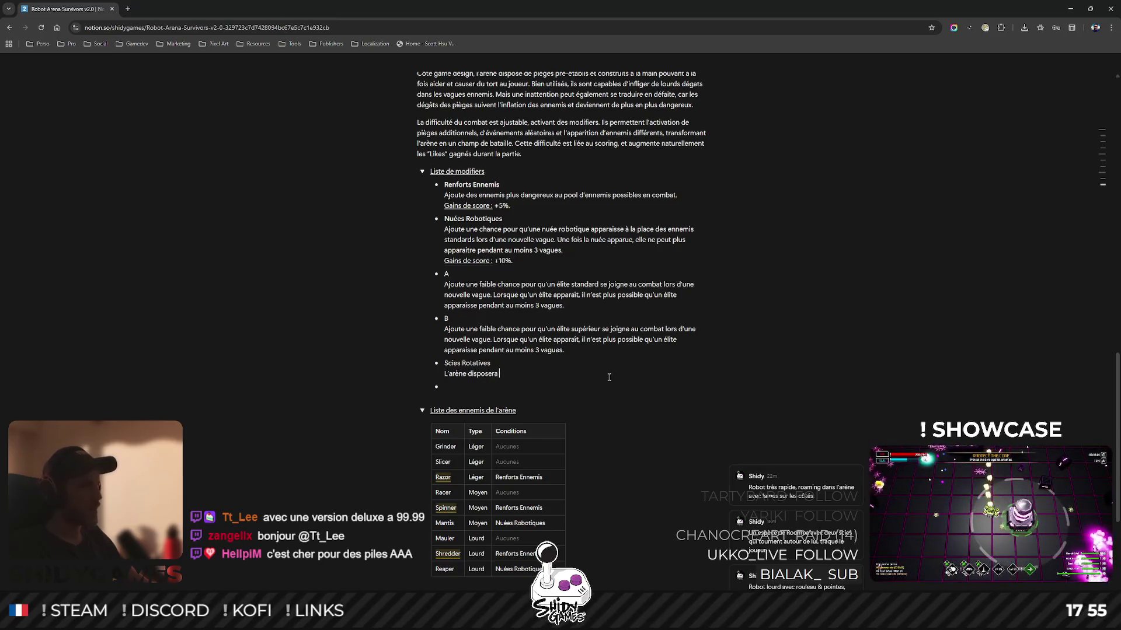
type("de p")
type("e piè")
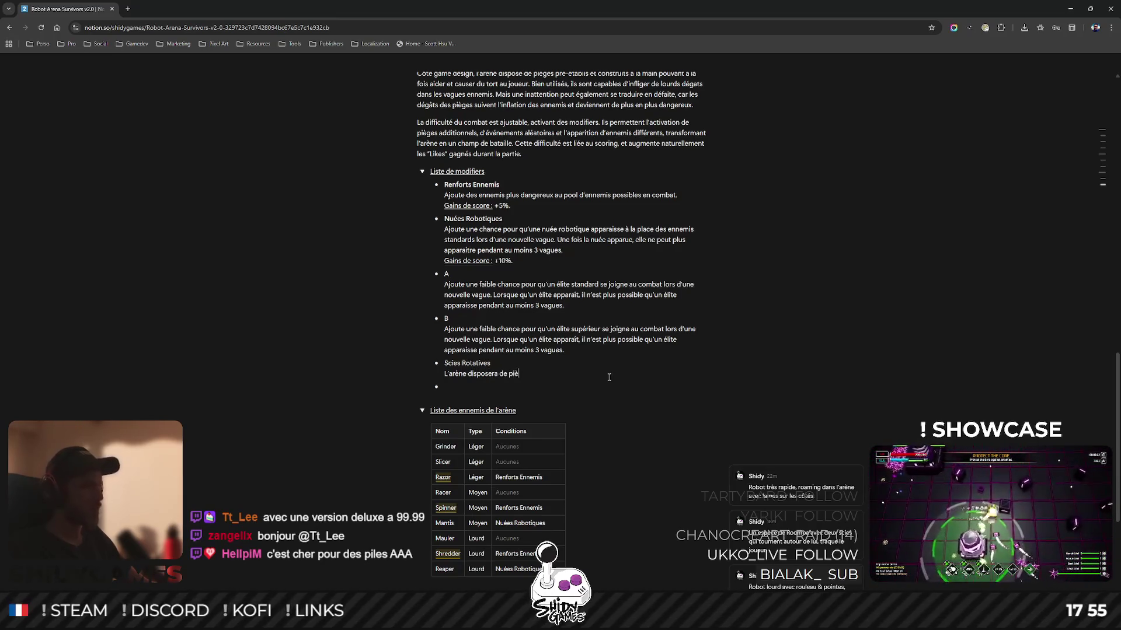
type("ges additio")
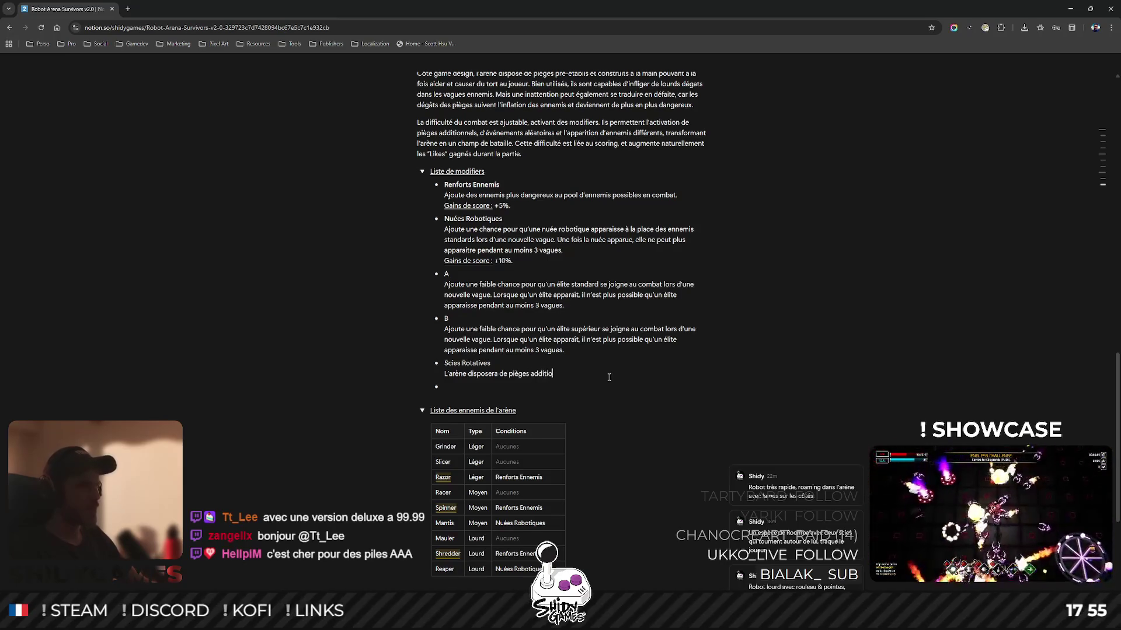
type("nnels")
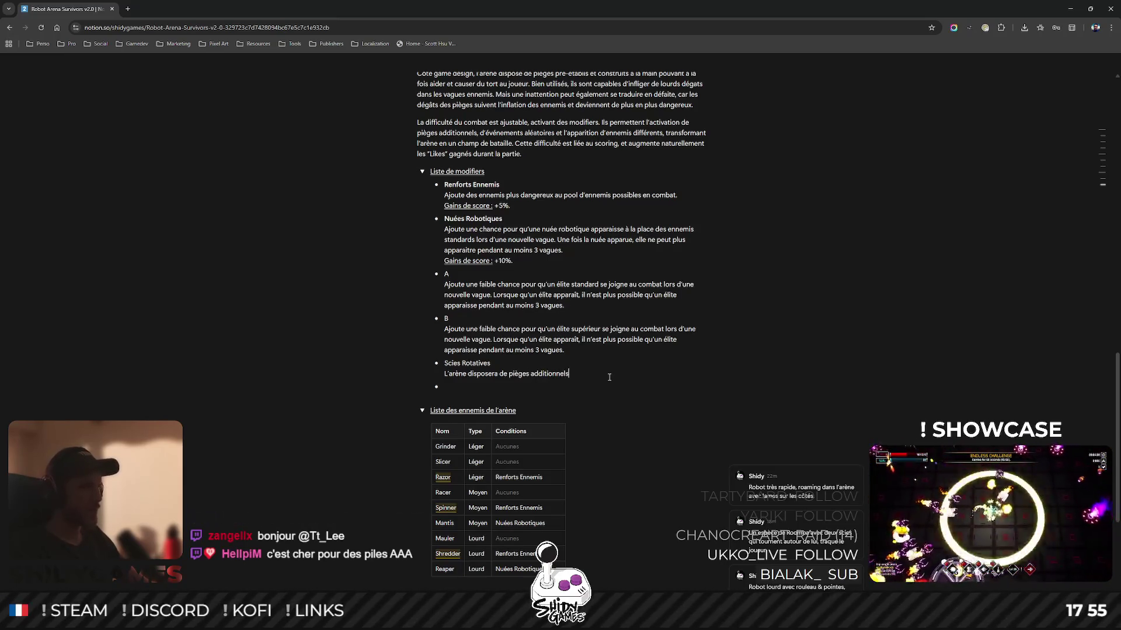
type(" : des sci")
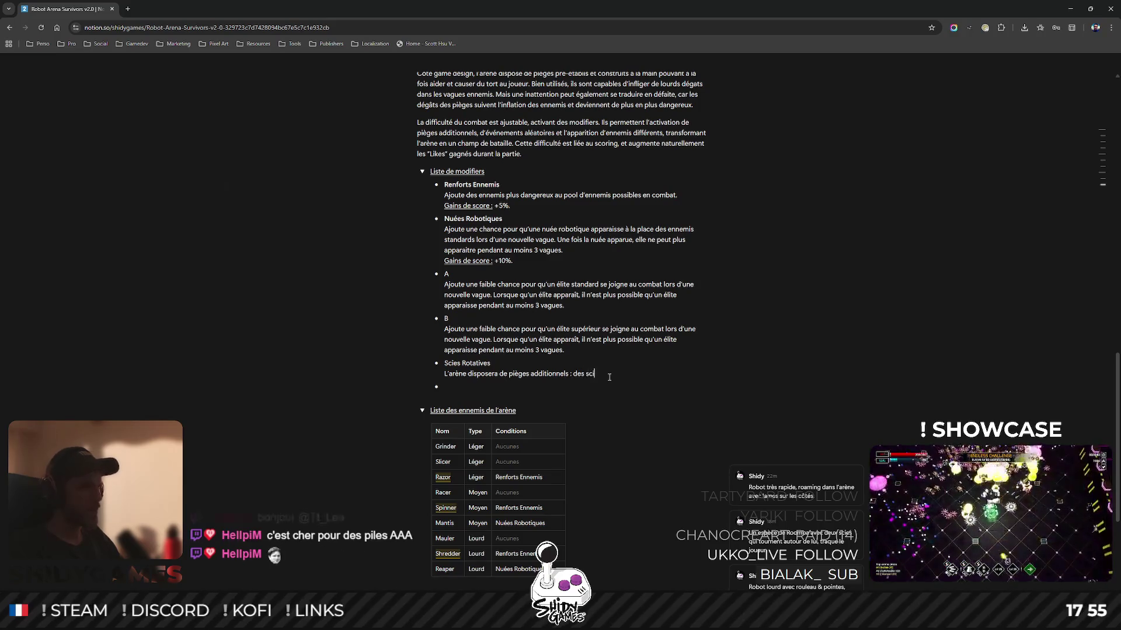
type("es rotati")
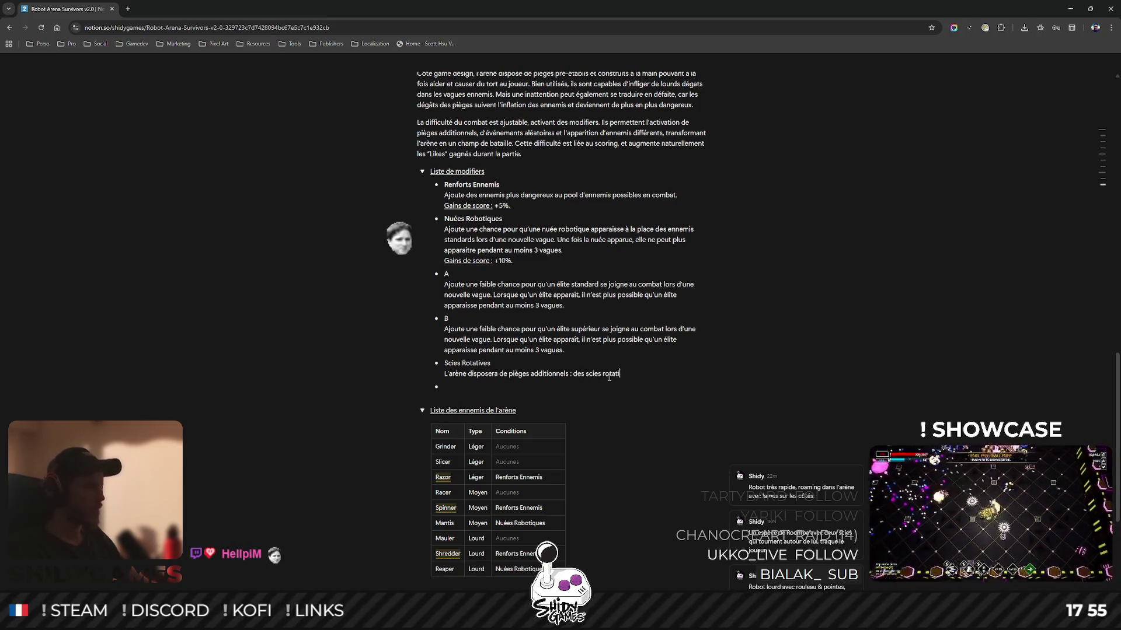
type("ves s")
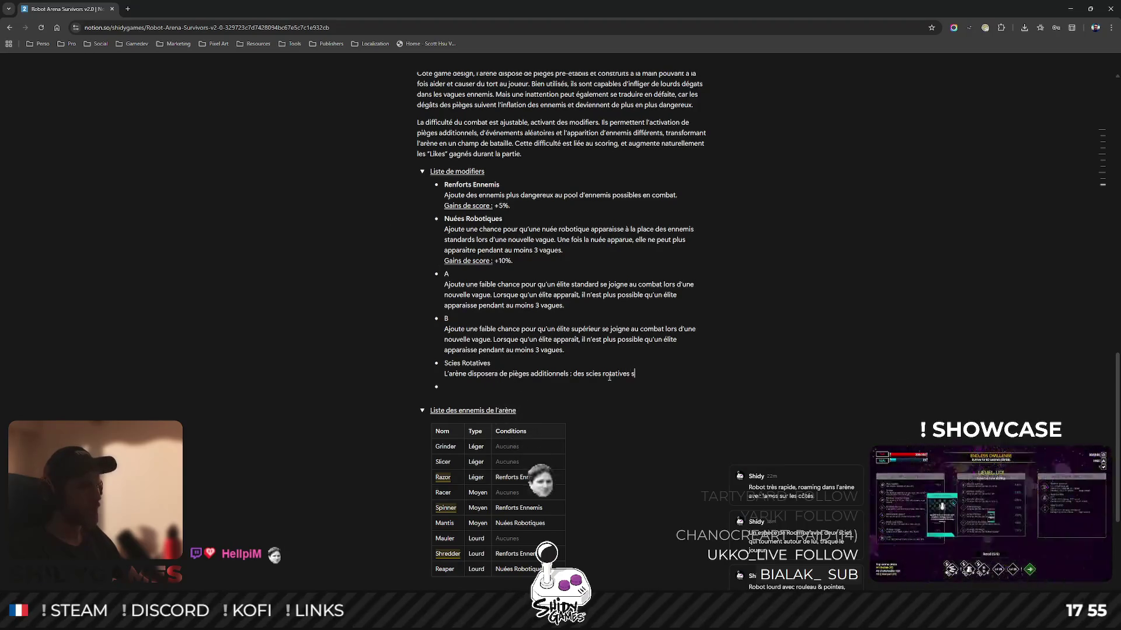
type("eront positionné")
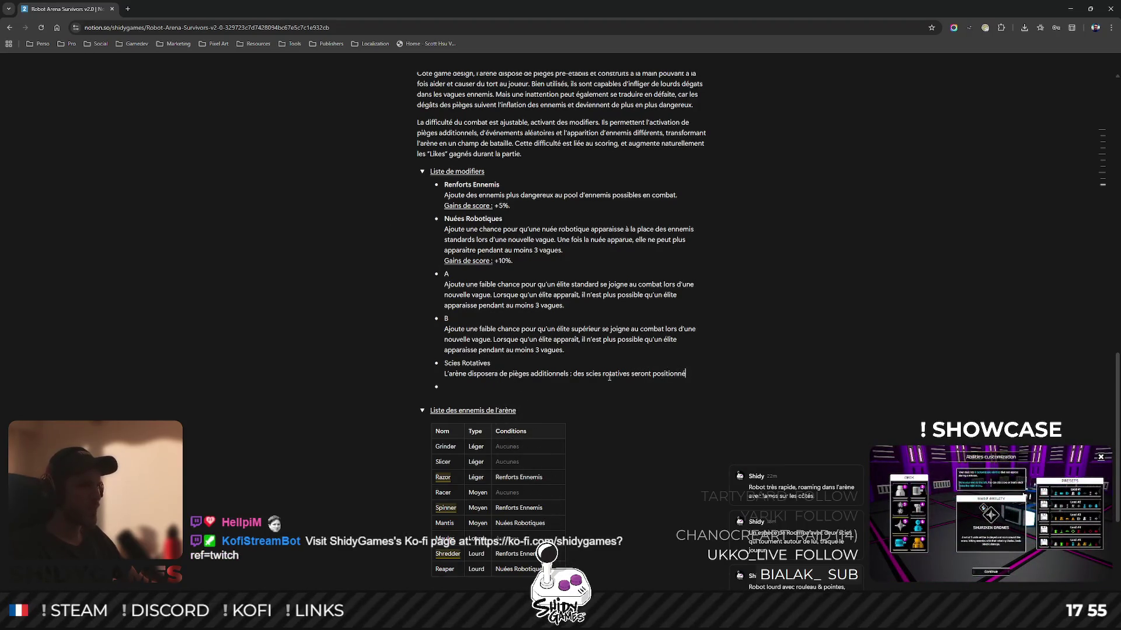
type("es sur des axes e")
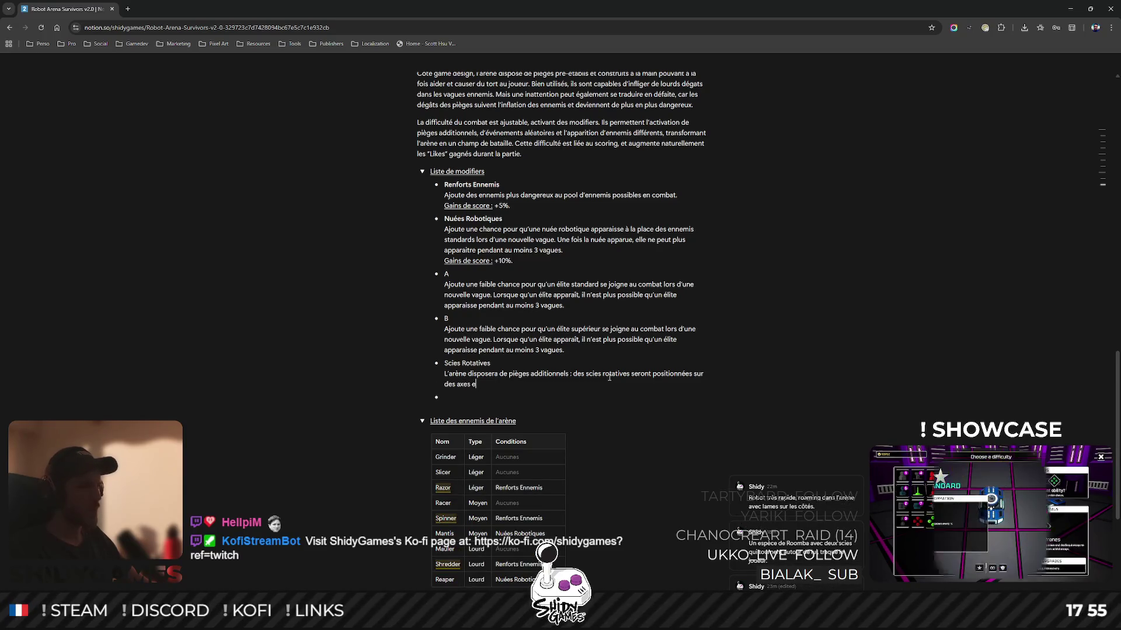
type("t ")
type("infl")
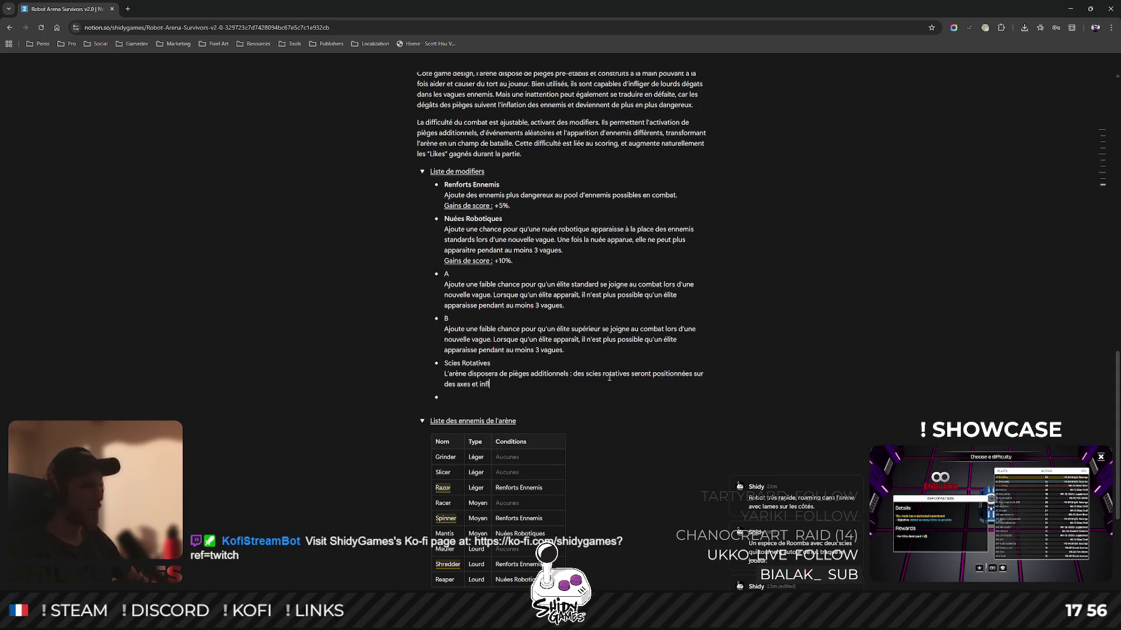
type("igeront de lo")
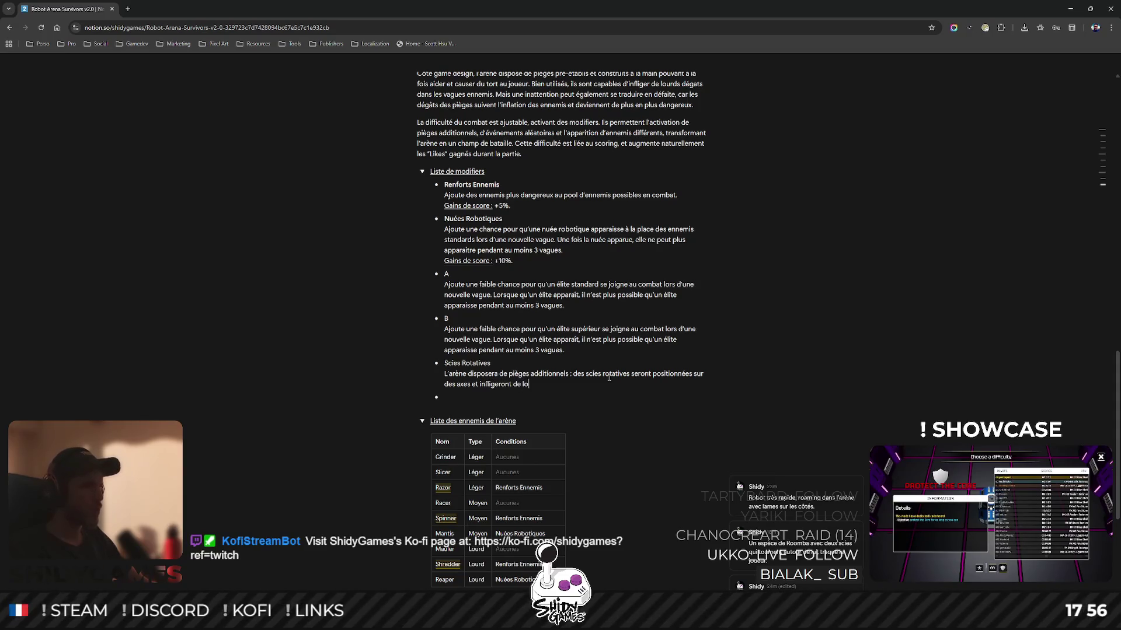
type("urds dégât")
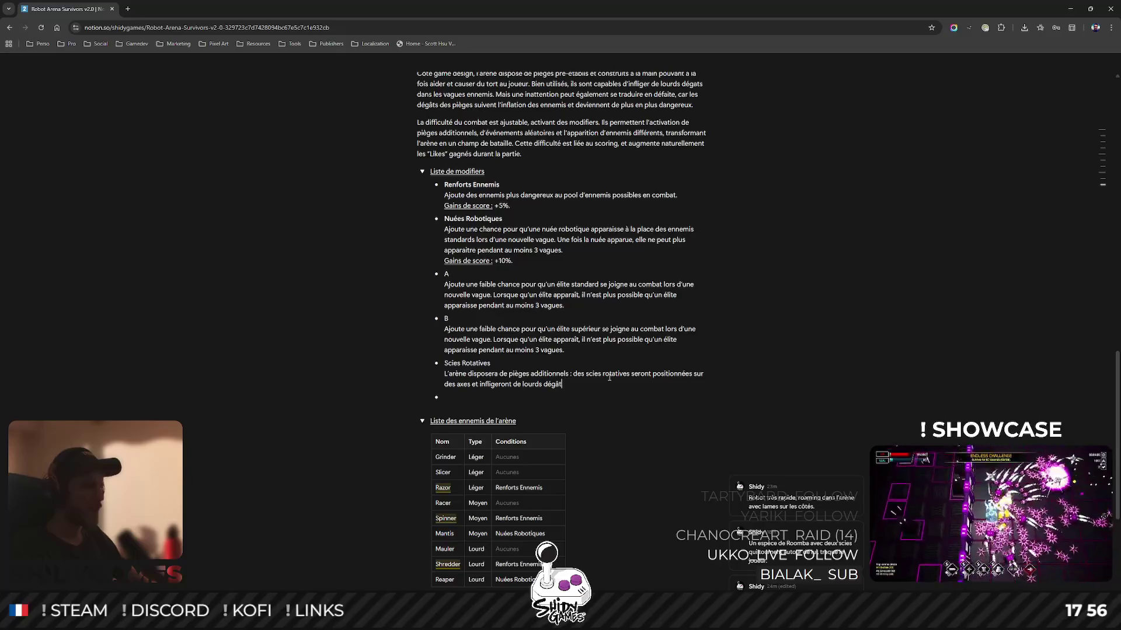
type("s à toute cible ")
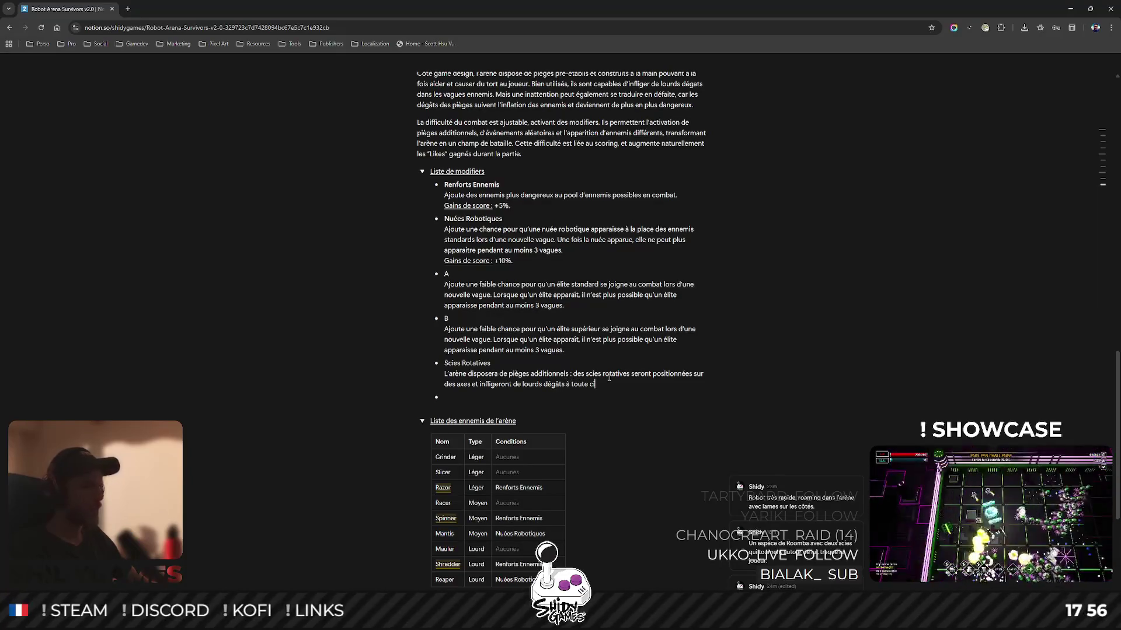
type("se ")
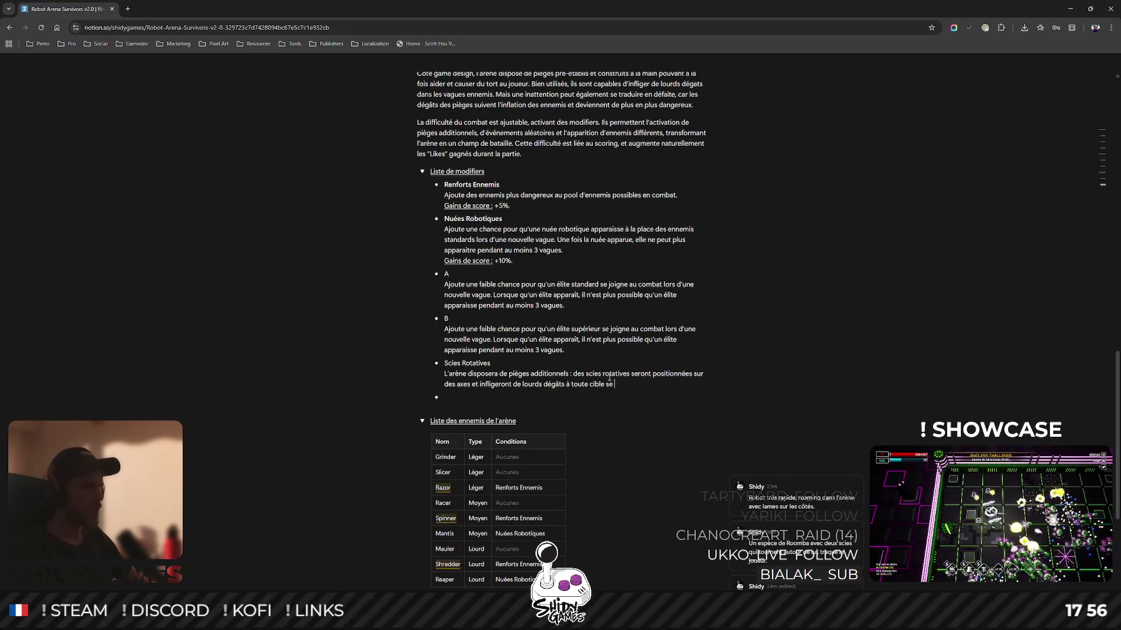
type("trouvant en contact direct.")
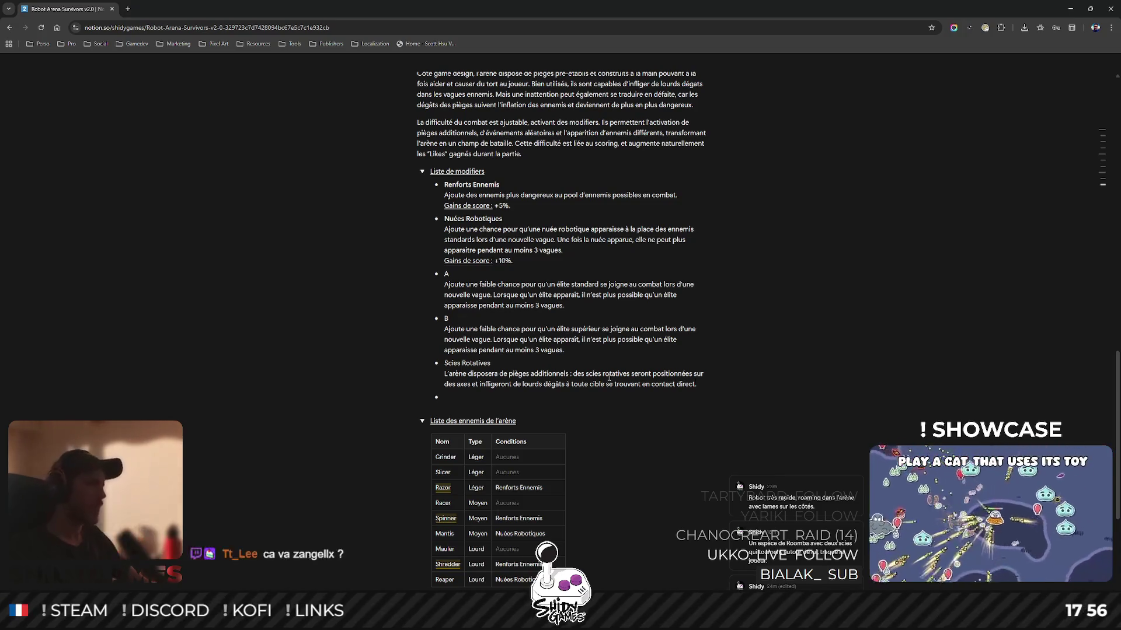
left_click_drag(491, 363, 443, 363)
Make the Scies Rotatives title bold.
left_click(540, 384)
left_click(564, 350)
scroll(815, 342, "down", 1)
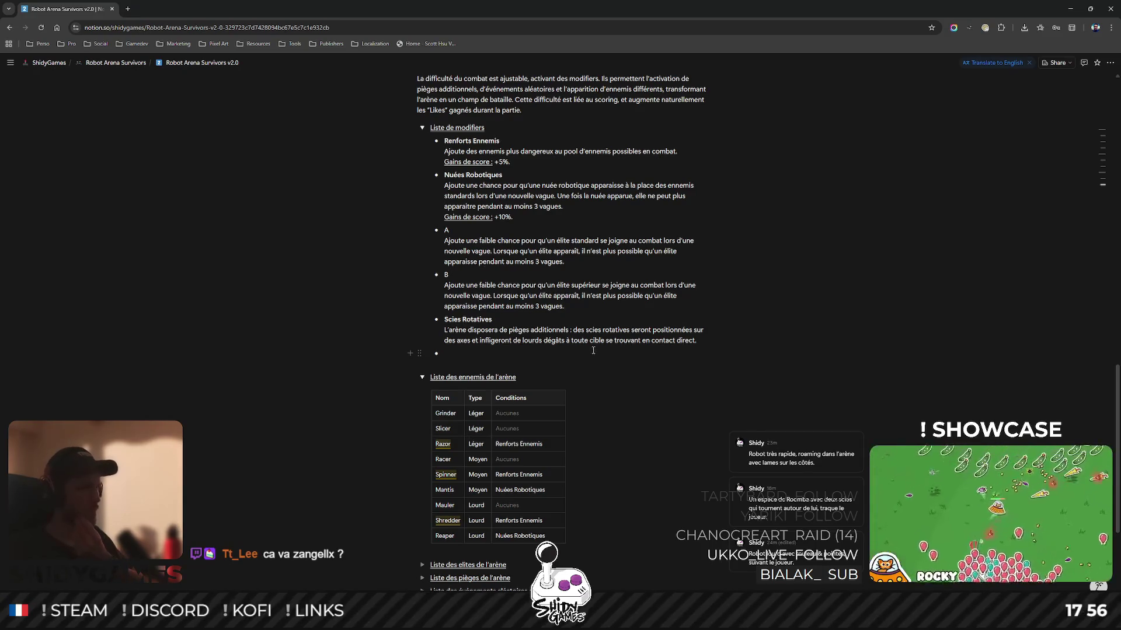
Reword the saw description to start 'Ajoute des p…' and give modifier A a +5% score gain.
left_click(575, 330)
key("BackSpace")
key("BackSpace")
key("BackSpace")
type(".")
key("Delete")
type("D")
key("ctrl+shift+Left")
key("ctrl+shift+Left")
key("ctrl+shift+Left")
key("ctrl+shift+Left")
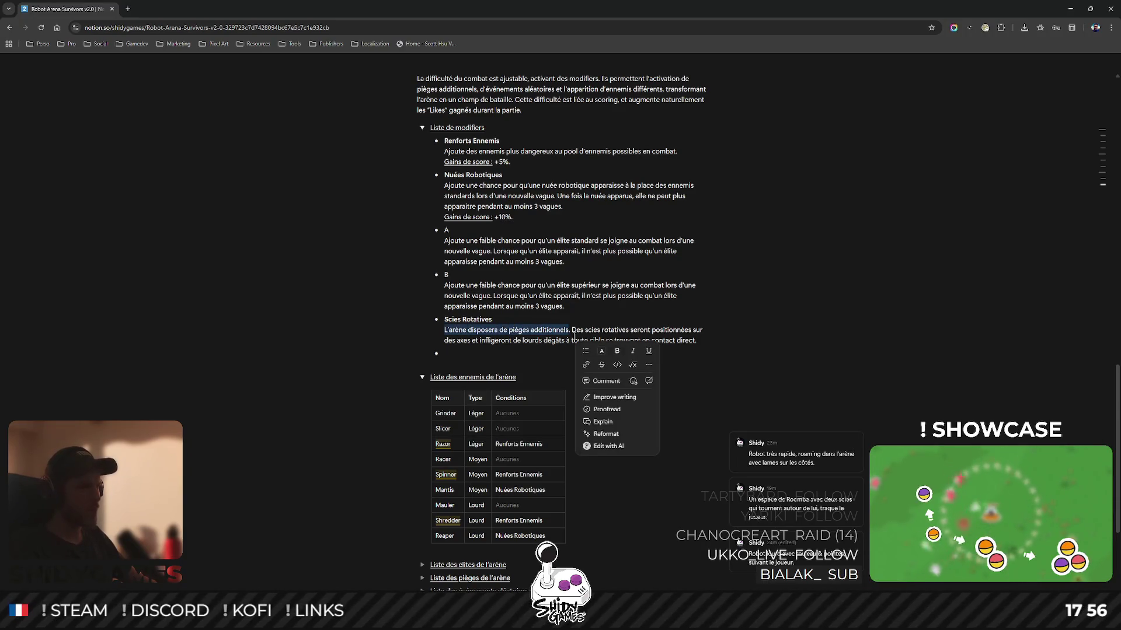
type("Ajoute des p")
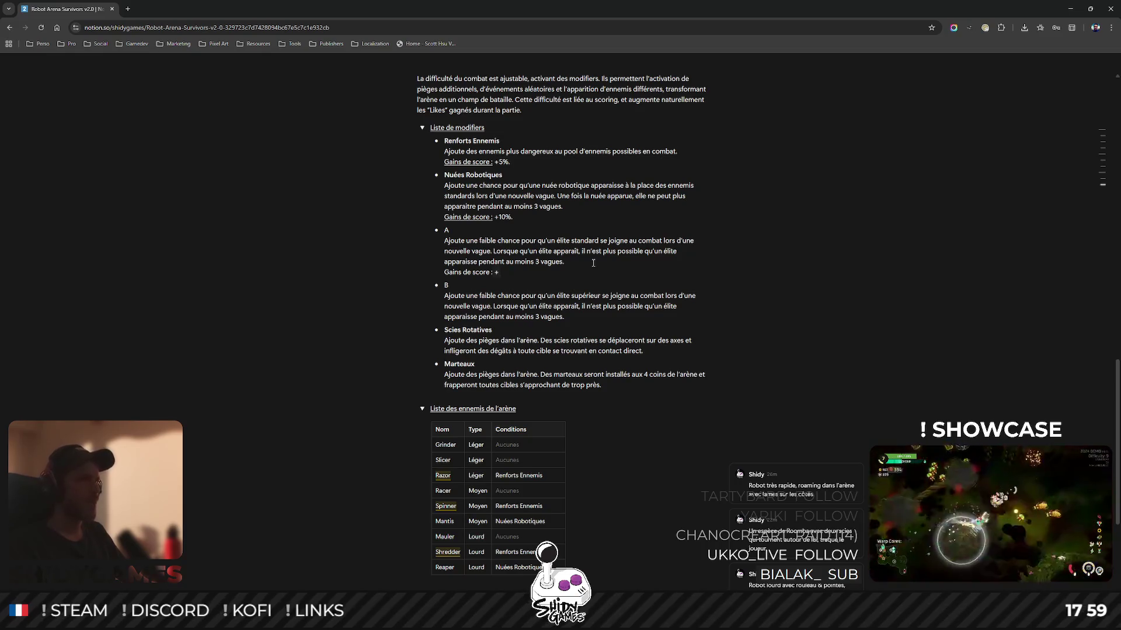
type("5%.")
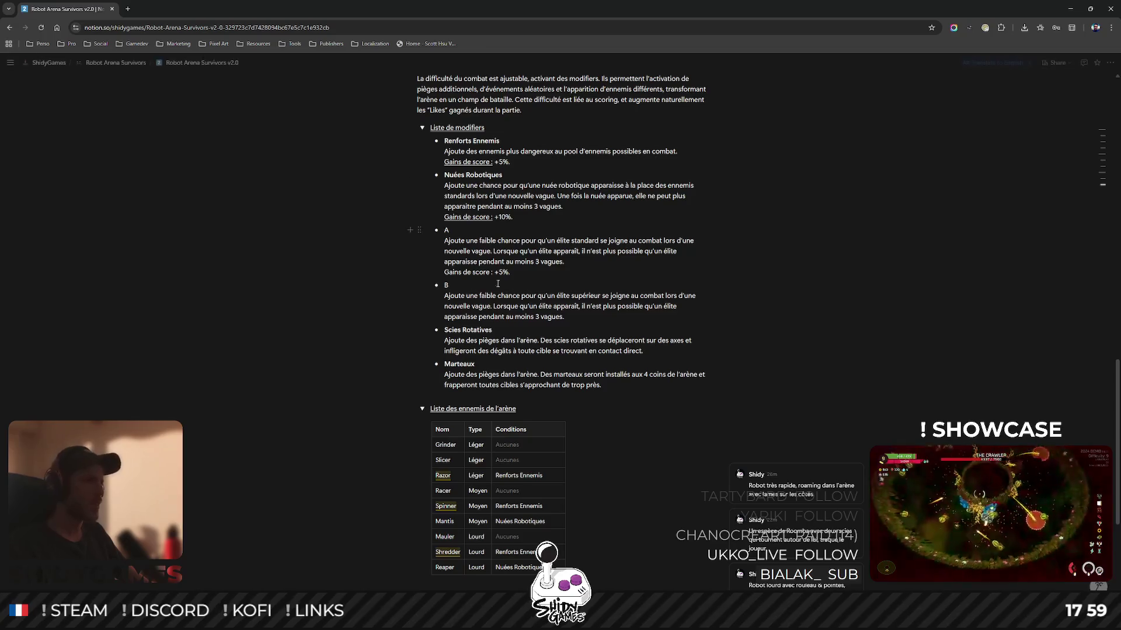
Add a 'Gains de score : +10%' line under modifier B's description.
key("shift+Return")
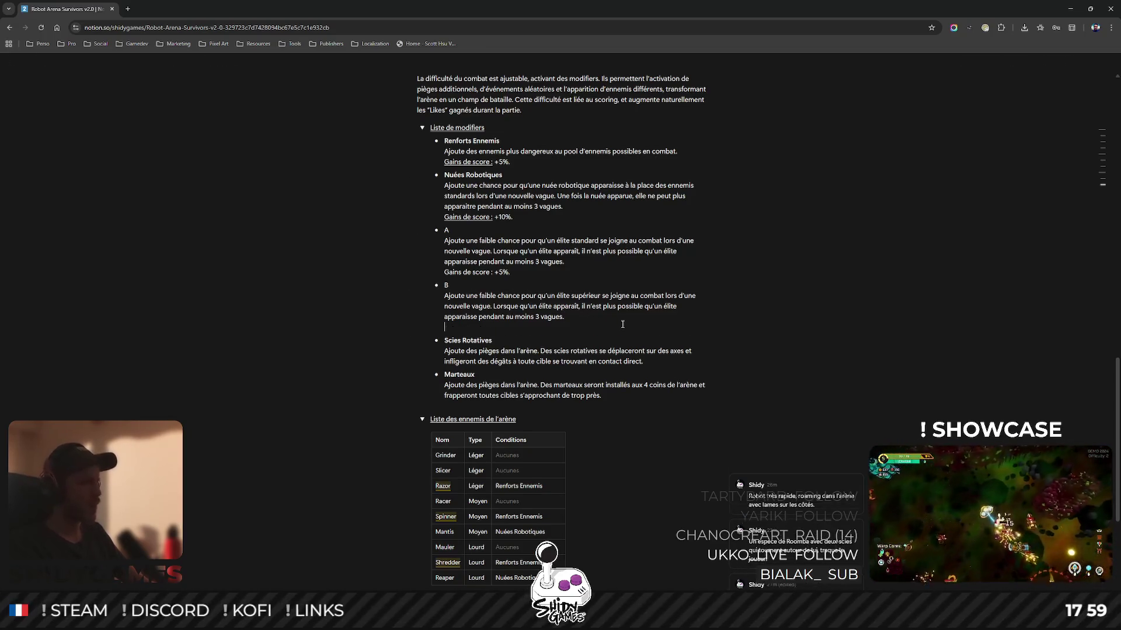
type("Grains d")
key("BackSpace")
key("BackSpace")
key("BackSpace")
type("ins de s")
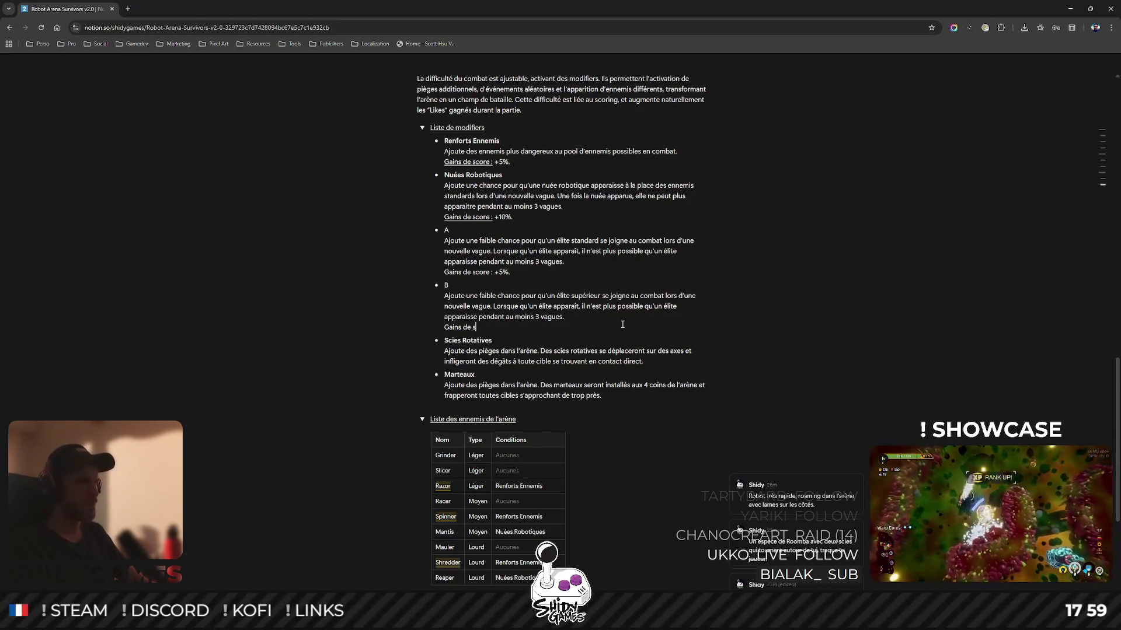
type("core : +10%.")
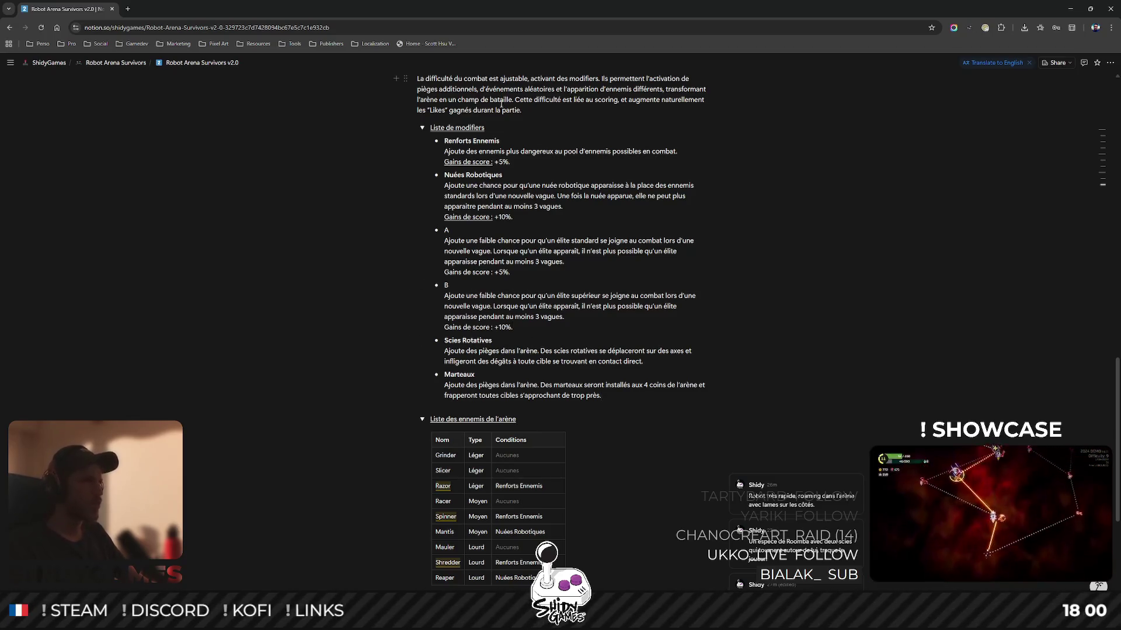
Insert a top 'Privé de Cadeaux' modifier described 'Empêche l'apparition de LootBots durant la partie.'.
key("Return")
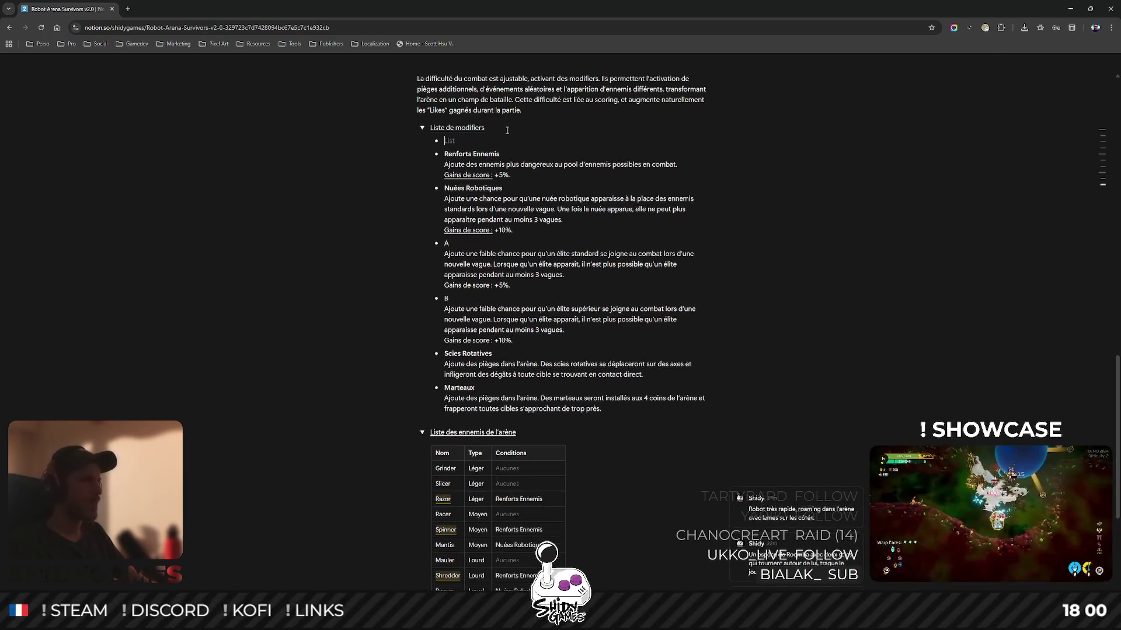
type("Privé de Ca")
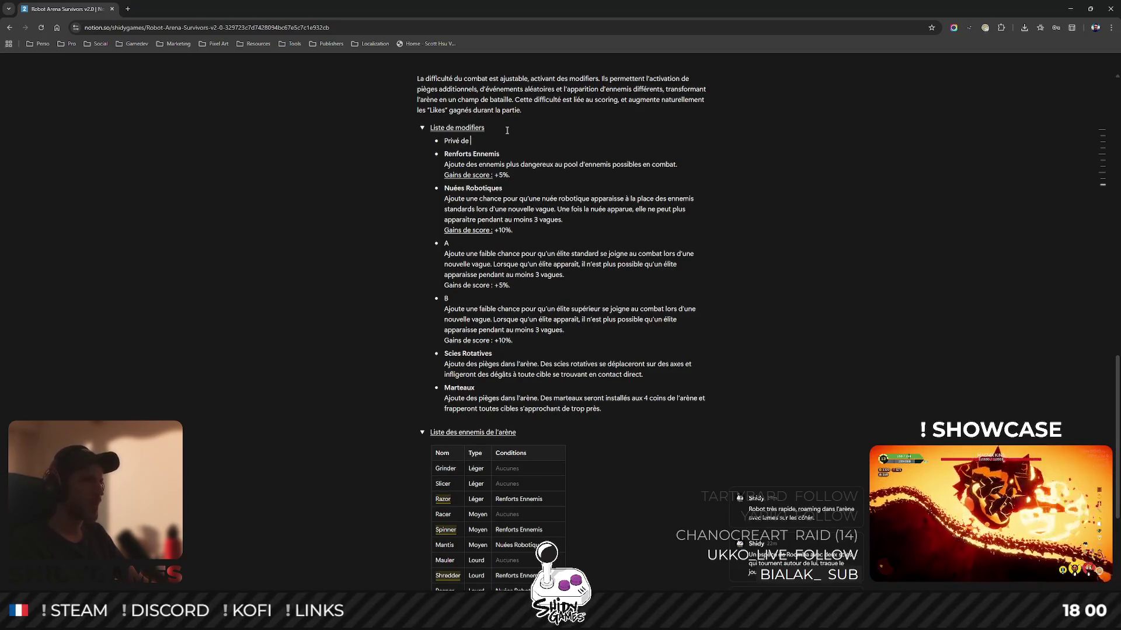
type("deaux")
key("shift+Return")
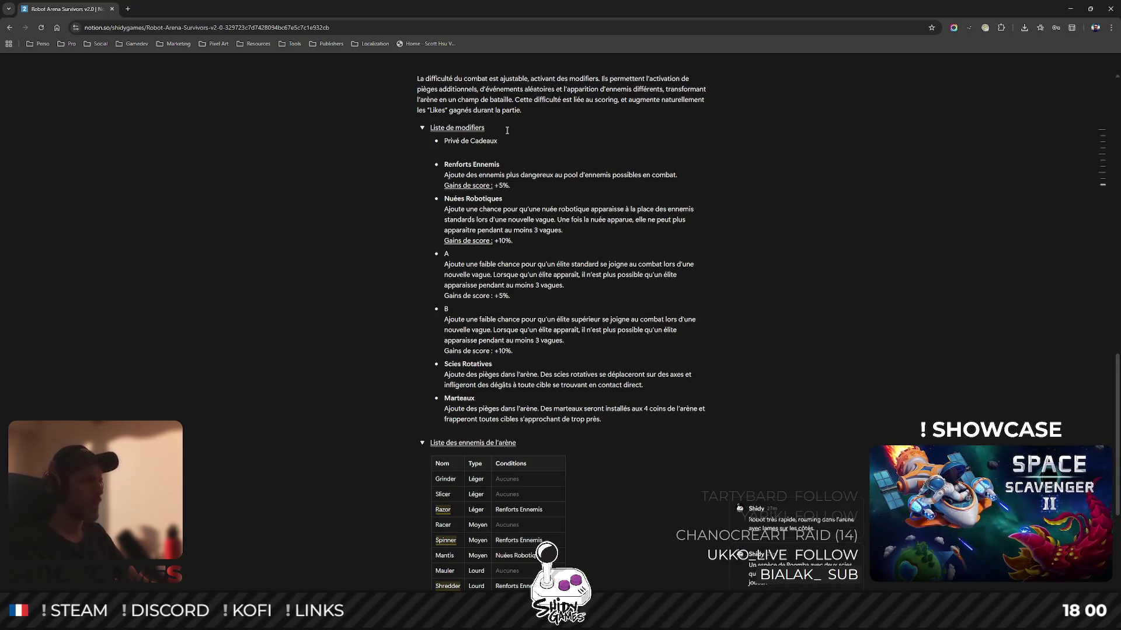
type("Empêche l'apparition d")
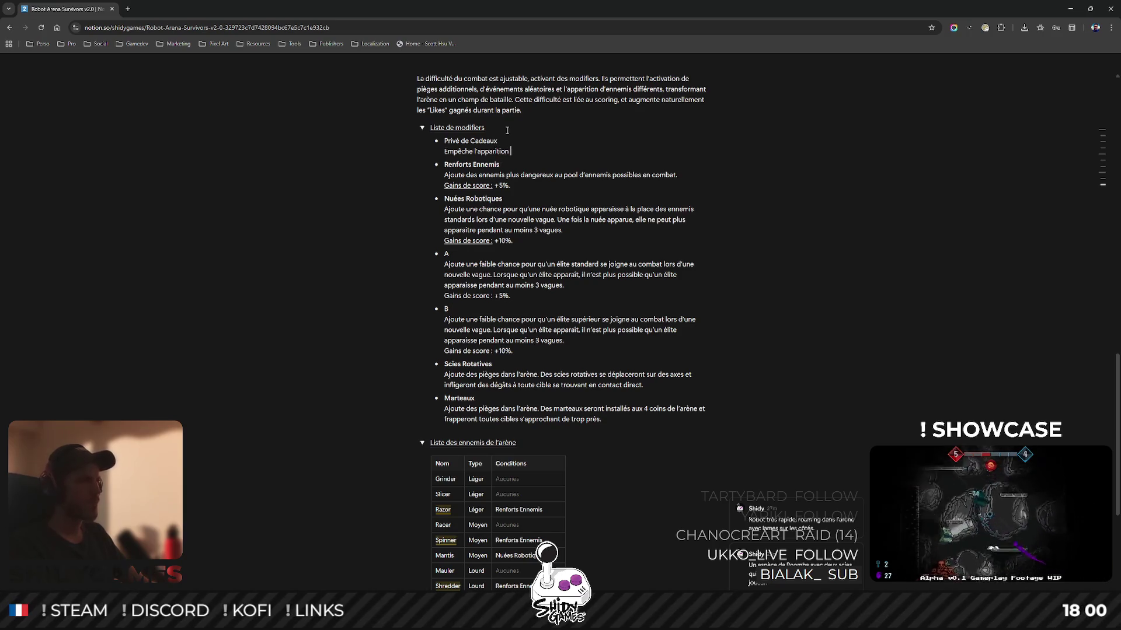
type("e L")
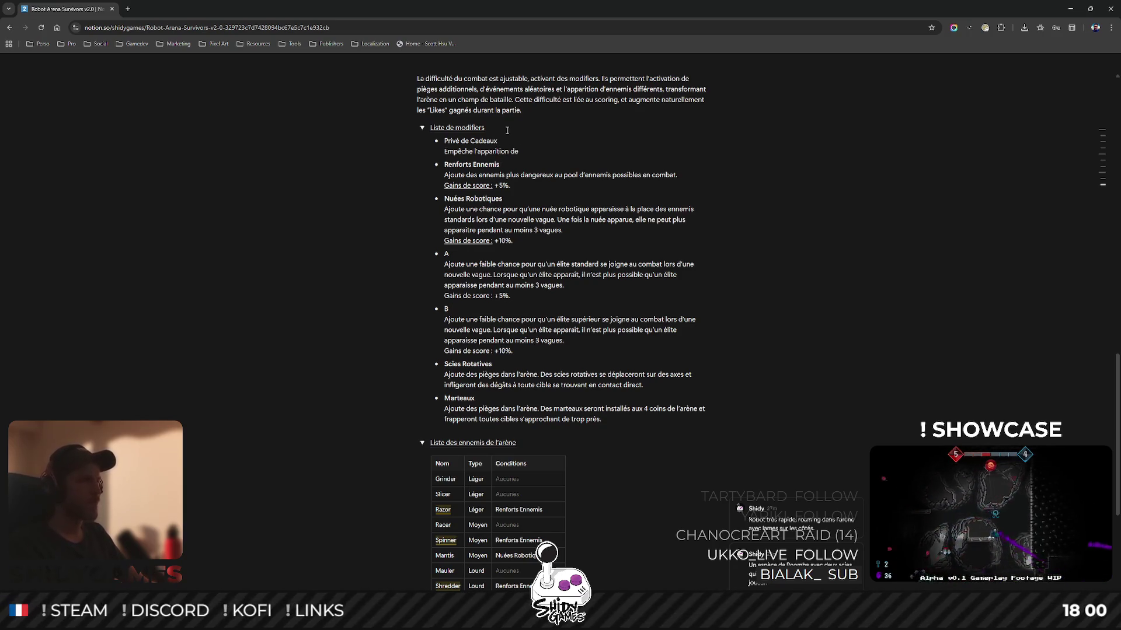
type("ootB")
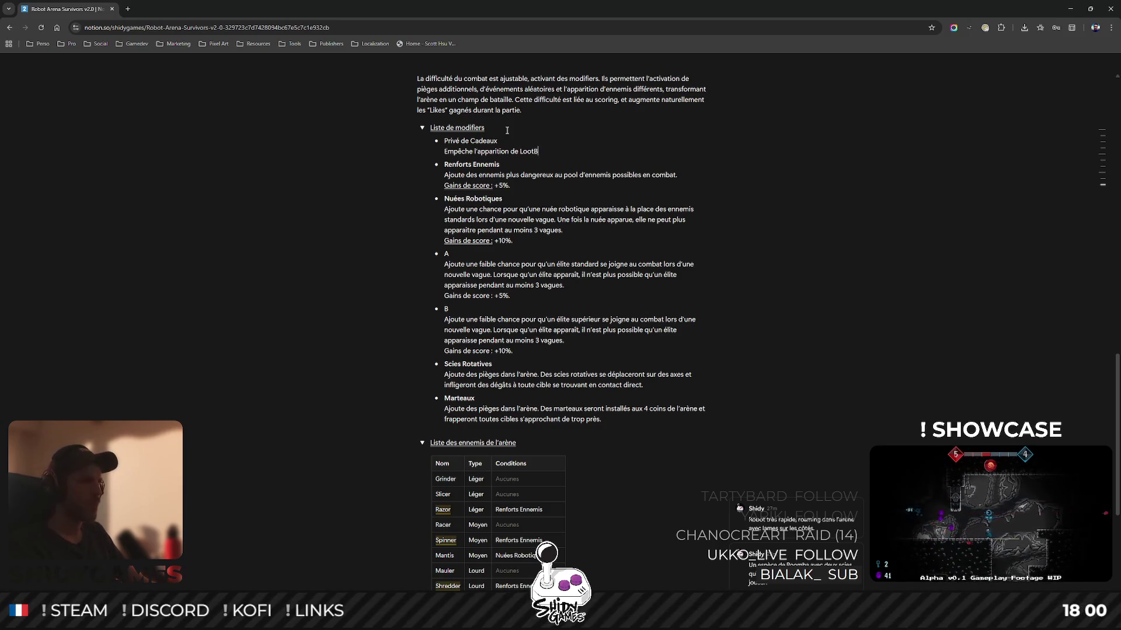
type("ots durant la partie.")
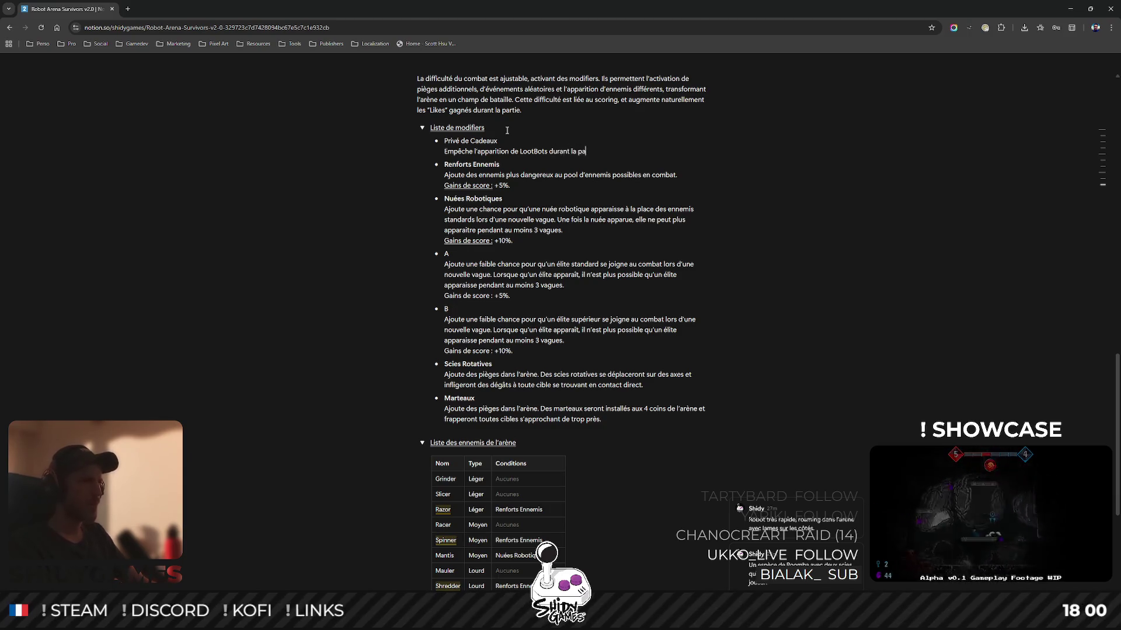
Add a 'Gains de score : +5%.' line under Privé de Cadeaux.
key("shift+Return")
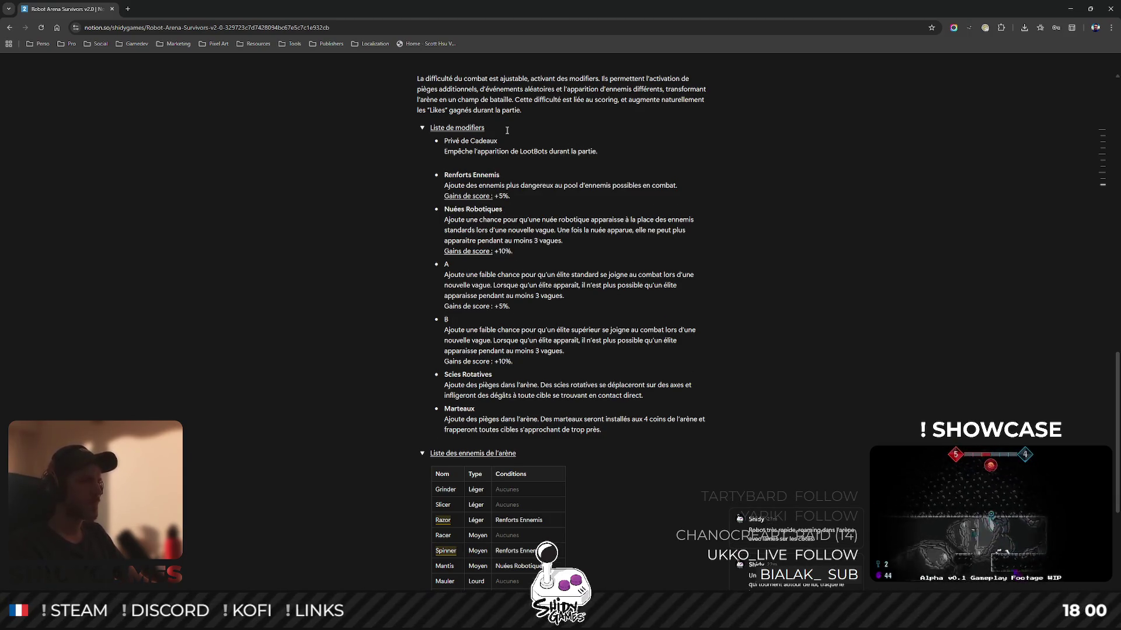
type("Gains")
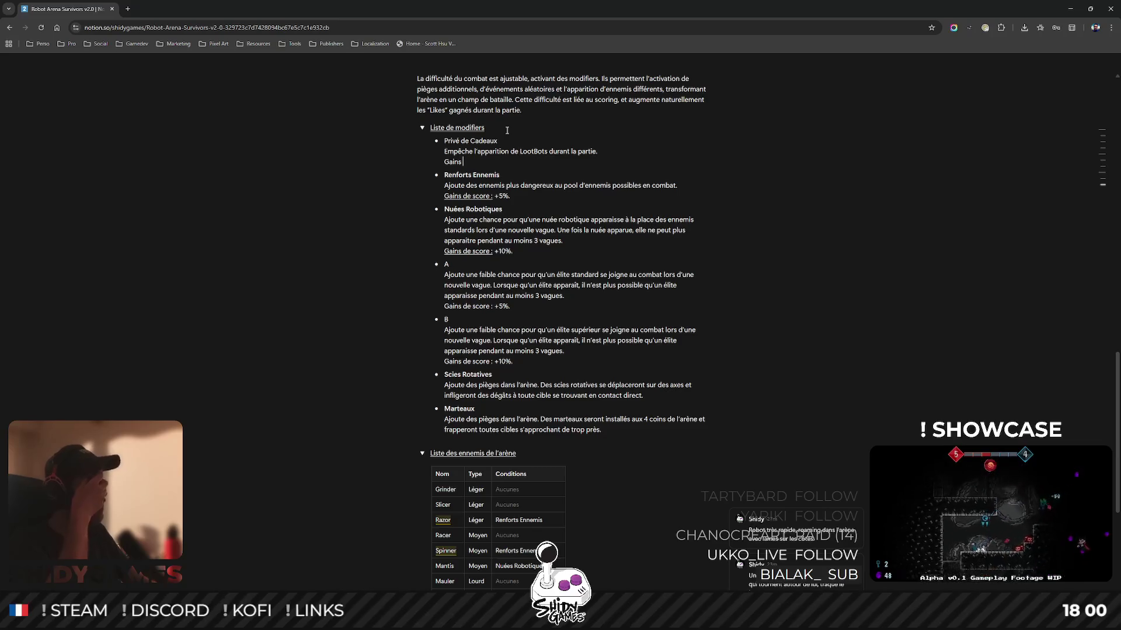
type("de score : +")
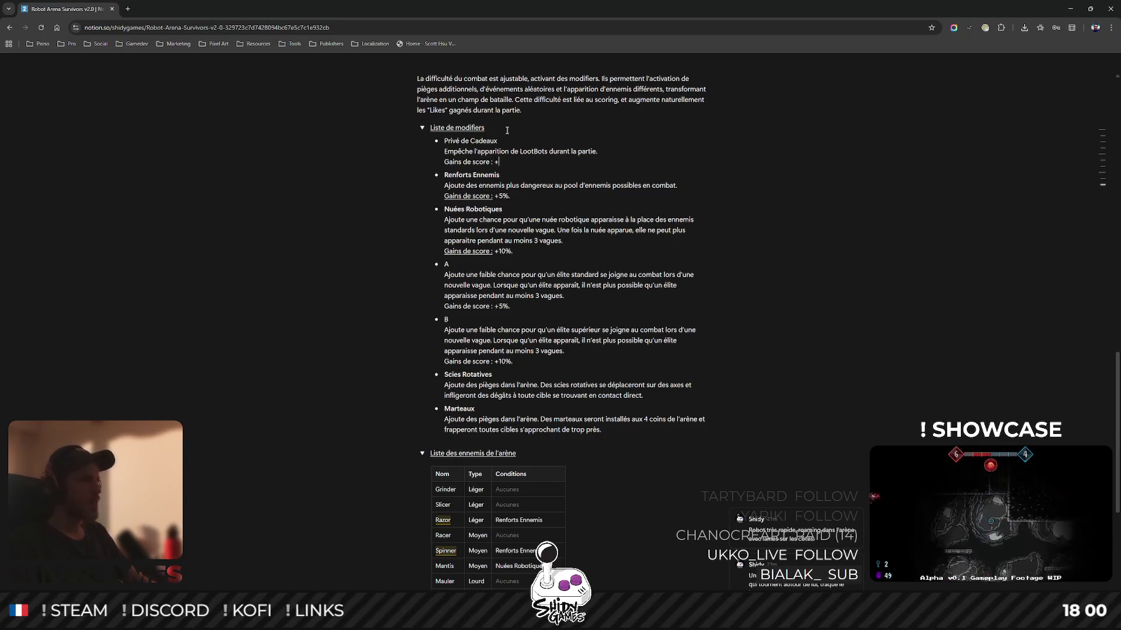
type("5%")
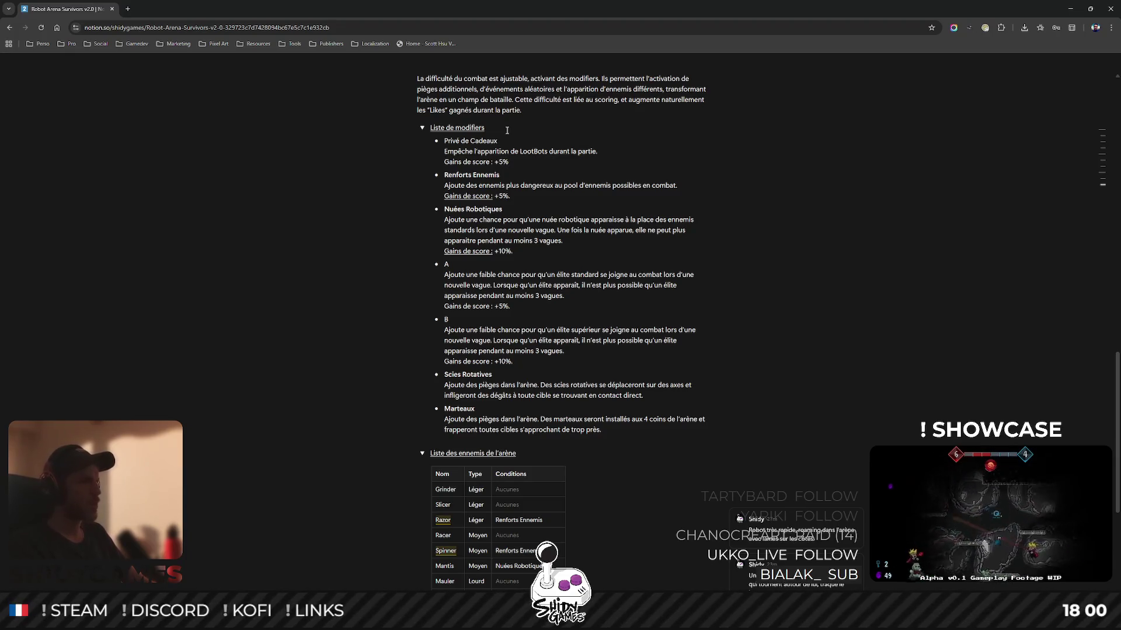
type(".")
key("Left")
key("Left")
key("Left")
key("ctrl+shift+Left")
key("ctrl+shift+Left")
key("ctrl+shift+Left")
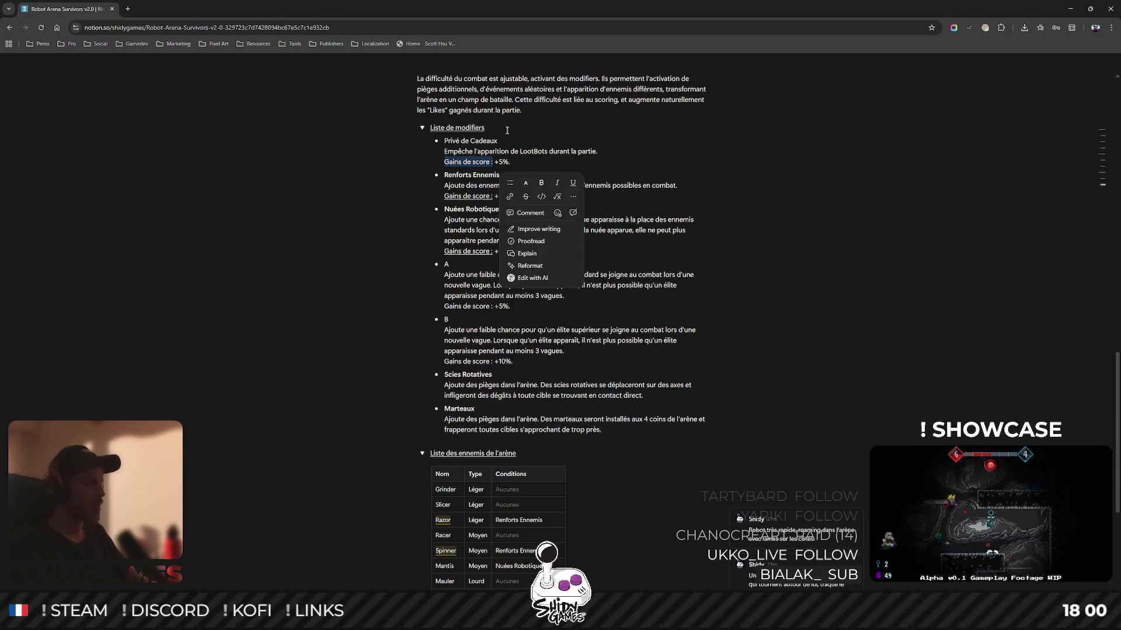
Bold the Privé de Cadeaux title and rename it 'Pas de Cadeaux'.
left_click_drag(498, 141, 445, 142)
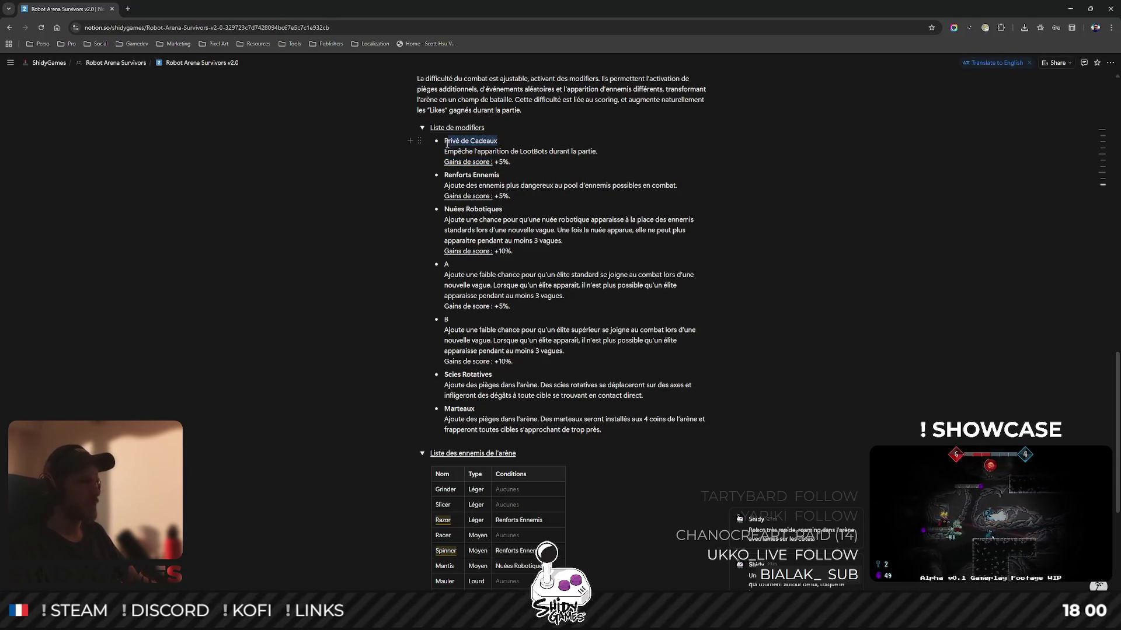
right_click(447, 142)
left_click(546, 161)
left_click(829, 136)
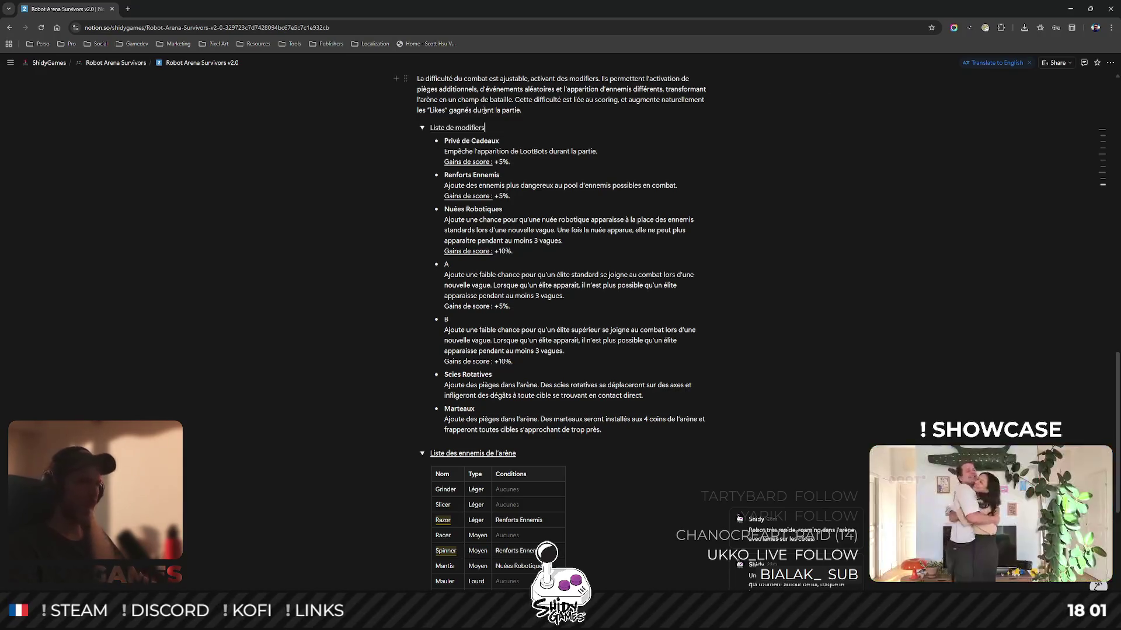
double_click(452, 140)
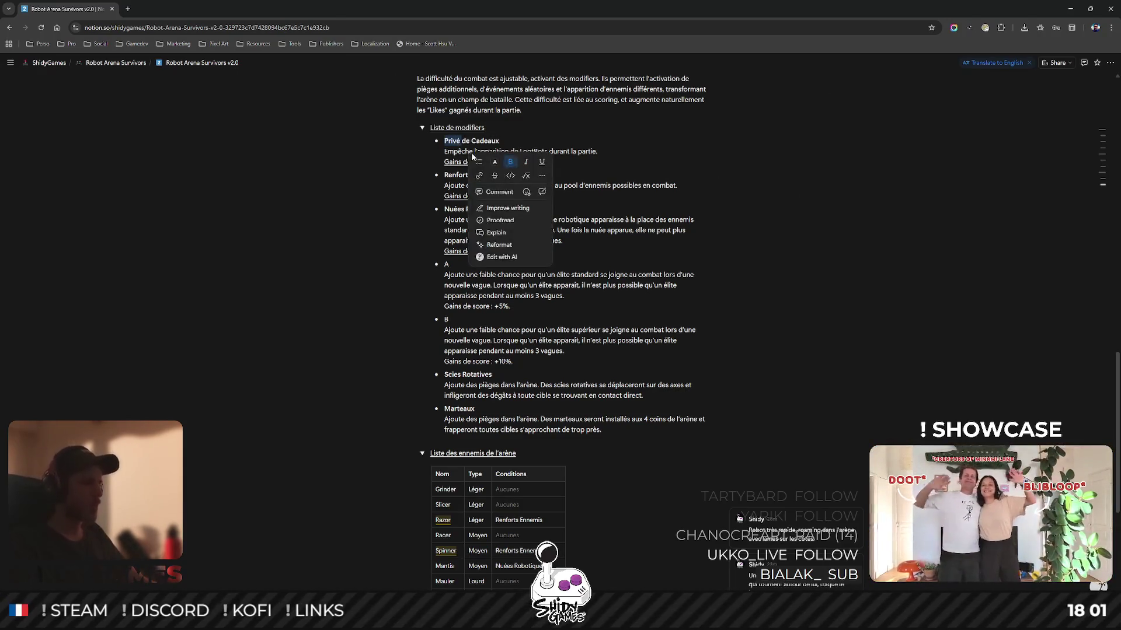
type("Pas")
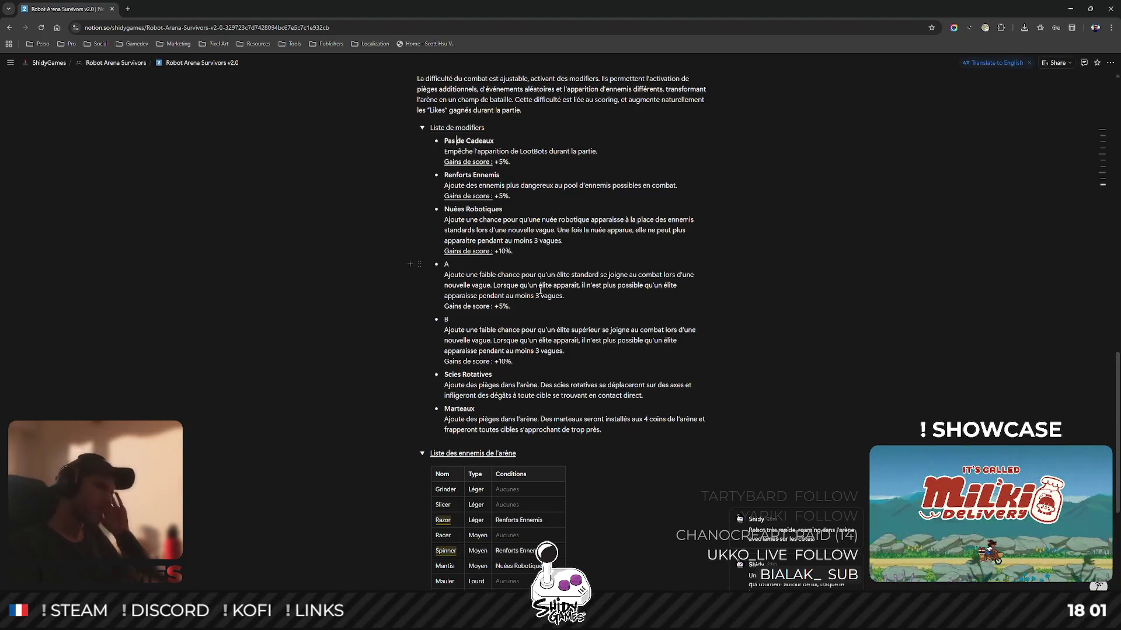
Rename the Renforts Ennemis modifier to 'Renforcement Ennemi'.
key("BackSpace")
key("BackSpace")
type("cement")
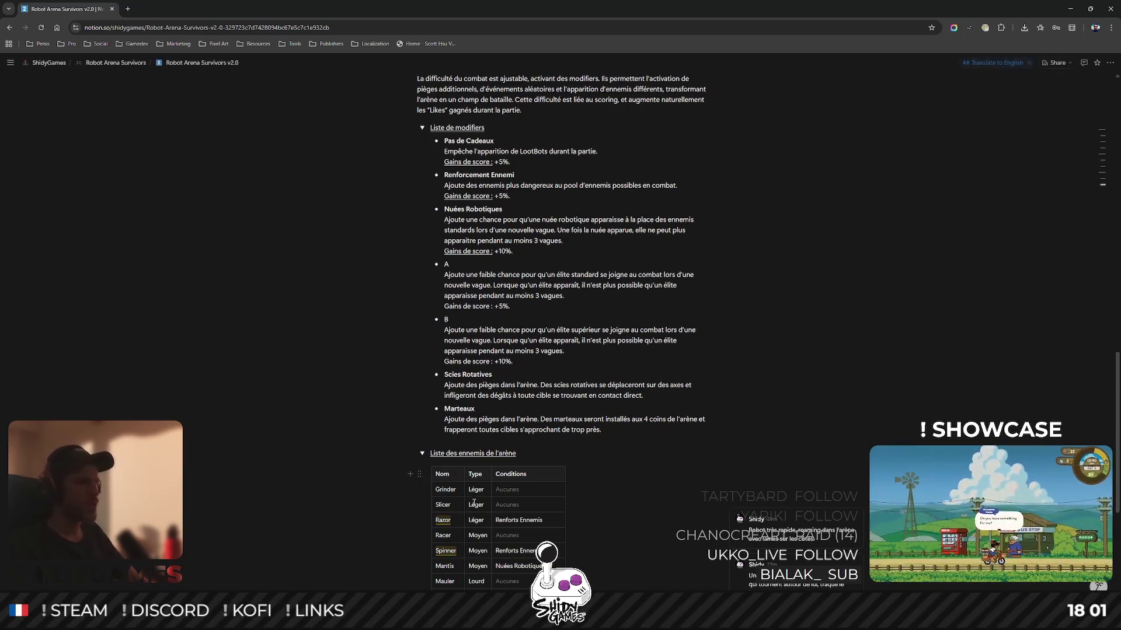
scroll(531, 171, "down", 2)
double_click(506, 389)
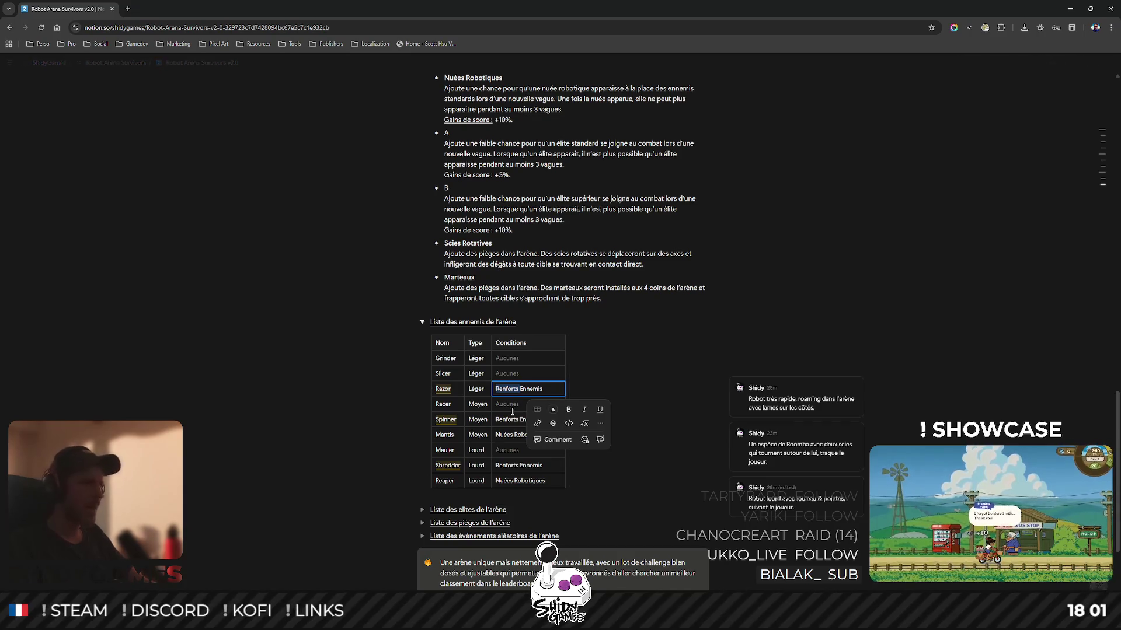
Change Razor's condition to 'Renforcement Ennemi' and copy it.
type("Renforcement")
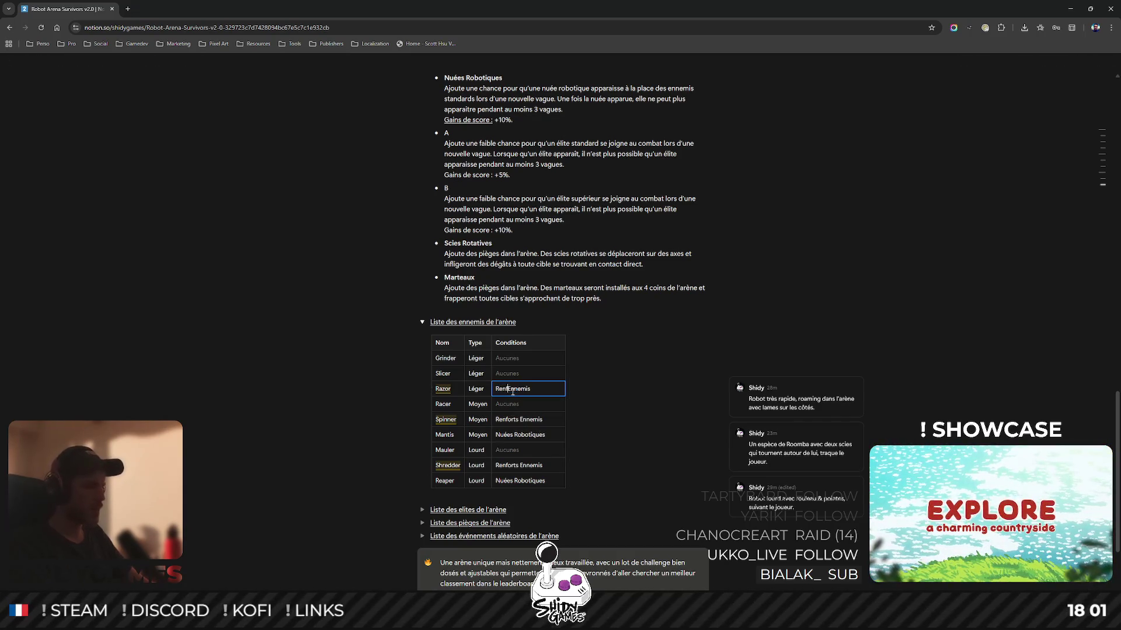
key("End")
key("BackSpace")
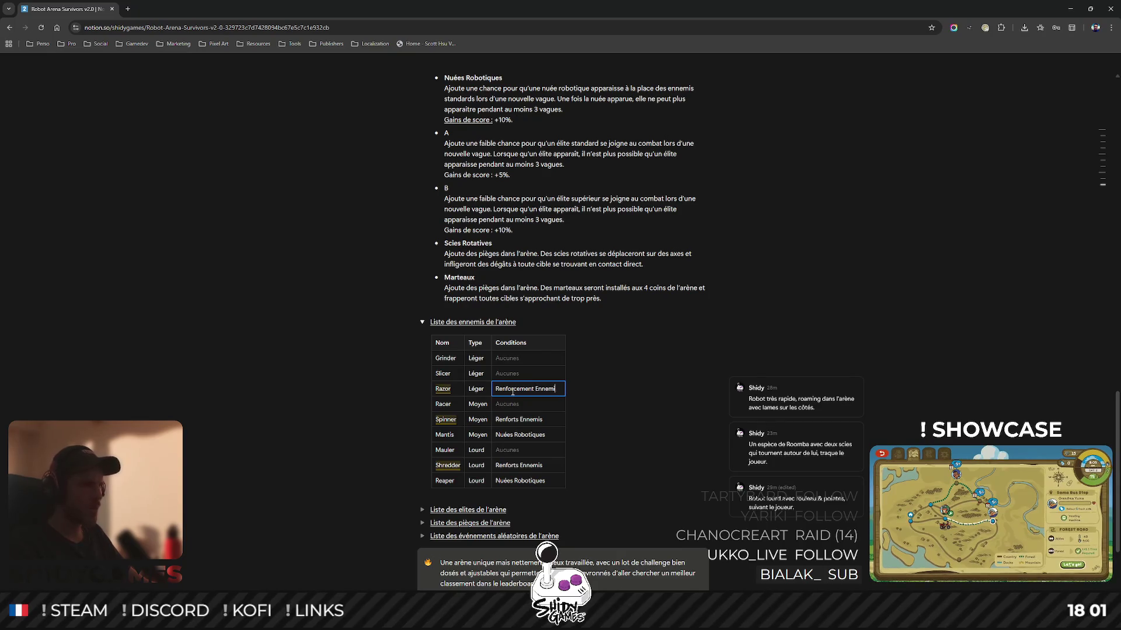
key("ctrl+shift+Left")
key("ctrl+shift+Left")
key("ctrl+c")
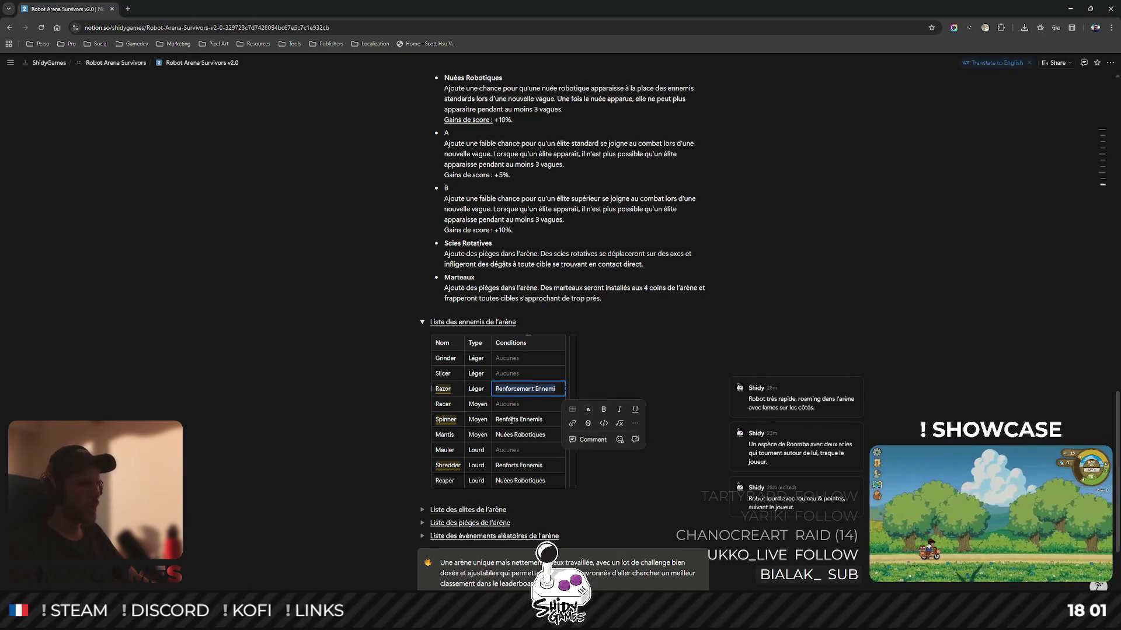
Apply it to Spinner and Shredder, then undo the changes back to 'Renforts Ennemis'.
triple_click(518, 419)
key("ctrl+v")
triple_click(511, 465)
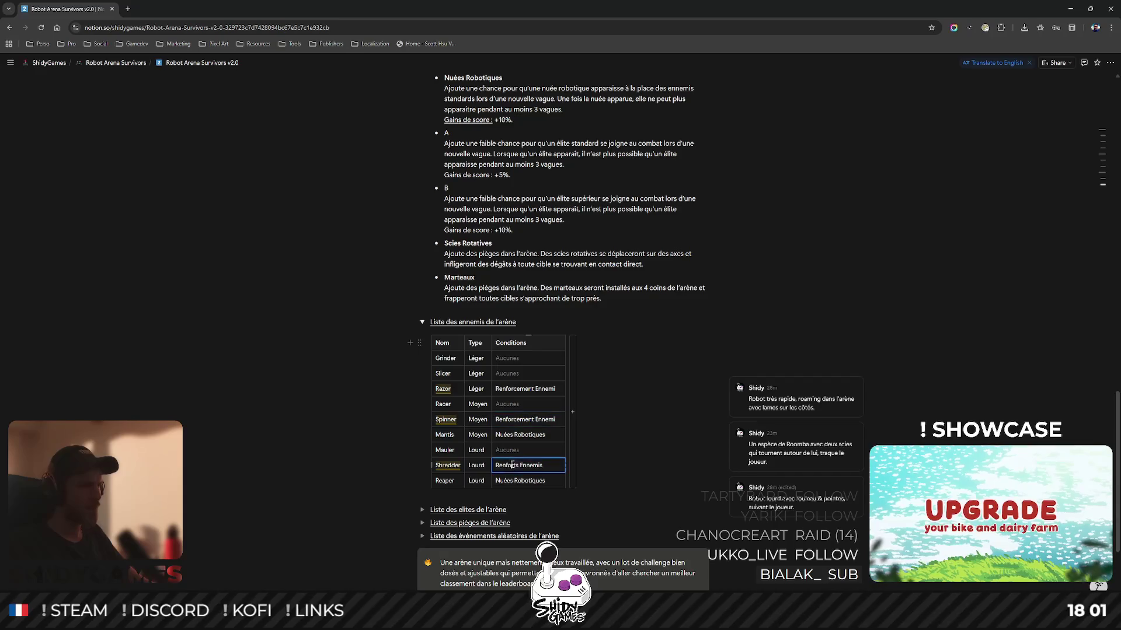
key("ctrl+v")
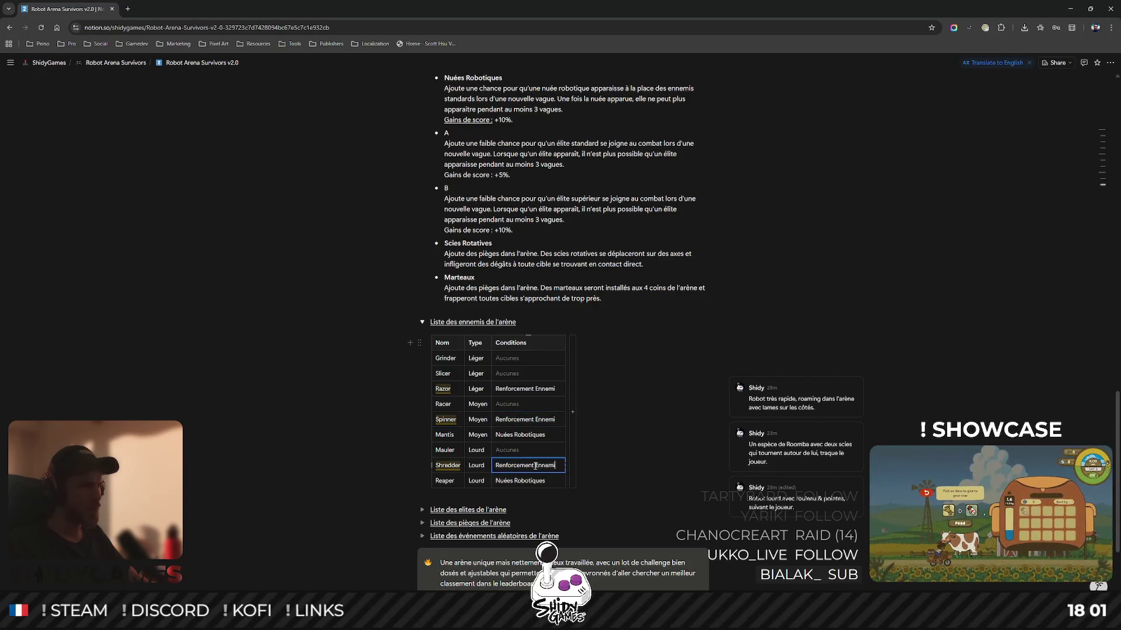
key("ctrl+z")
key("ctrl+z")
key("ctrl+z")
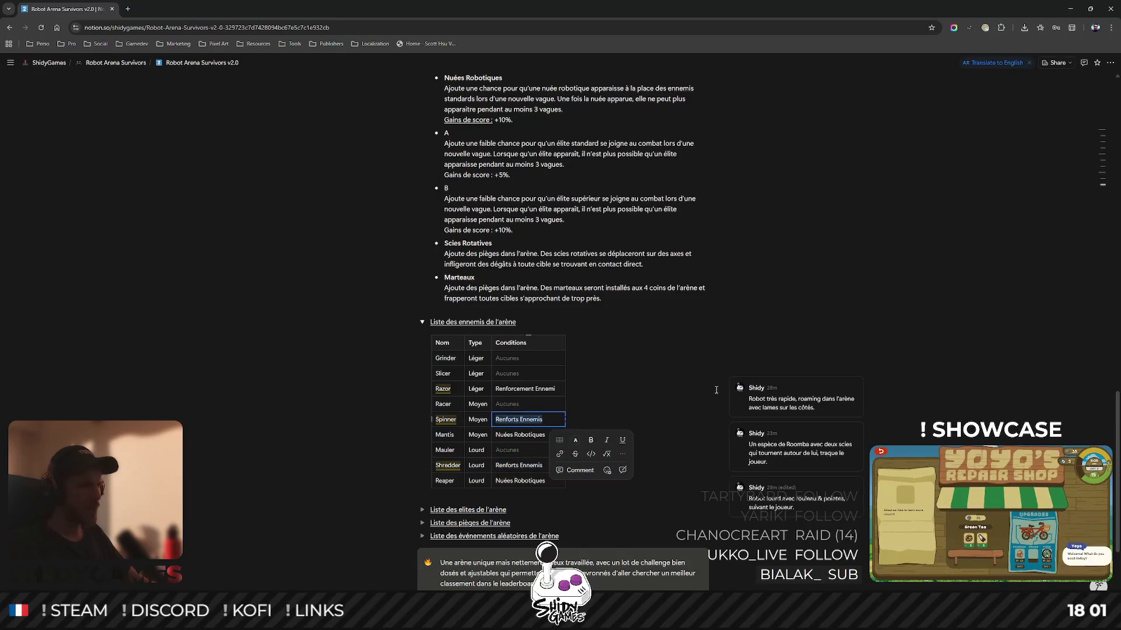
key("ctrl+z")
key("ctrl+z")
key("ctrl+z")
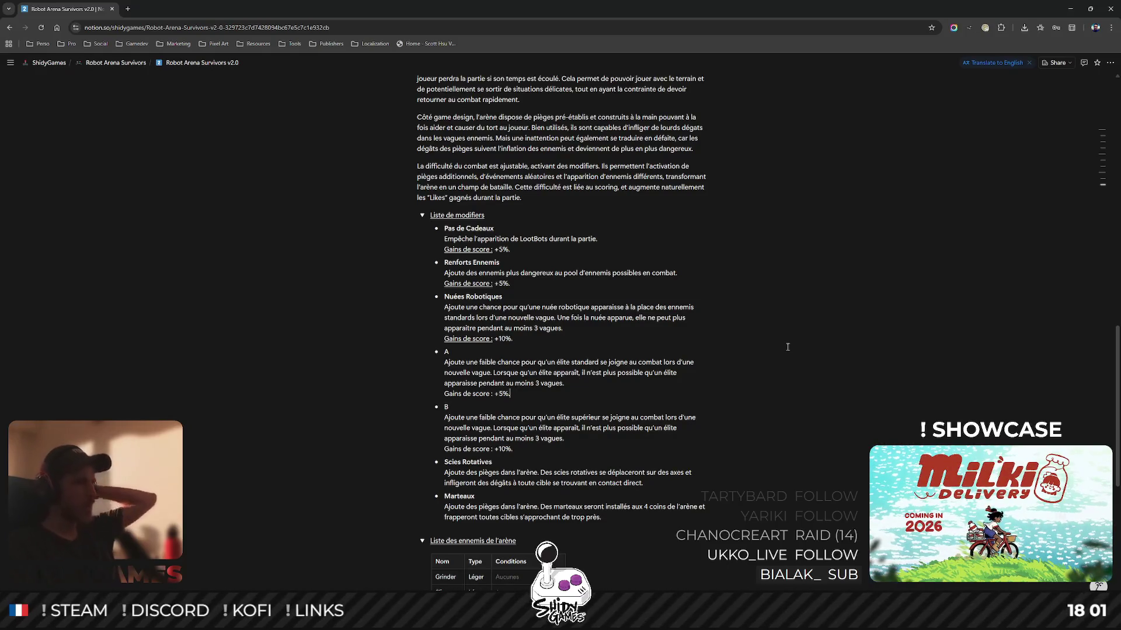
Create a 'Générique' toggle under Liste de modifiers containing Pas de Cadeaux.
left_click(502, 215)
key("Return")
type("> ")
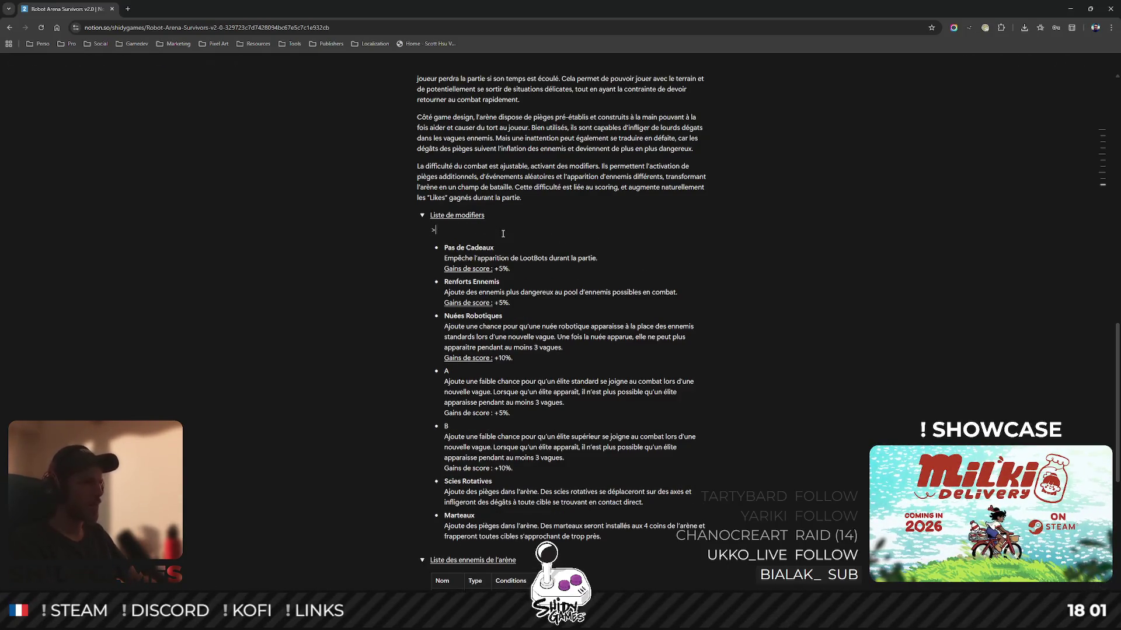
type("Génériques")
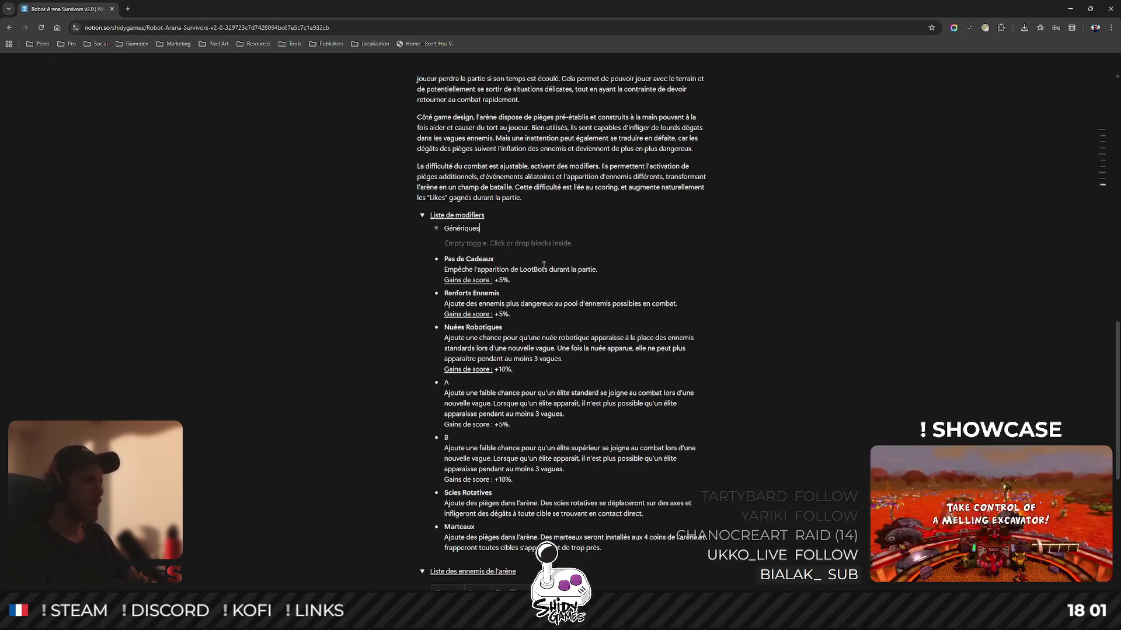
left_click_drag(422, 258, 449, 232)
left_click(436, 228)
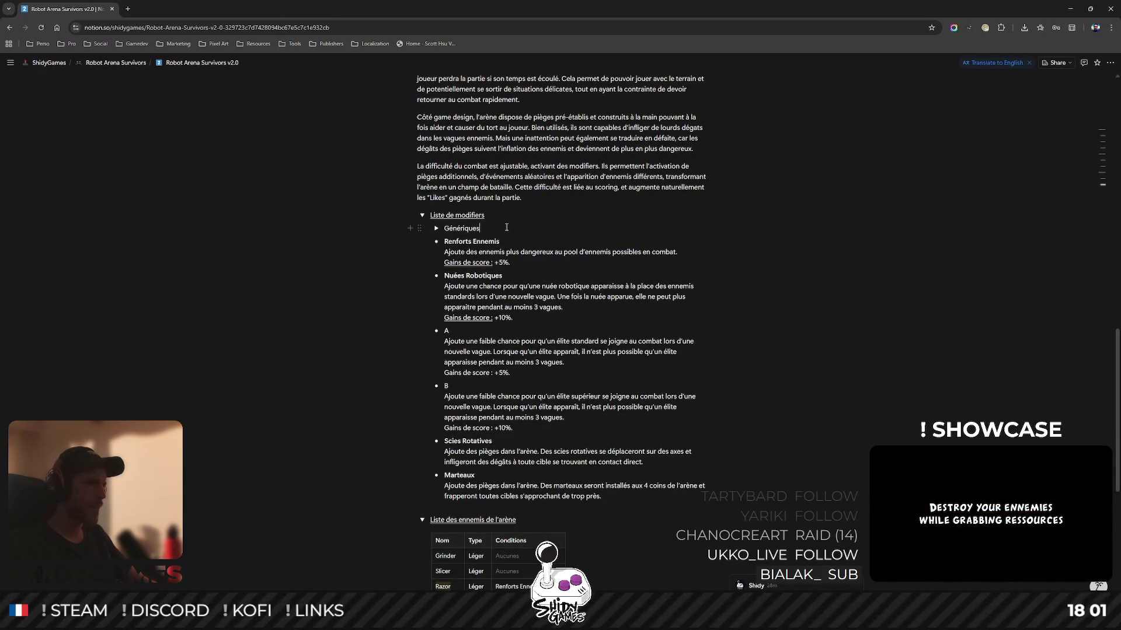
Create an Ennemis toggle holding Renforts Ennemis, Nuées Robotiques, A and B.
key("Return")
type("Ennemis")
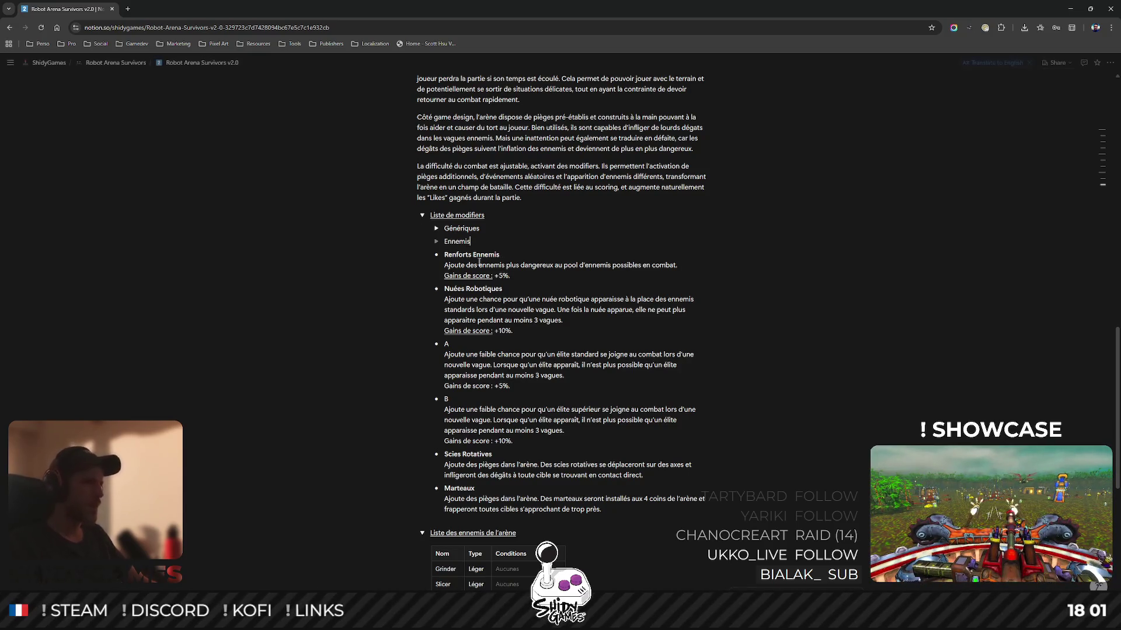
left_click(436, 241)
mouse_move(421, 271)
left_mouse_down()
mouse_move(422, 257)
mouse_move(455, 277)
left_mouse_up()
key("shift+Tab")
scroll(497, 276, "down", 2)
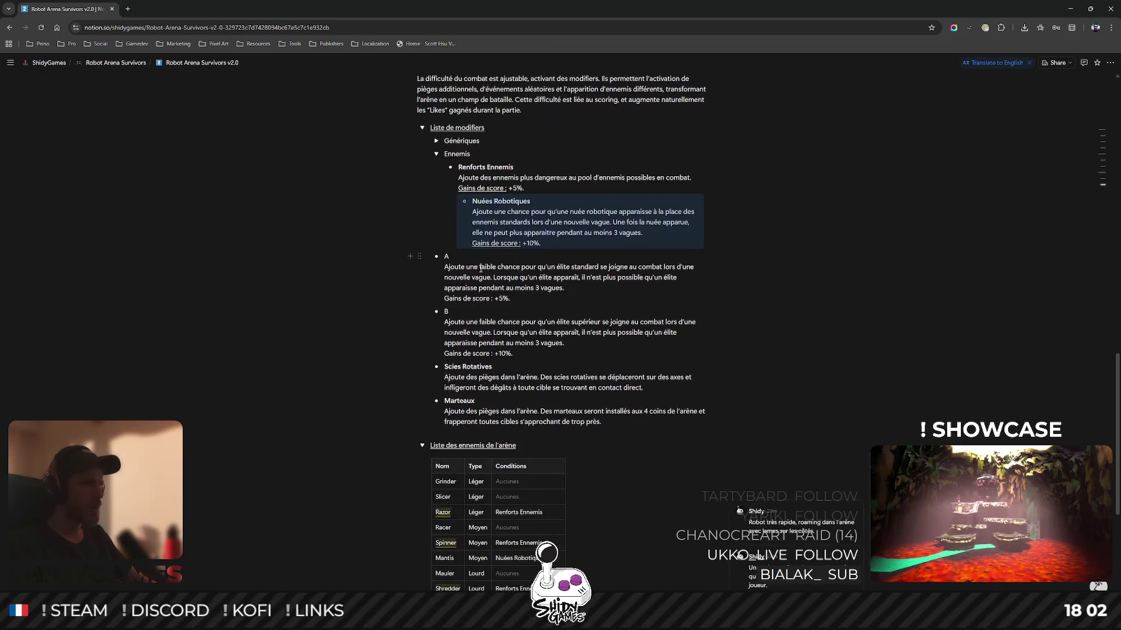
left_click_drag(418, 256, 461, 249)
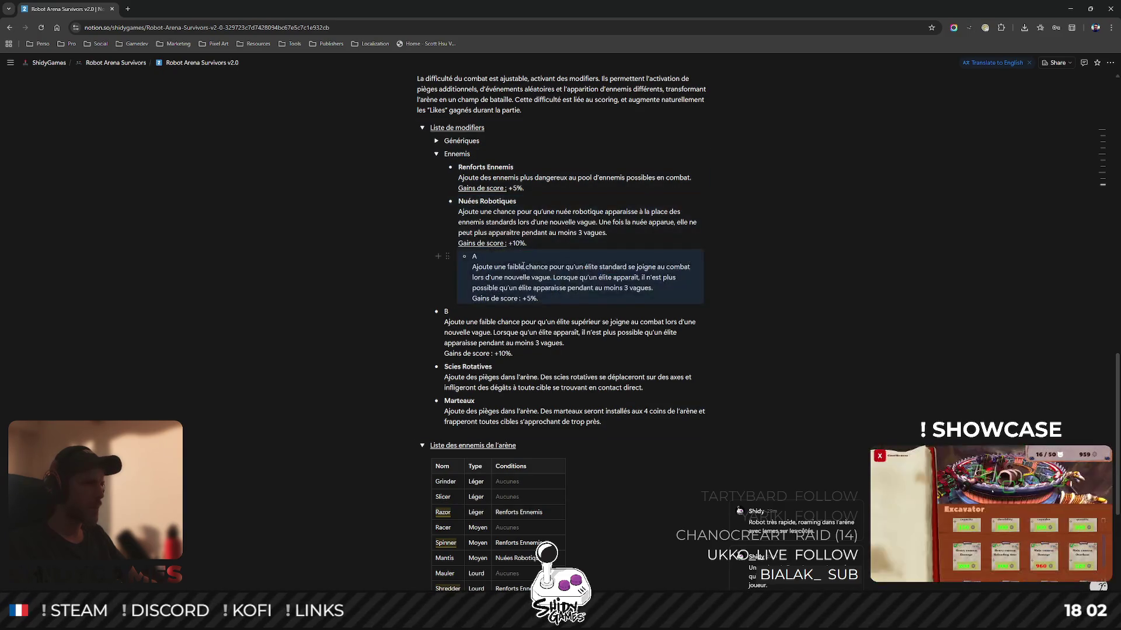
left_click_drag(422, 311, 457, 301)
scroll(458, 304, "down", 1)
scroll(457, 260, "up", 2)
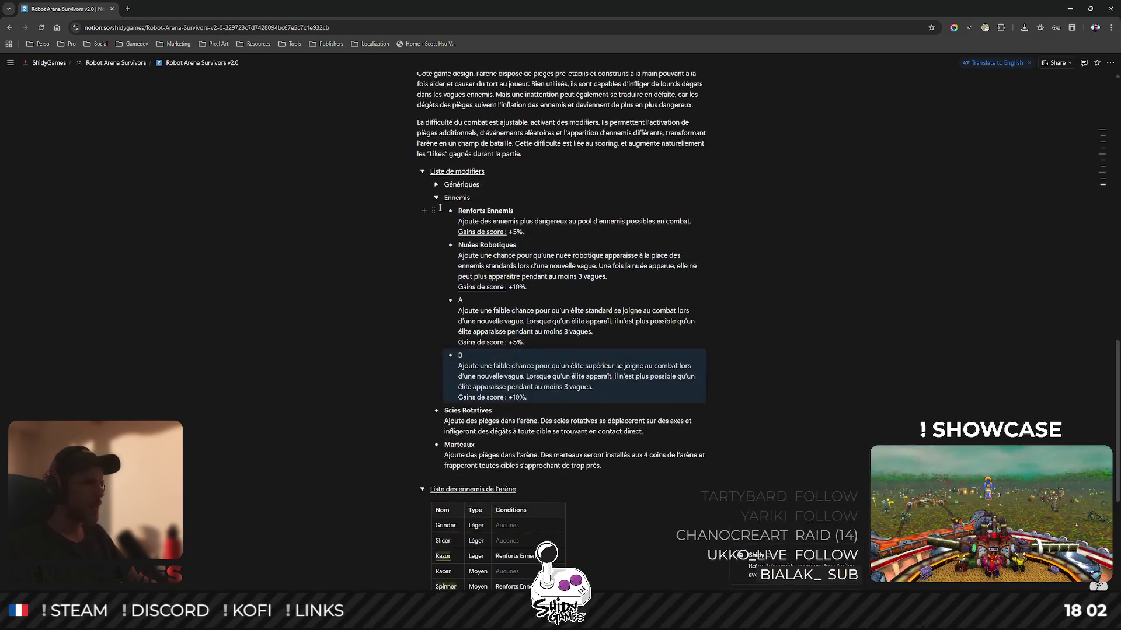
left_click(436, 197)
Create a Pièges toggle and move Scies Rotatives into it.
key("Return")
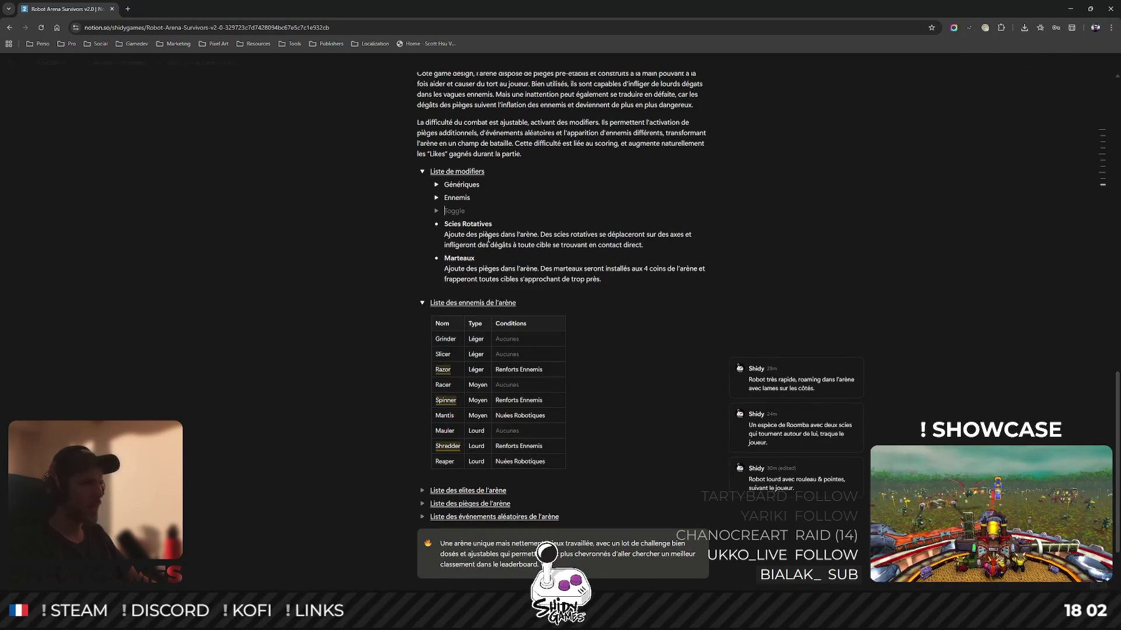
type("Arè")
key("BackSpace")
key("BackSpace")
key("BackSpace")
type("P")
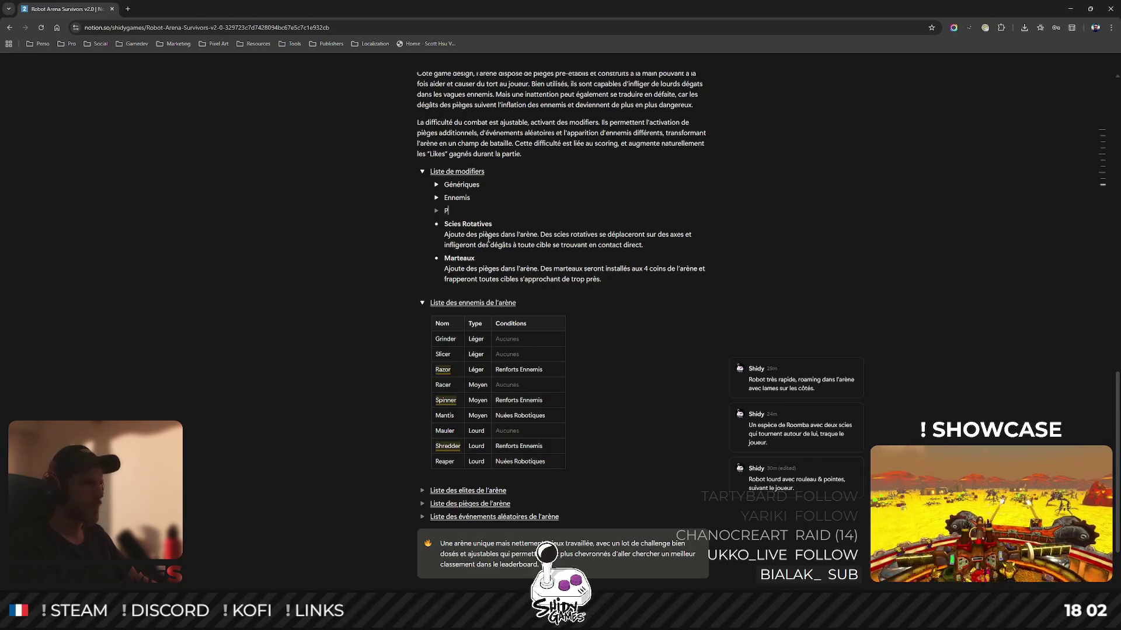
type("ièges")
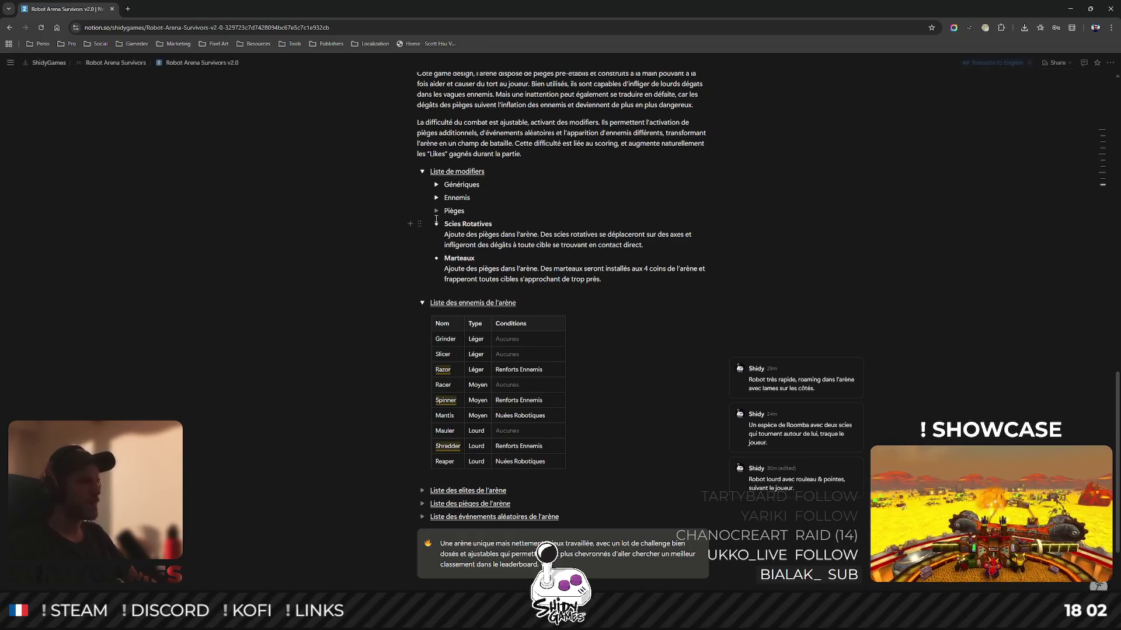
left_click_drag(421, 227, 432, 214)
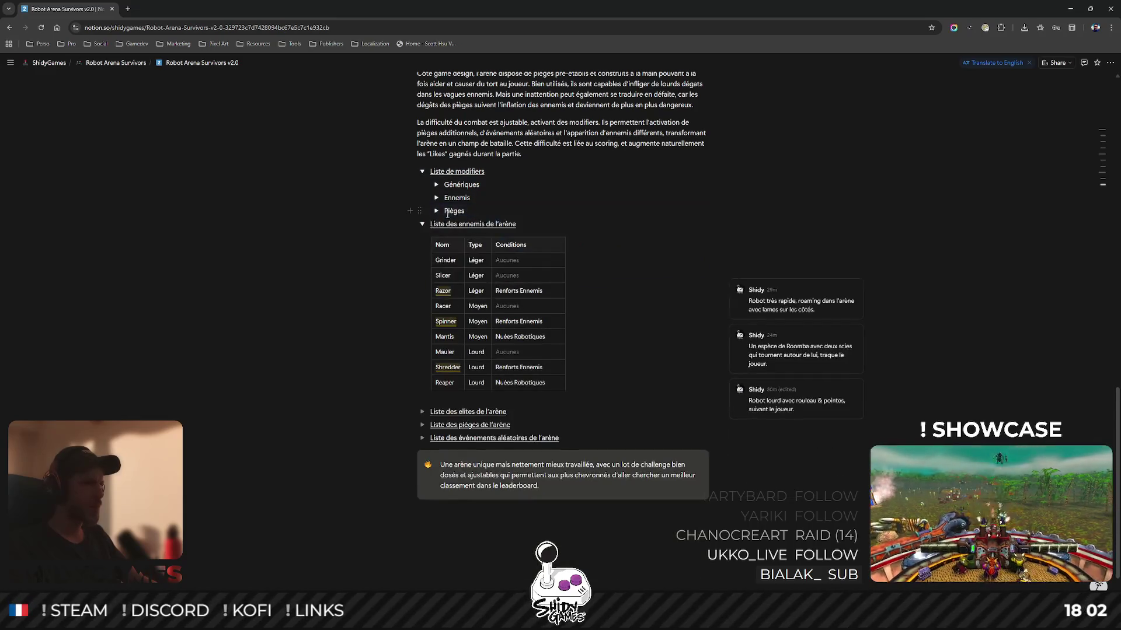
Expand all three groups and underline modifier A's 'Gains de score' label.
left_click(436, 210)
left_click(436, 197)
left_click(436, 185)
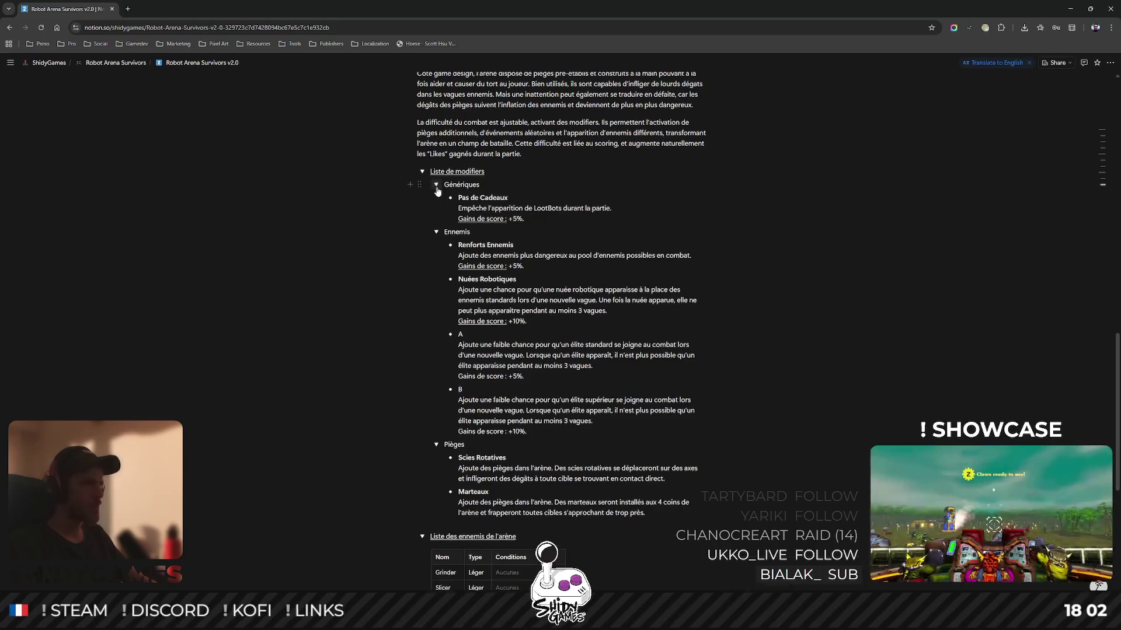
scroll(838, 179, "down", 2)
scroll(788, 218, "up", 1)
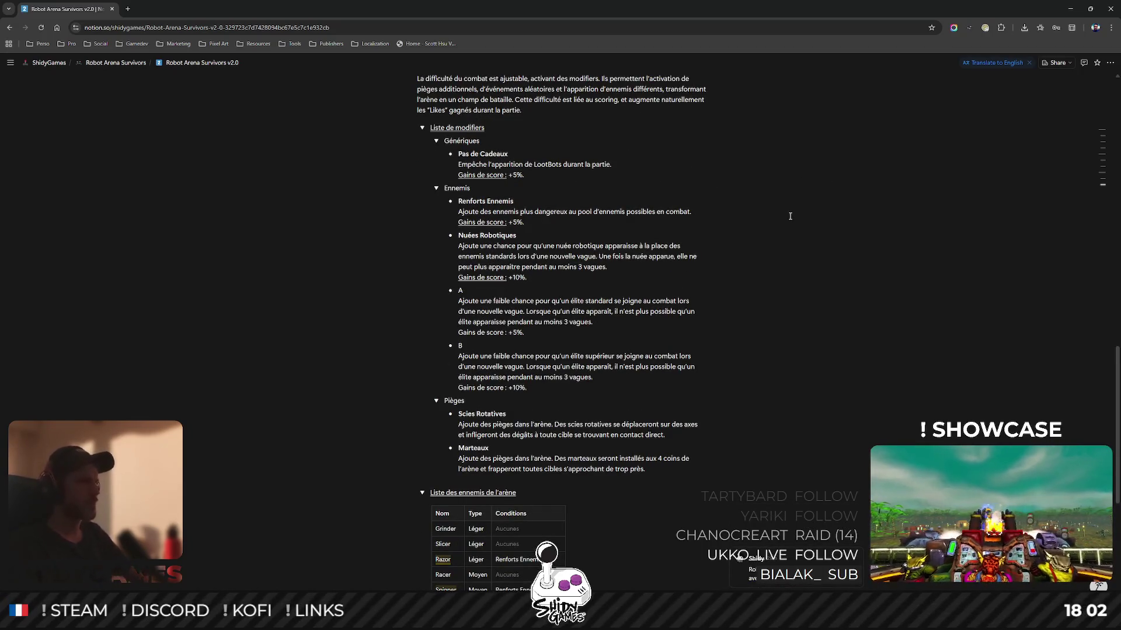
left_click_drag(459, 332, 509, 332)
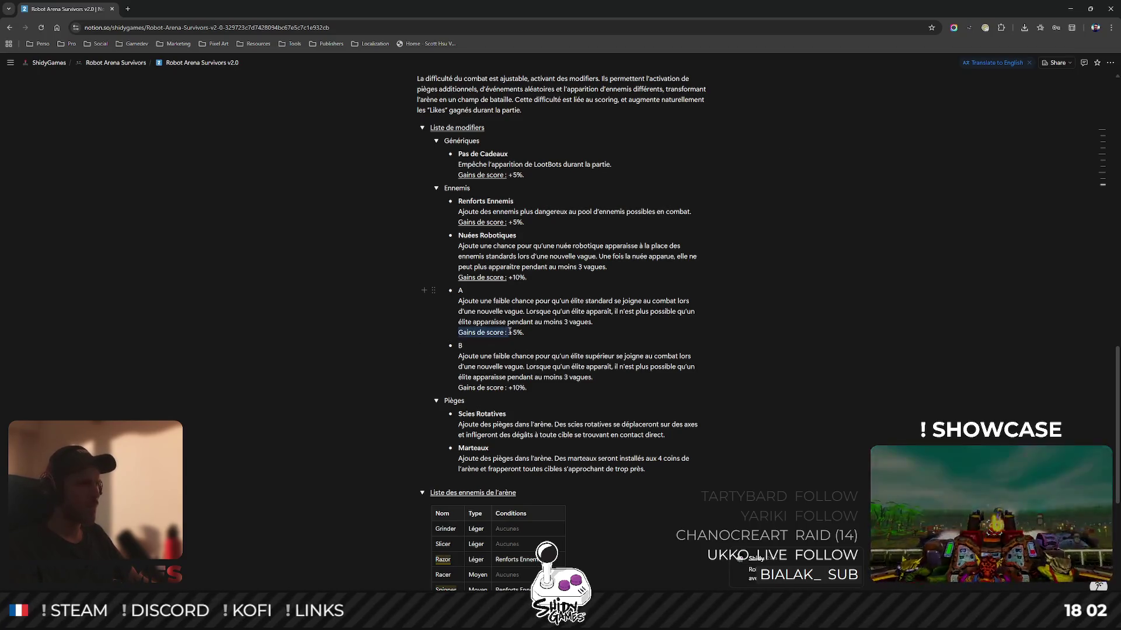
key("ctrl+u")
Underline modifier B's 'Gains de score' label and add an empty Evénements toggle after Marteaux.
left_click_drag(458, 388, 507, 383)
key("ctrl+u")
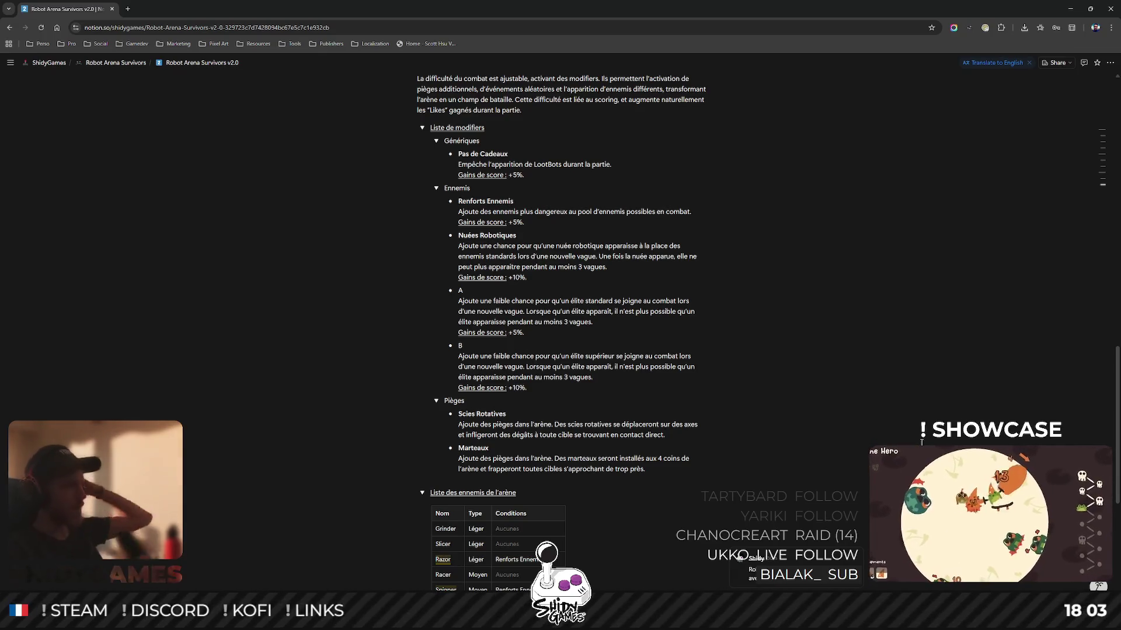
left_click(665, 470)
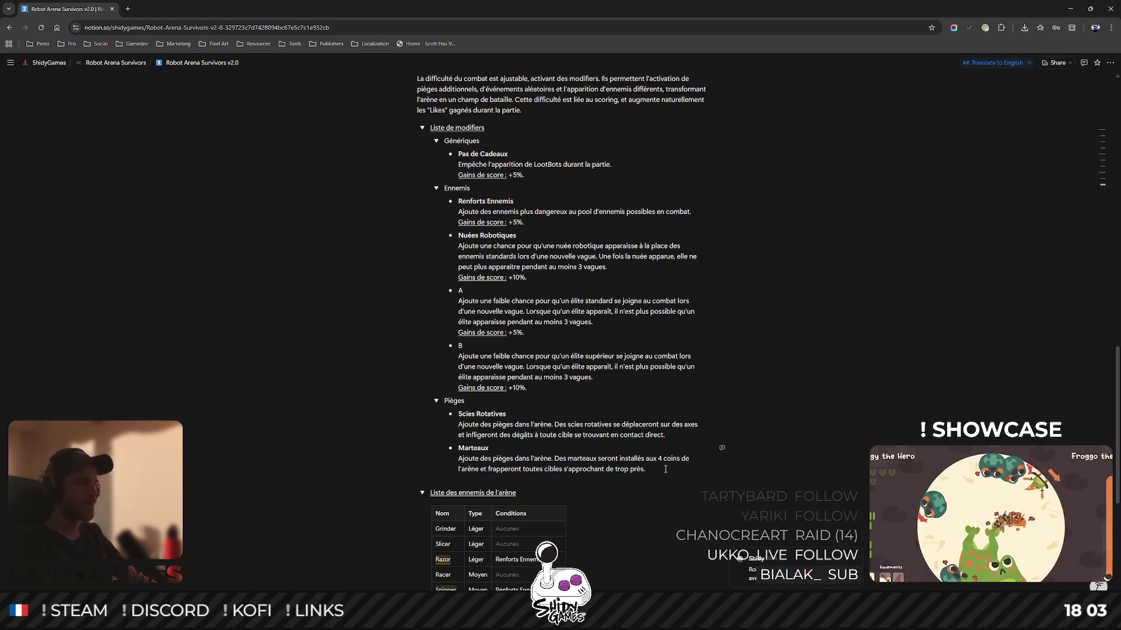
key("Return")
key("shift+Tab")
type("Ev")
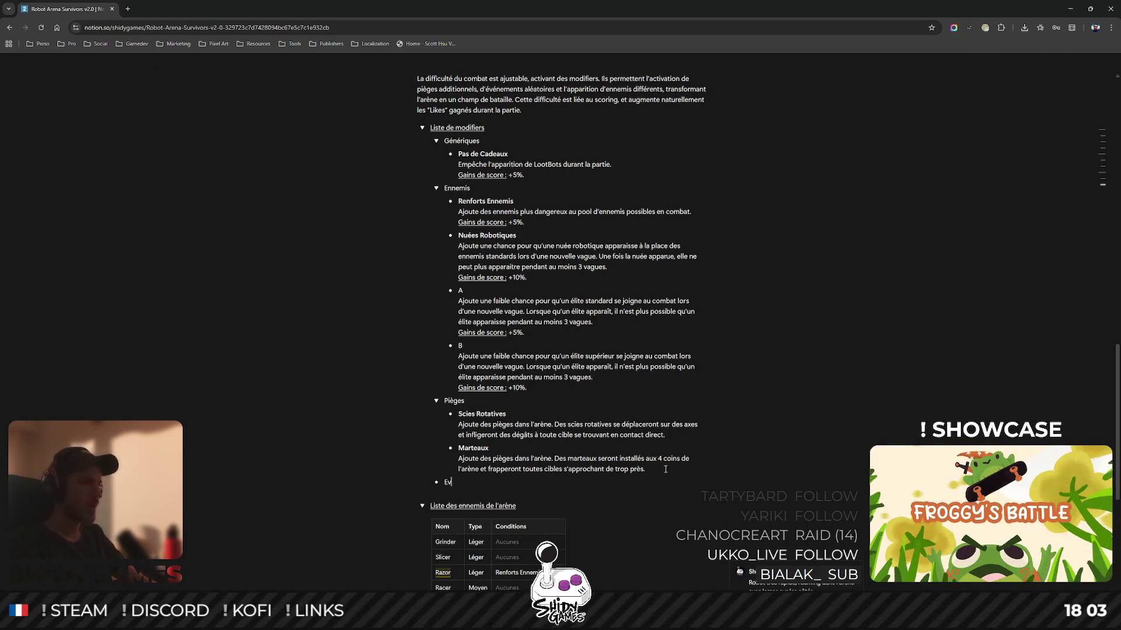
type("énements")
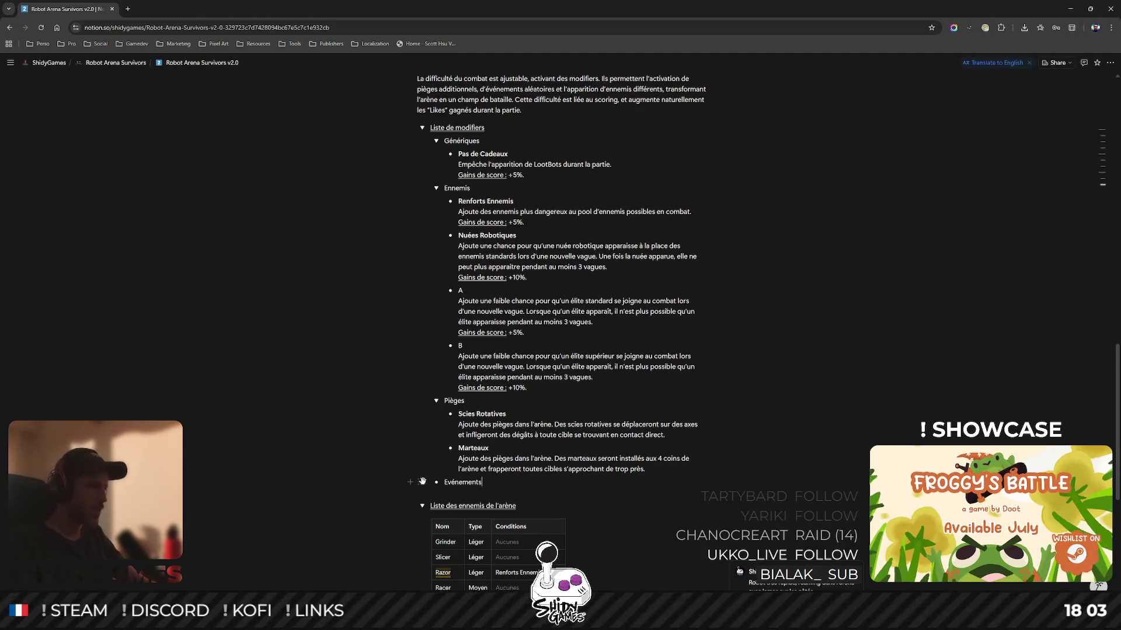
left_click(423, 482)
mouse_move(355, 425)
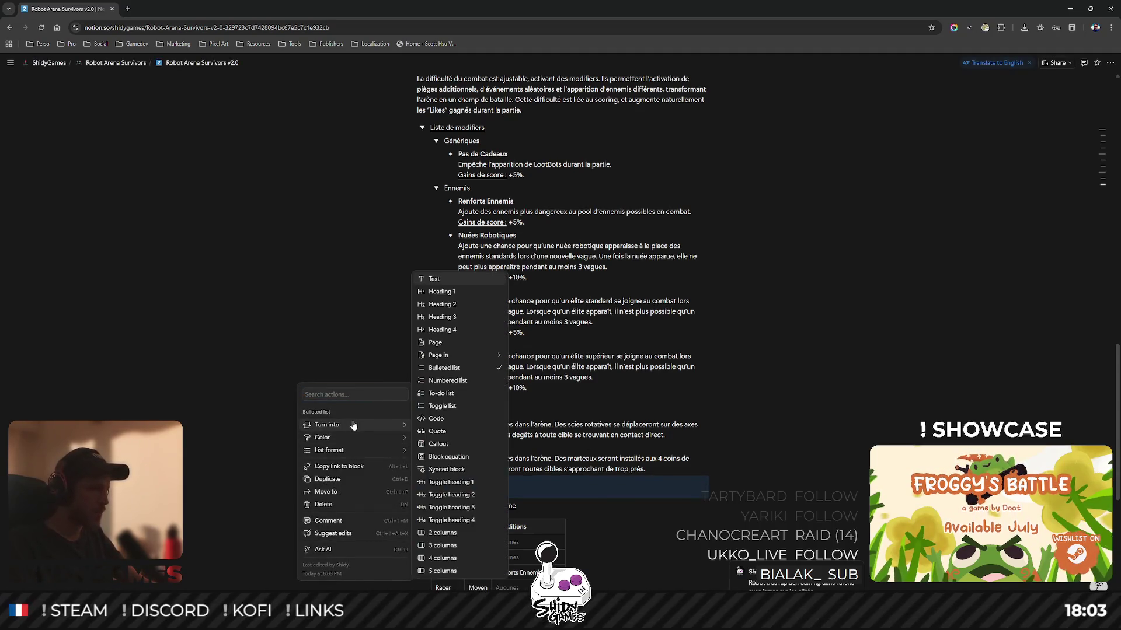
left_click(462, 406)
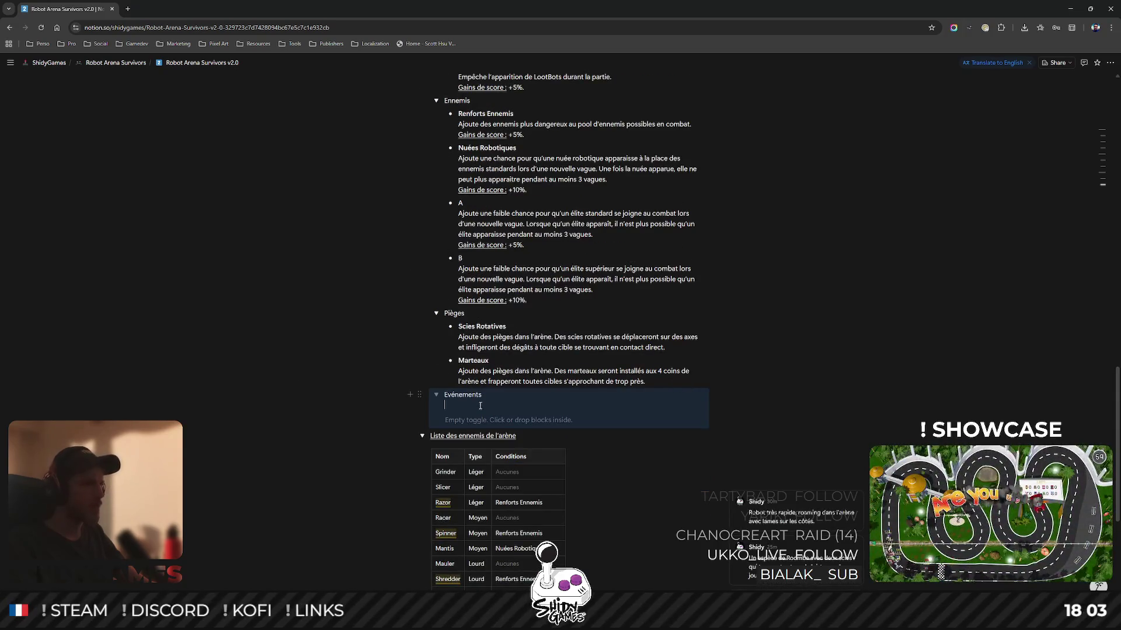